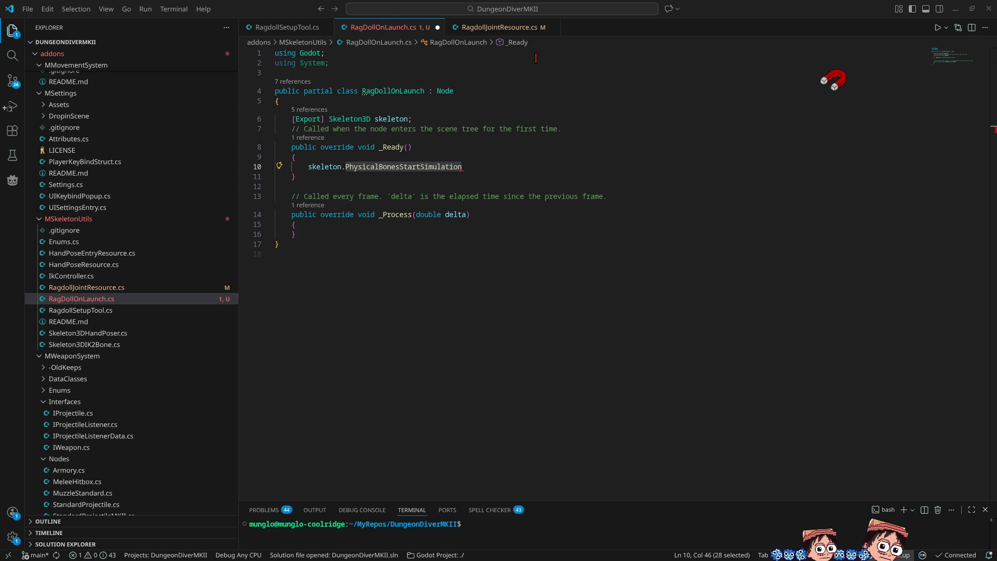
Minimize Visual Studio Code to bring the Godot editor with the Humanoid scene forward
left_click(954, 9)
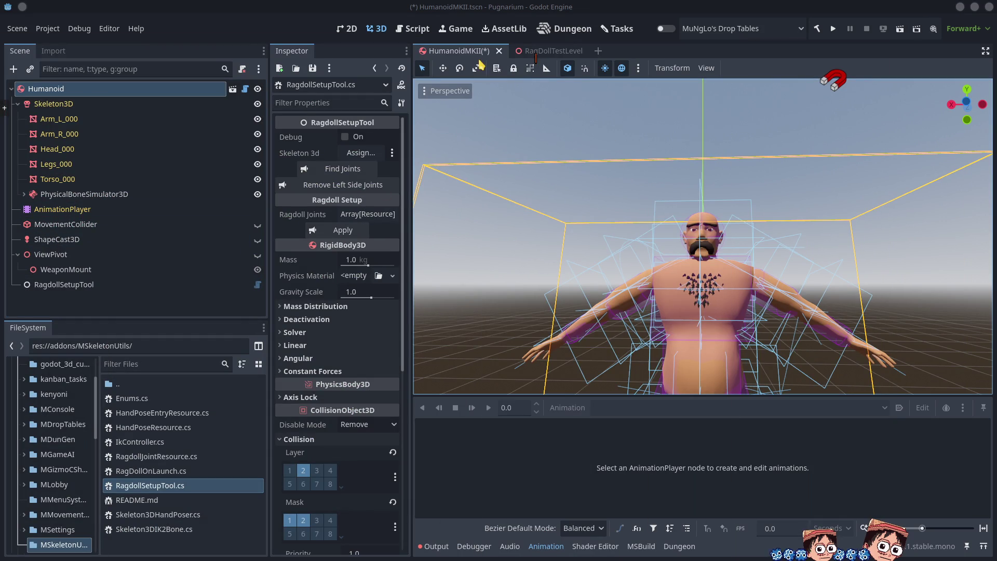
Review the PhysicalBoneSimulator3D node in the Inspector, then switch back to the VS Code script
left_click(103, 197)
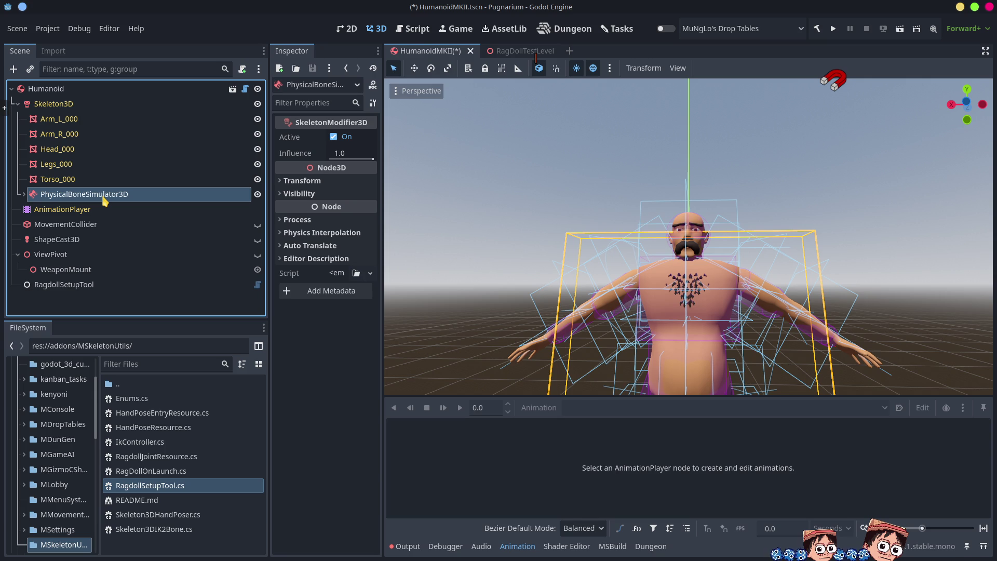
left_click(104, 196)
left_click(326, 372)
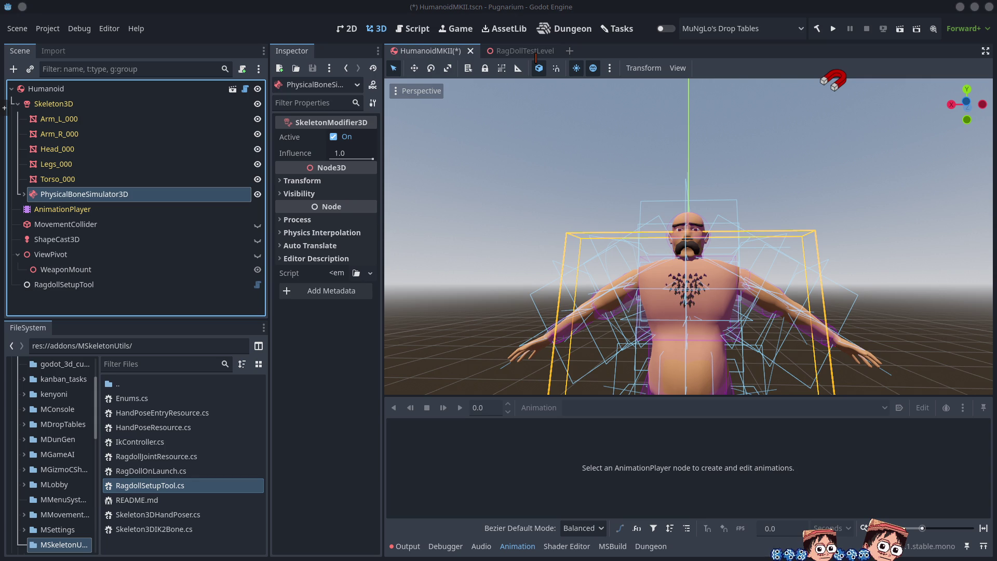
left_click(470, 496)
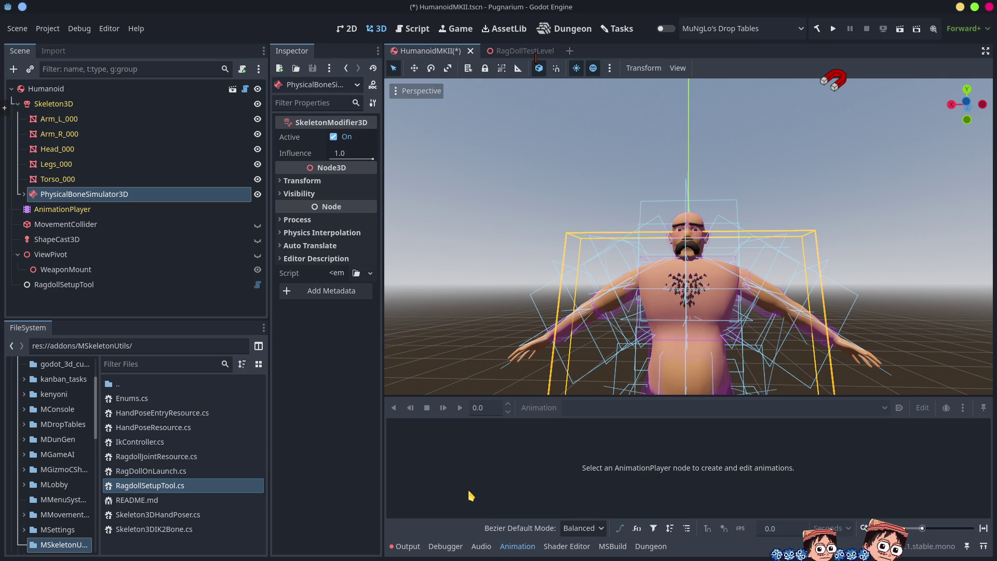
key("alt+Tab")
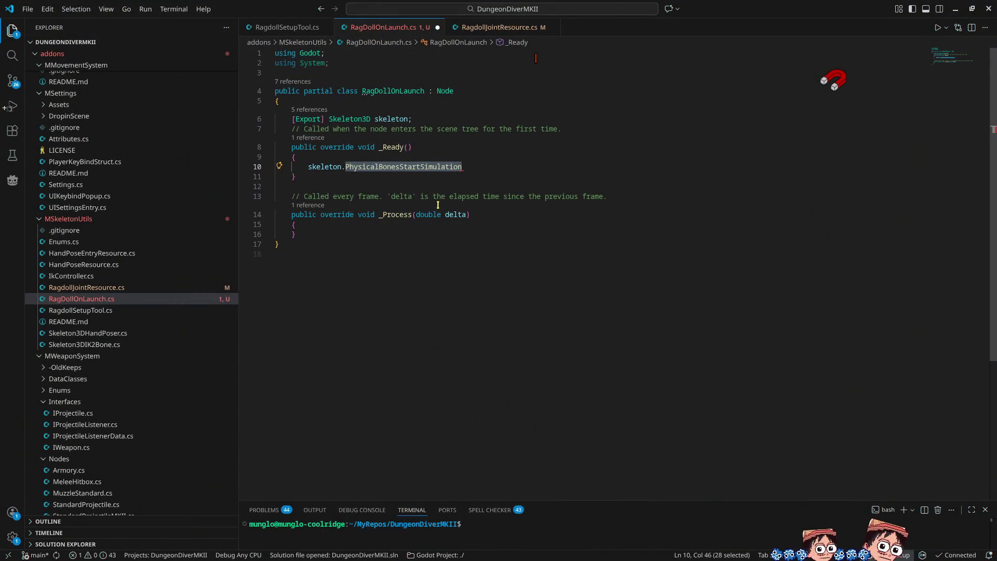
Change the exported field on line 6 to PhysicalBoneSimulator3D named skeletonSimulator
double_click(347, 119)
type("PhysicalBoneSimulator3D")
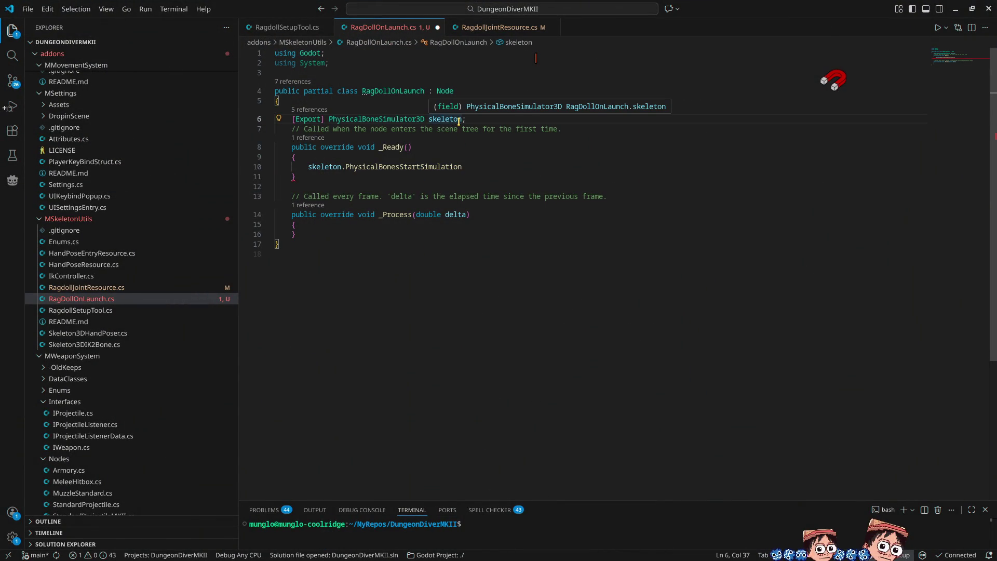
left_click(462, 120)
type("Simulator")
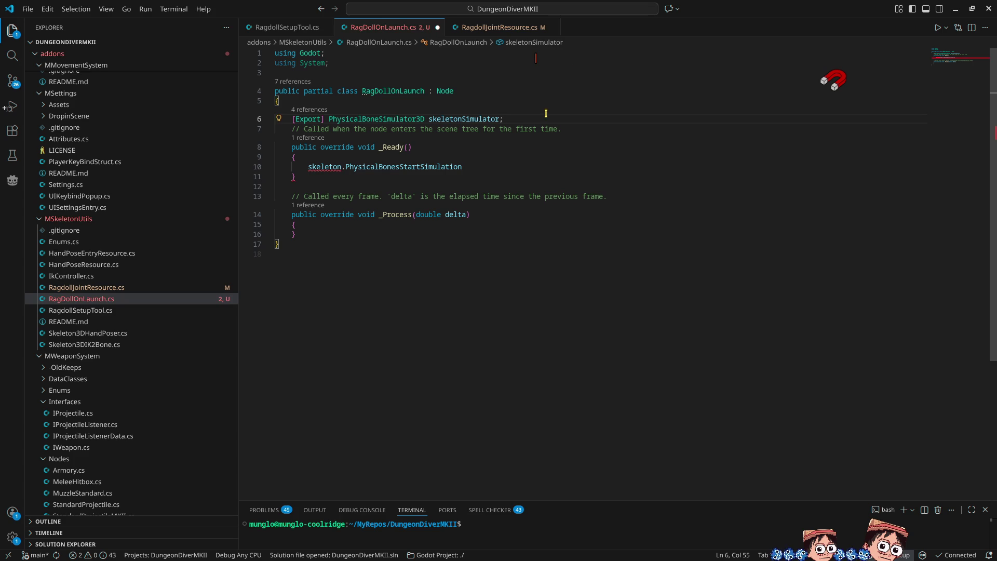
Replace skeleton on line 10 with the copied name skeletonSimulator
double_click(454, 120)
key("ctrl+c")
double_click(328, 167)
key("ctrl+v")
Delete the old PhysicalBonesStartSimulation method name from the line 10 call
left_click(419, 167)
double_click(419, 167)
key("BackSpace")
type("star")
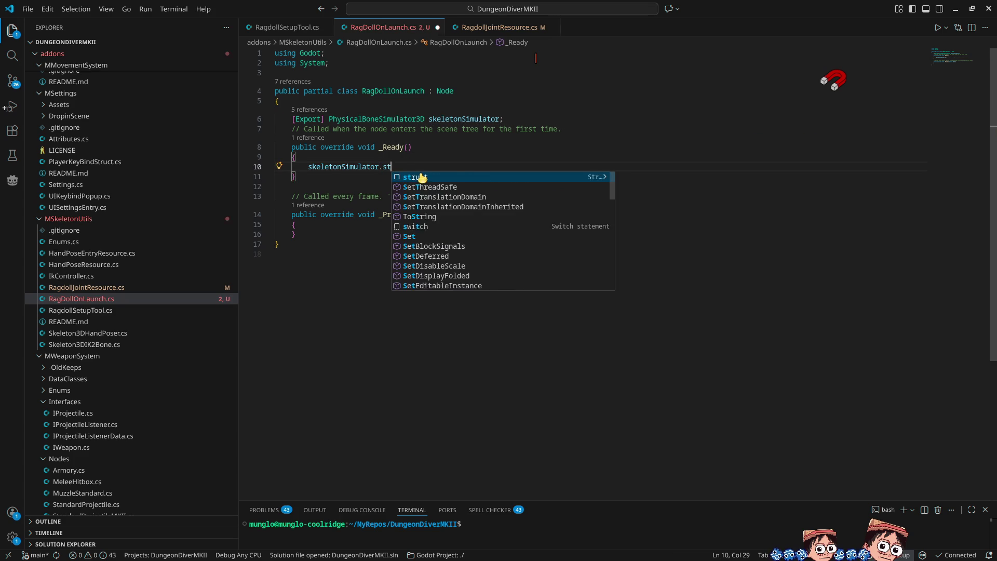
key("BackSpace")
key("BackSpace")
key("BackSpace")
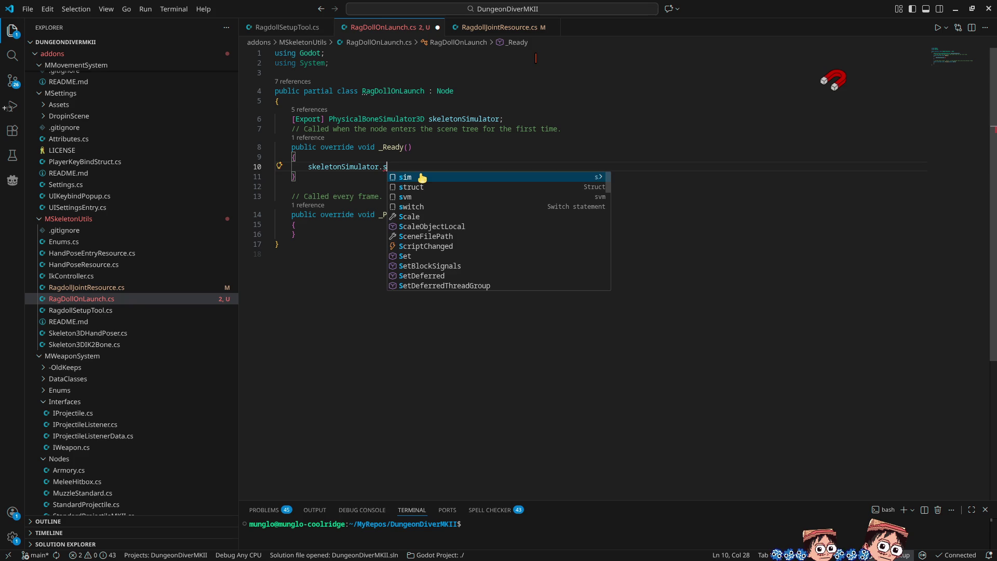
type("go")
key("BackSpace")
key("BackSpace")
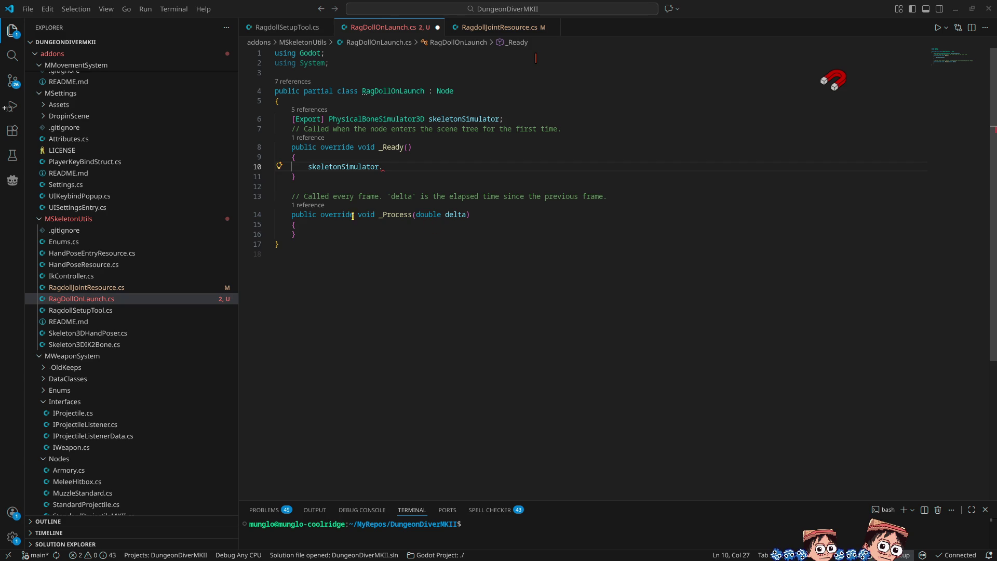
left_click(323, 226)
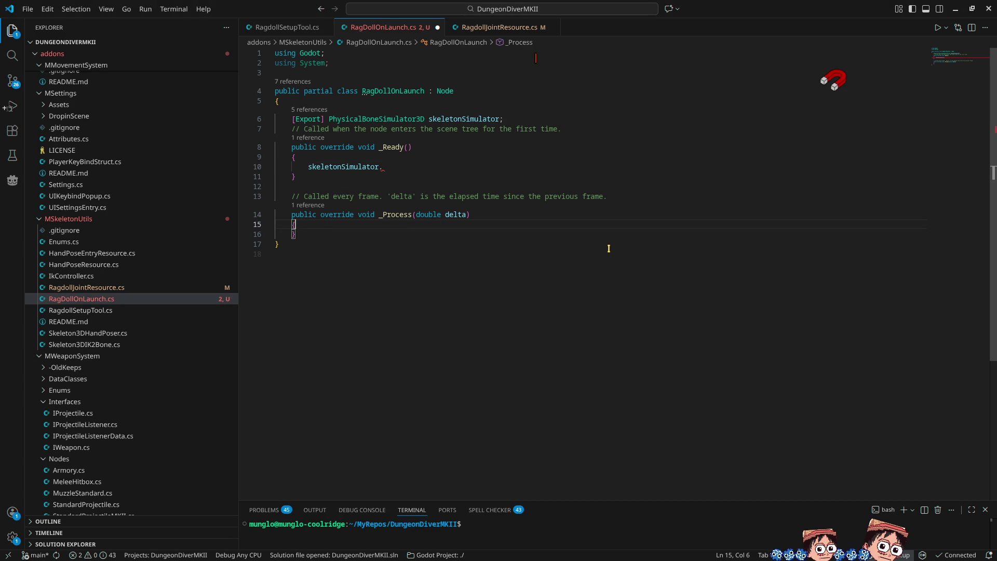
Complete line 10 as skeletonSimulator.PhysicalBonesStartSimulation(); via IntelliSense and save
key("Up")
key("Up")
key("Up")
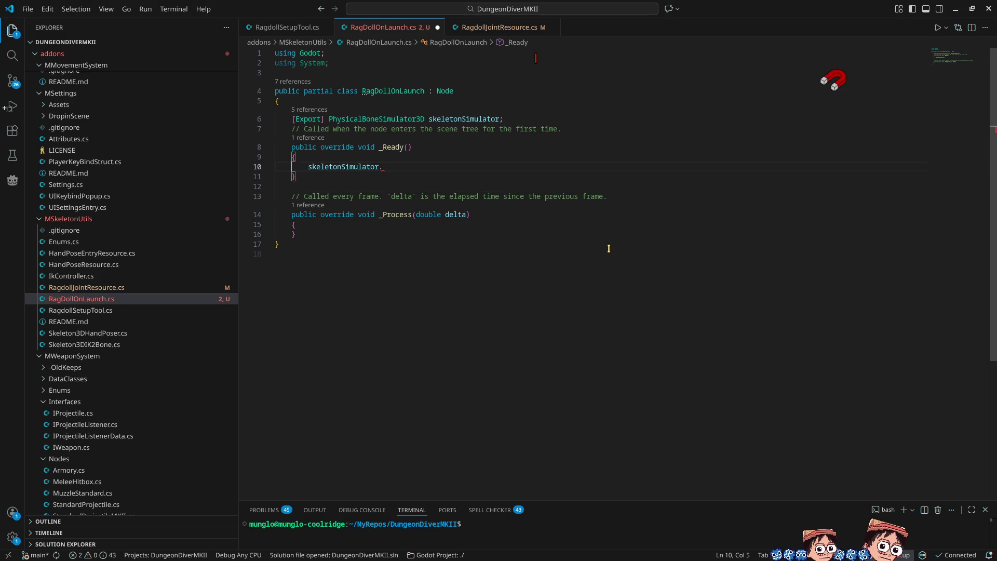
key("End")
type("s")
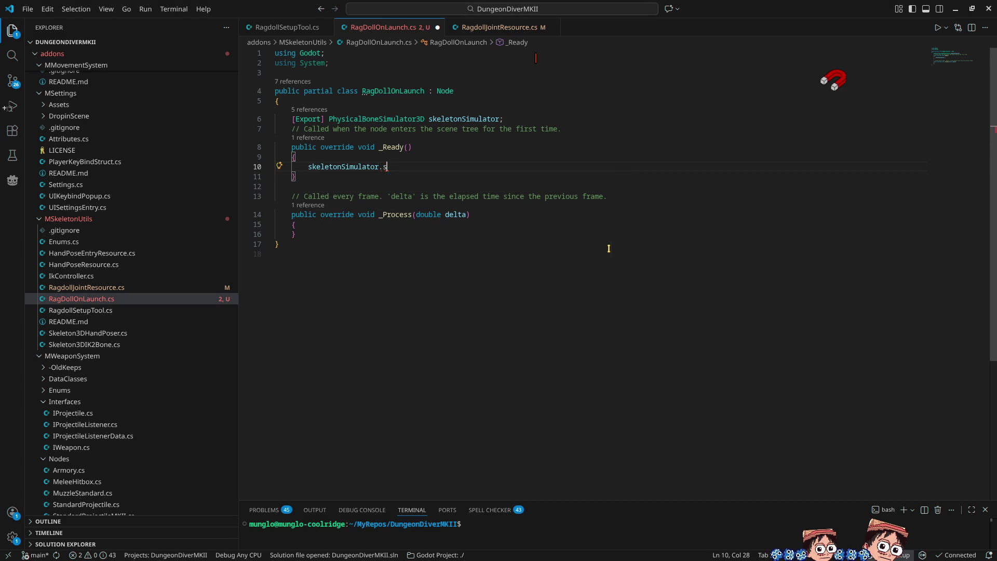
type("tar")
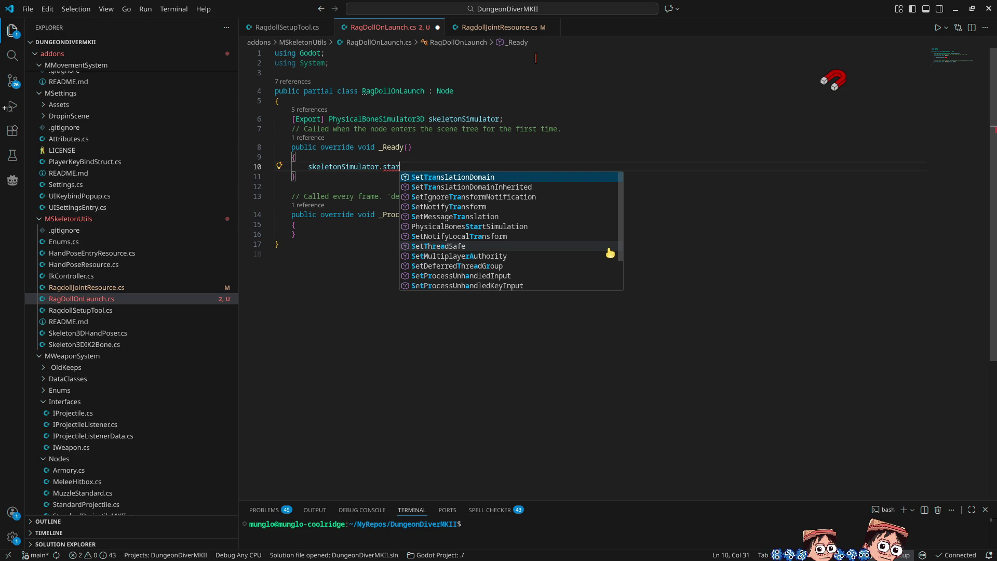
type("t")
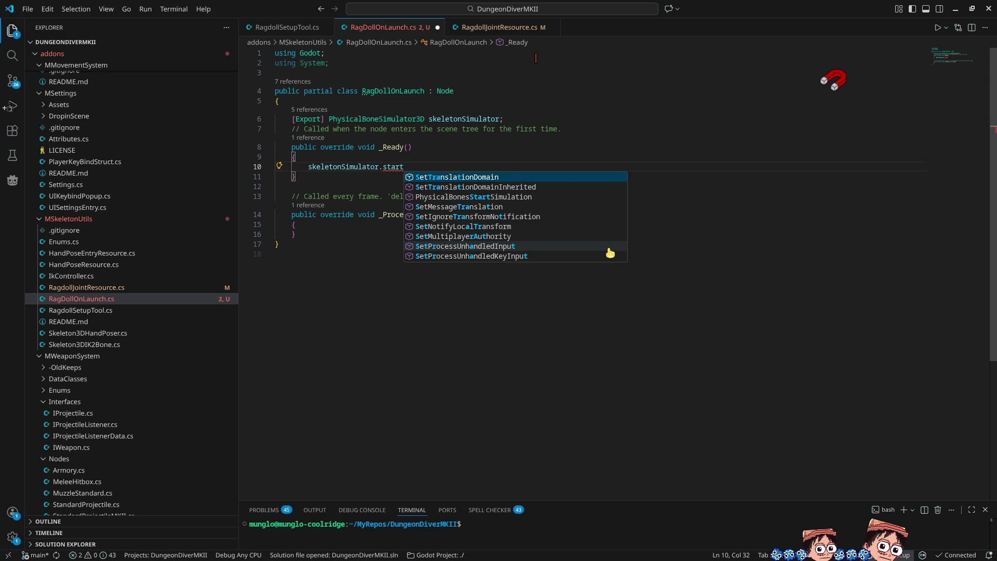
type("s")
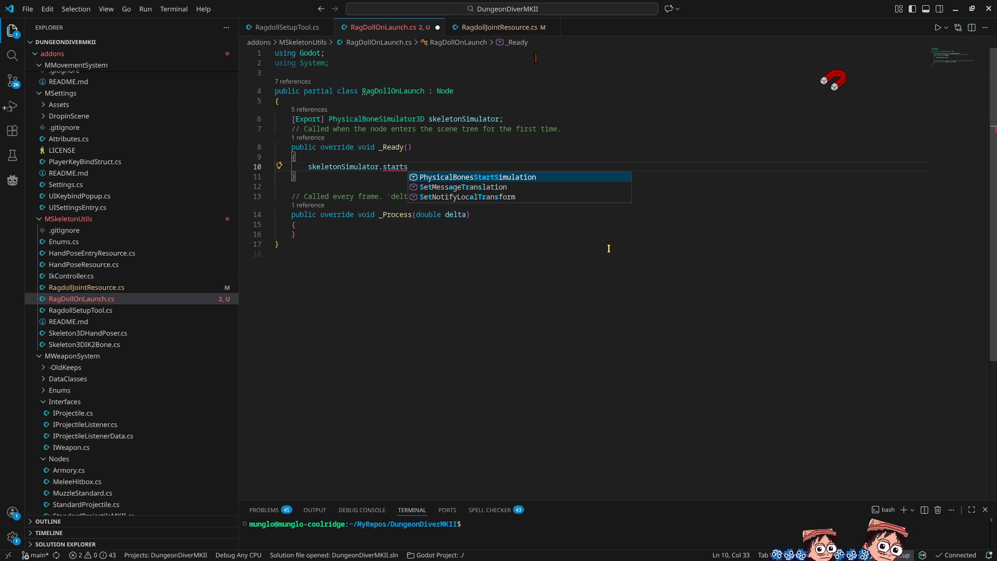
key("Tab")
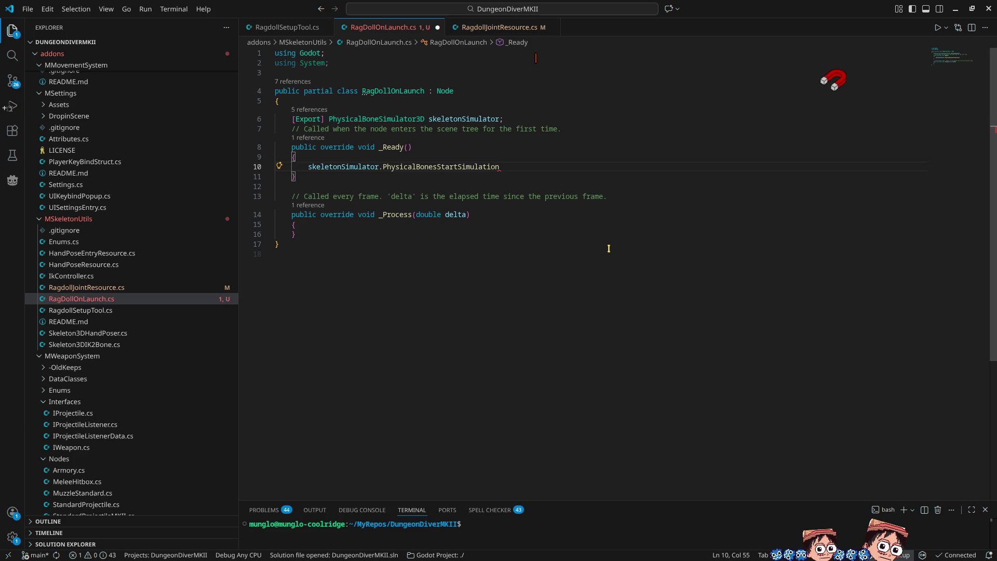
type("()")
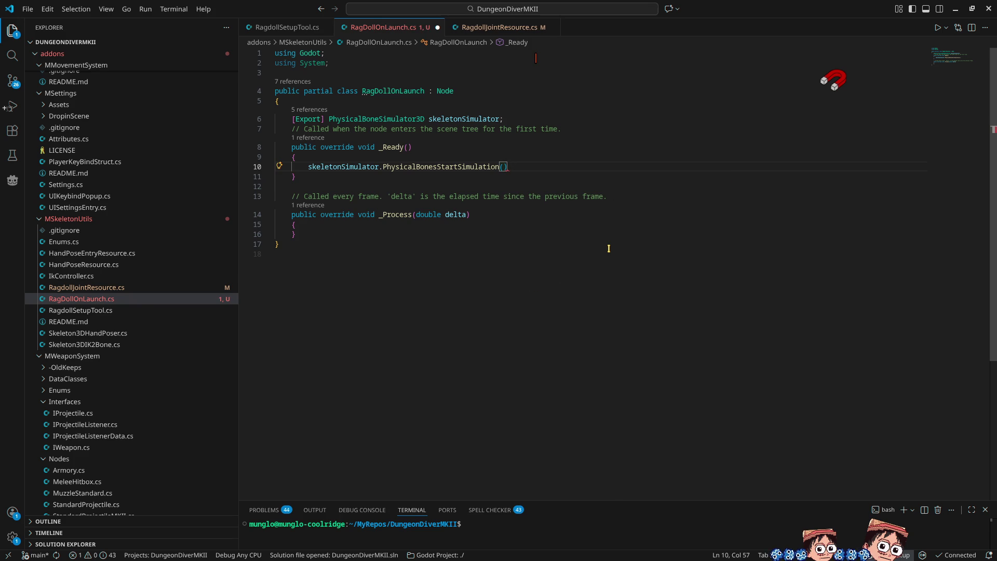
type(";")
key("ctrl+s")
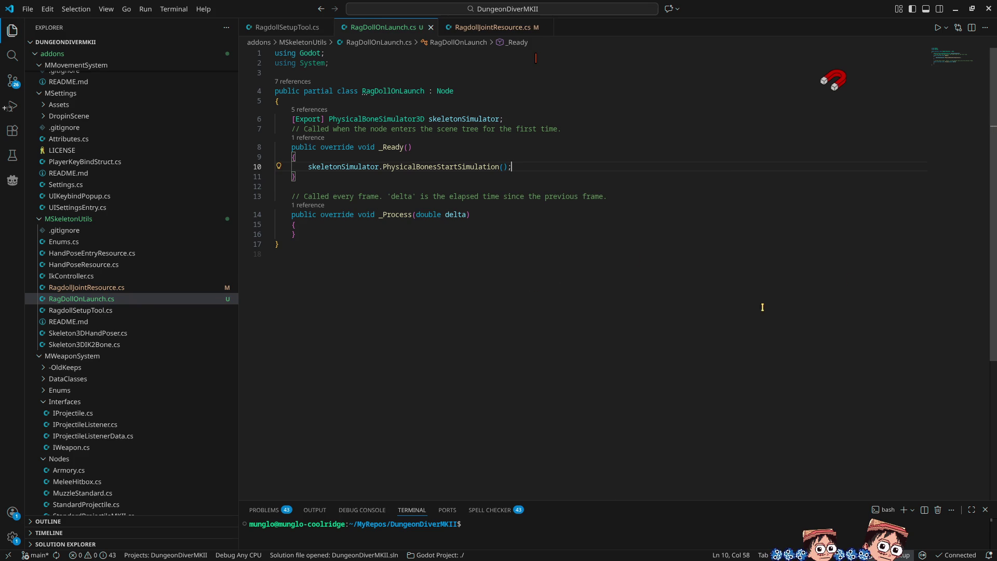
Remove the empty _Process method, add a '// EOF CLASS' comment, and save the script
left_click_drag(294, 234, 274, 196)
key("BackSpace")
left_click(300, 207)
type("// EOF CLA")
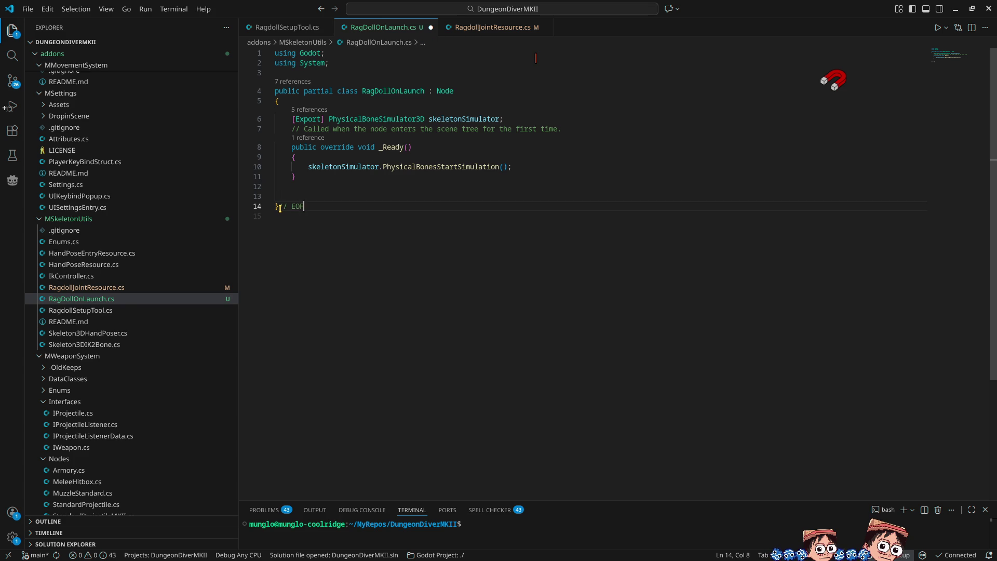
type("SS")
key("ctrl+s")
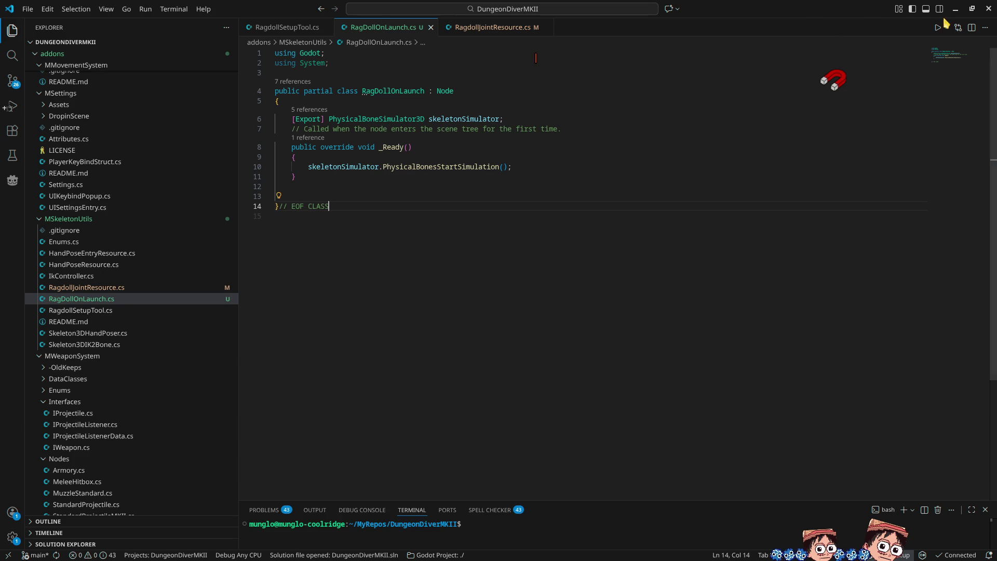
left_click(955, 9)
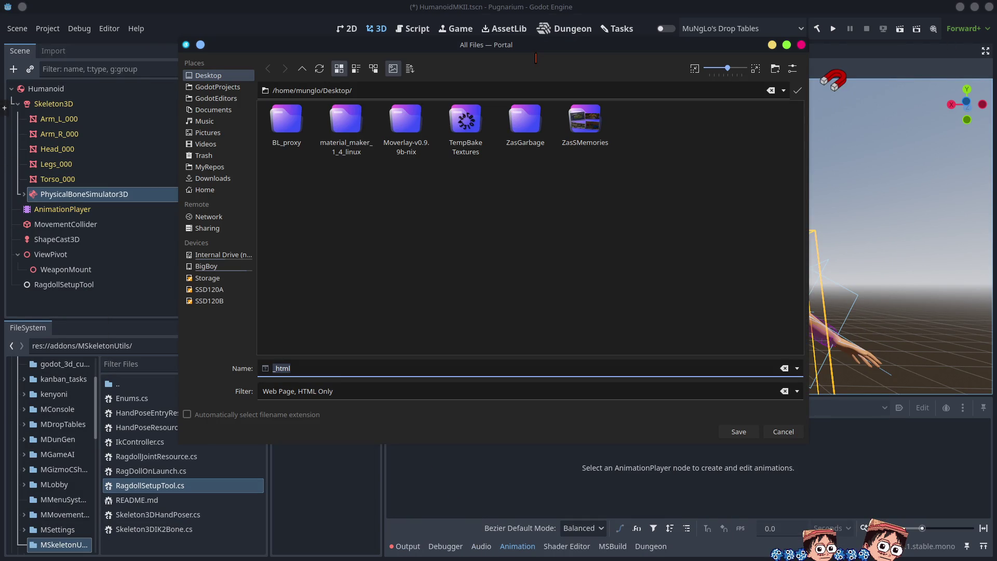
Dismiss the file dialog, save the HumanoidMKII scene, and hide the docks around the viewport
left_click(791, 430)
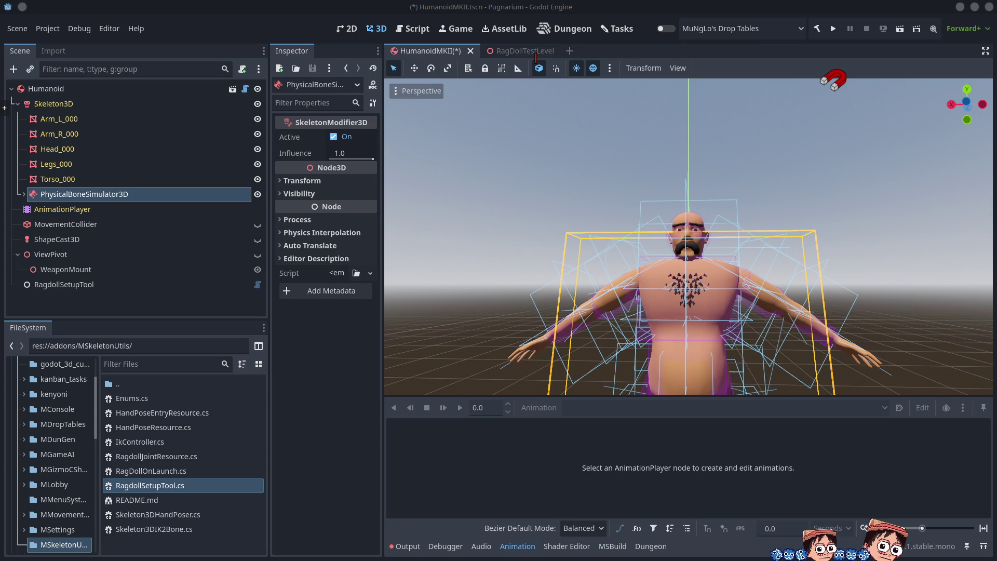
key("ctrl+s")
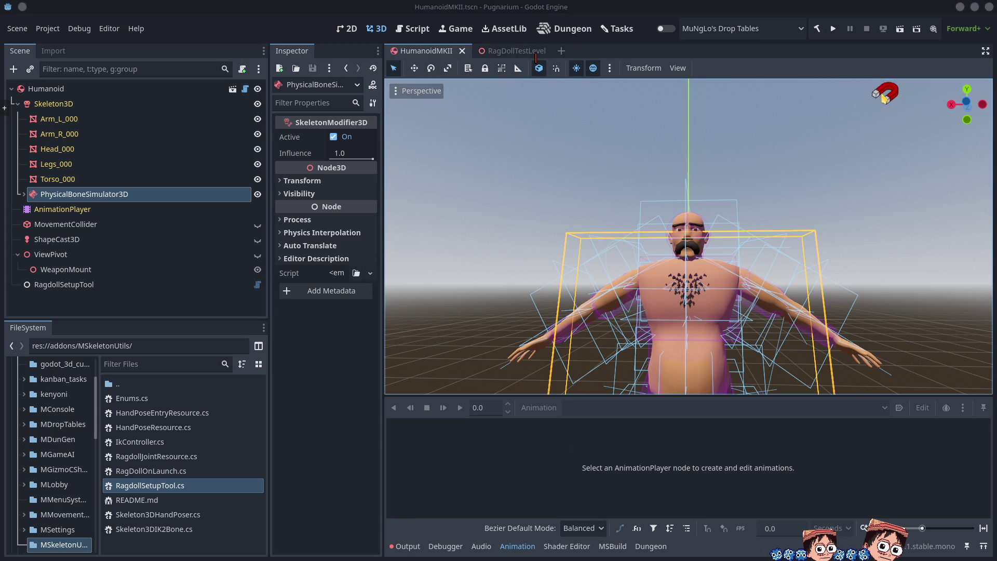
left_click(985, 51)
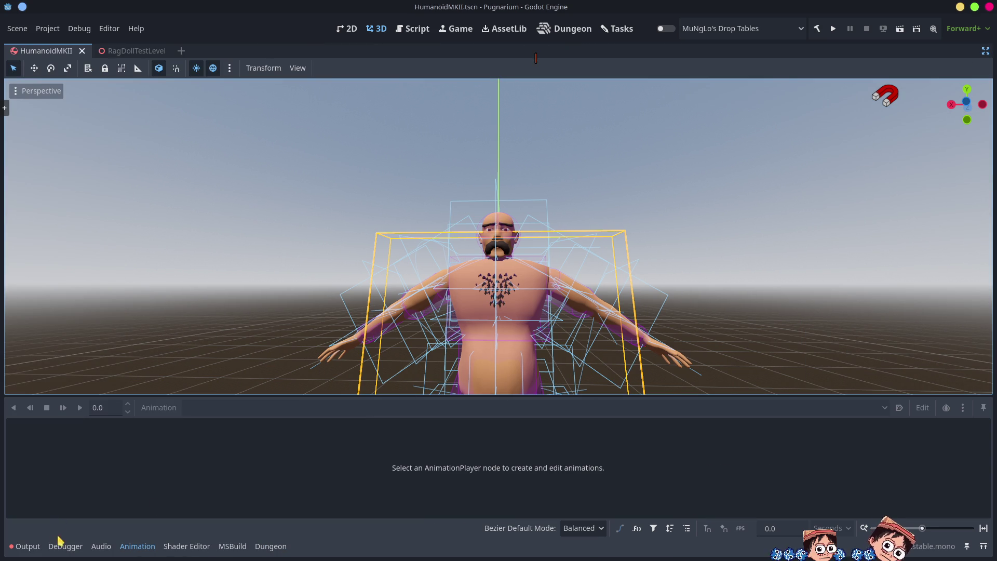
Build and run the project to test the ragdoll, then stop the game and open Project Settings
left_click(24, 550)
left_click(24, 551)
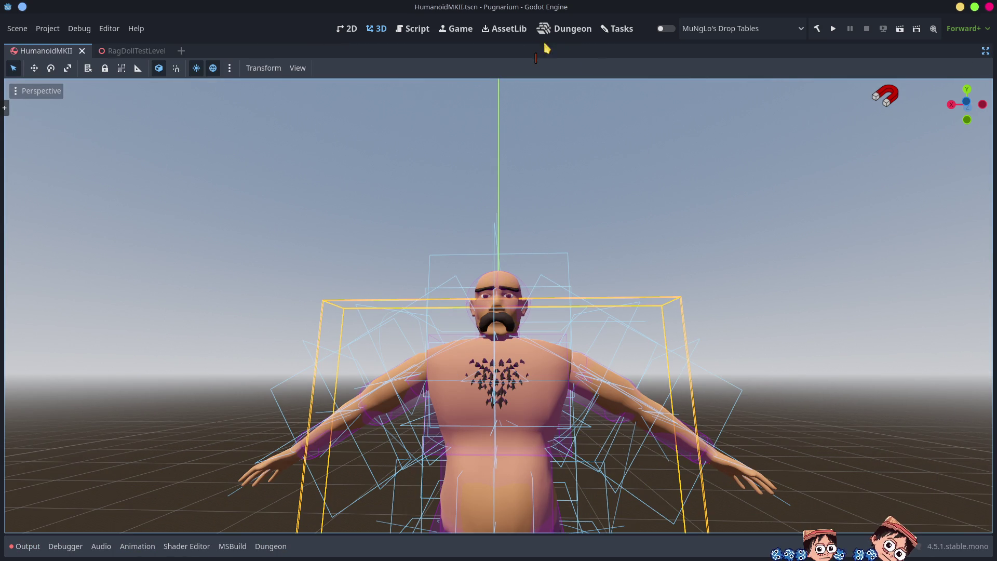
left_click(833, 29)
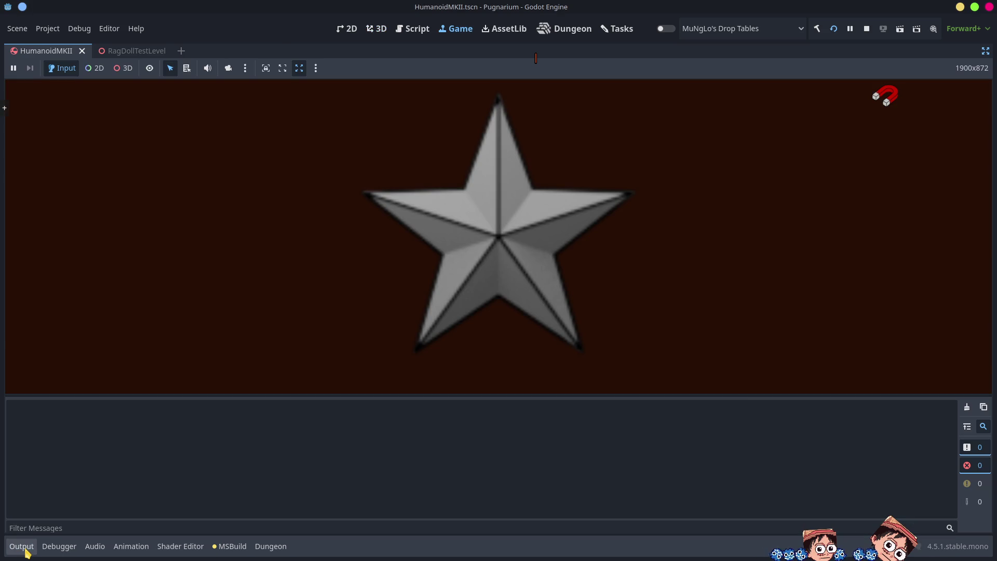
left_click(24, 551)
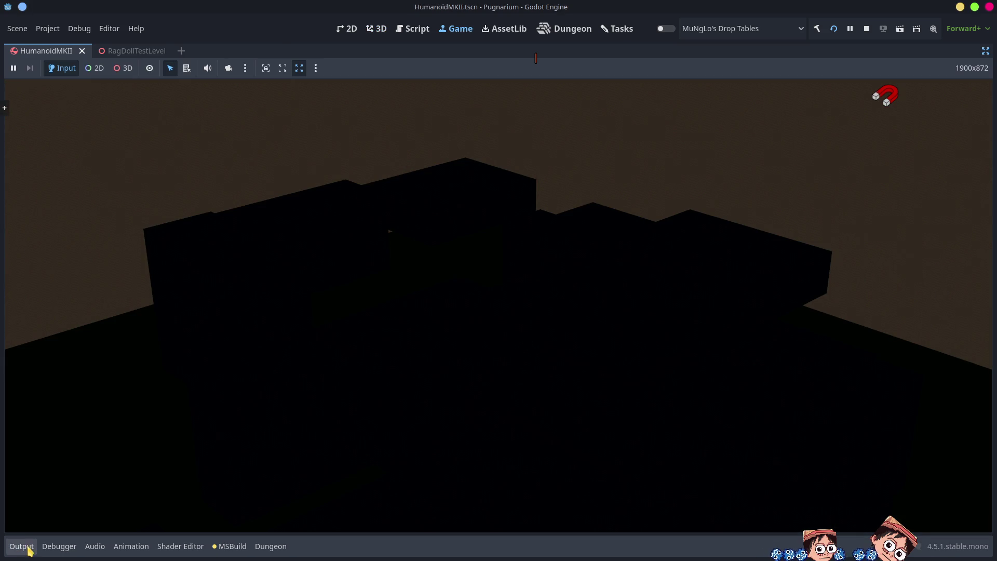
left_click(866, 29)
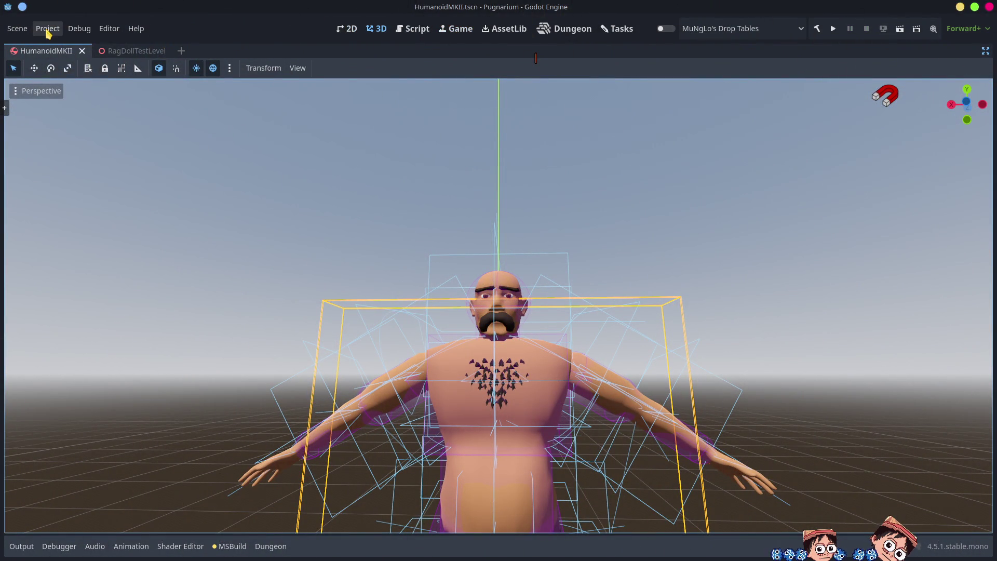
left_click(47, 29)
left_click(59, 46)
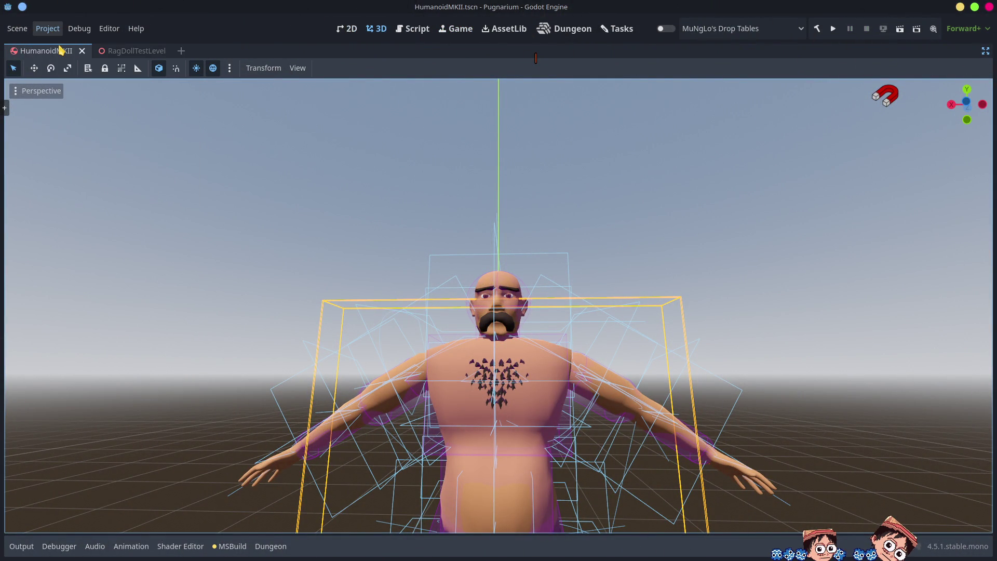
View the Pugnarium project's Application Config settings, version 0.3.2
mouse_move(487, 160)
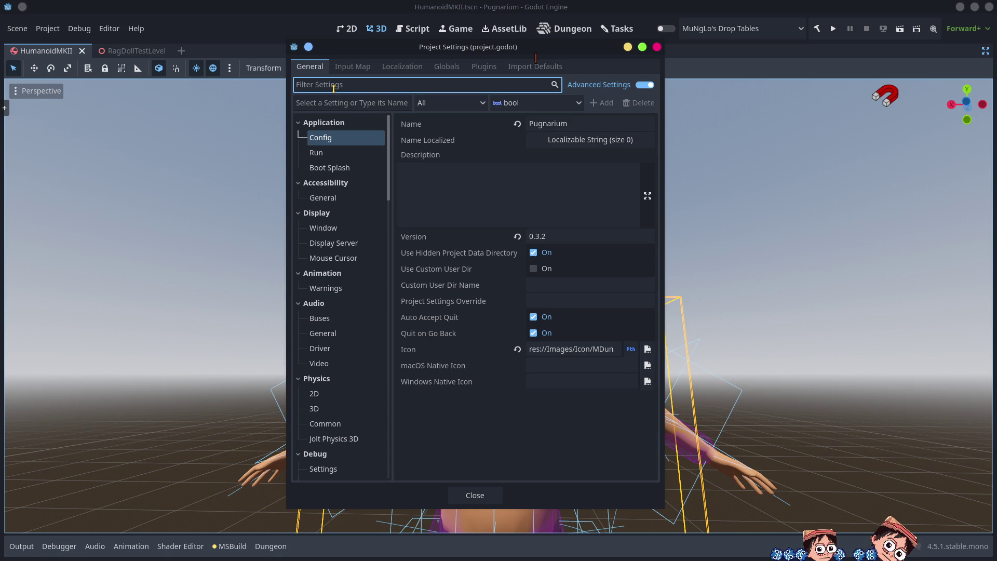
Filter the project settings for 'outp' to check the Run settings, then clear the filter
type("outp")
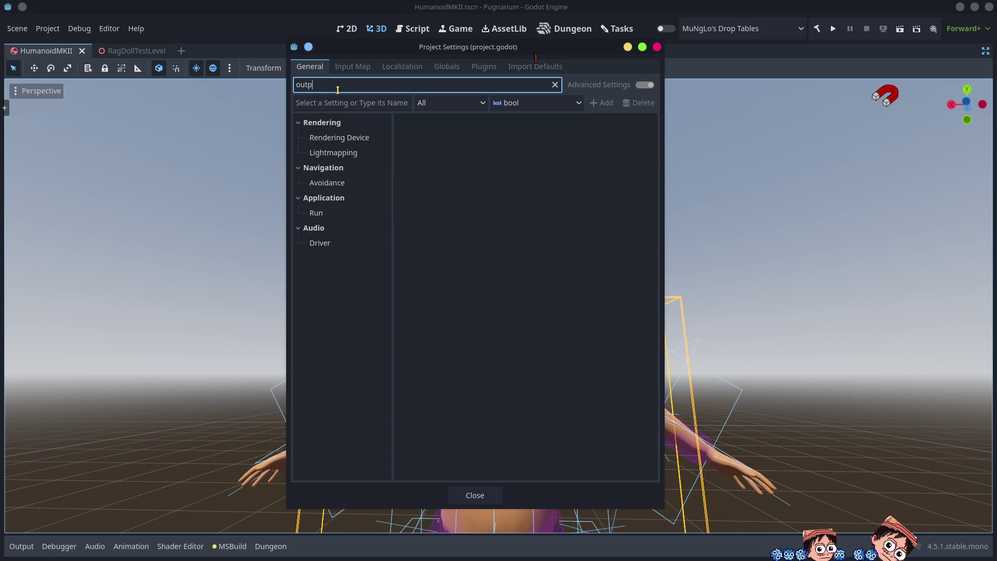
left_click(329, 213)
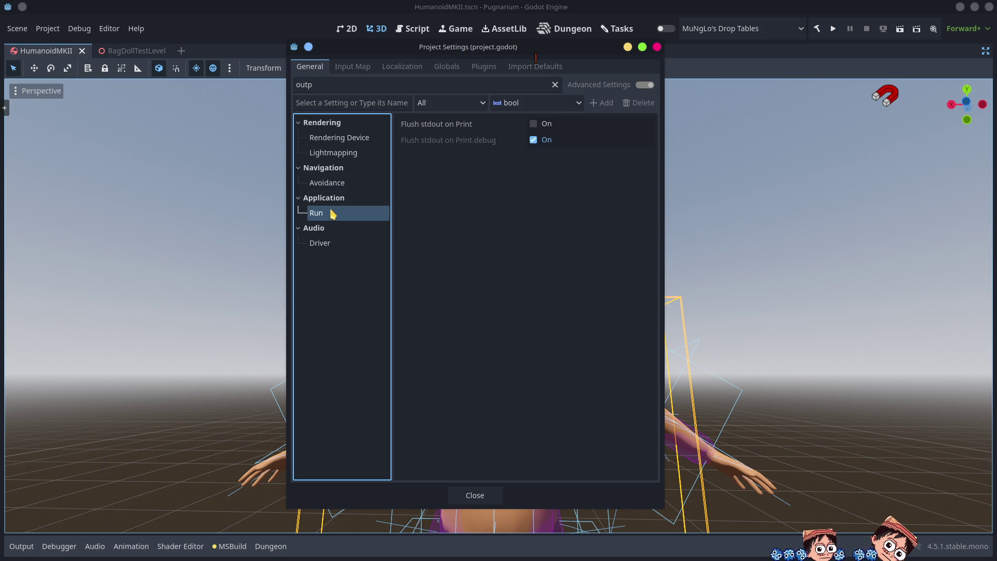
left_click(324, 86)
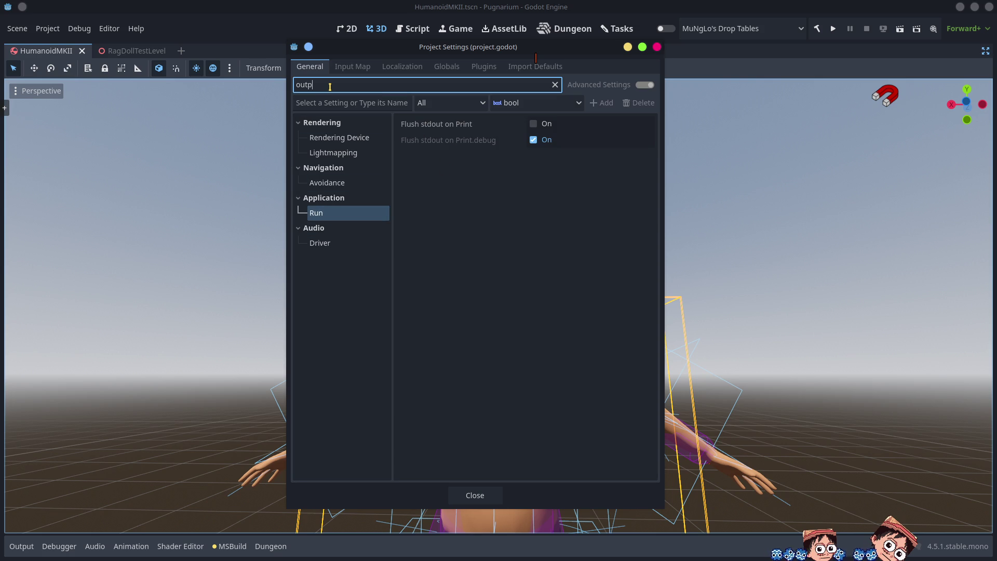
key("BackSpace")
key("BackSpace")
key("BackSpace")
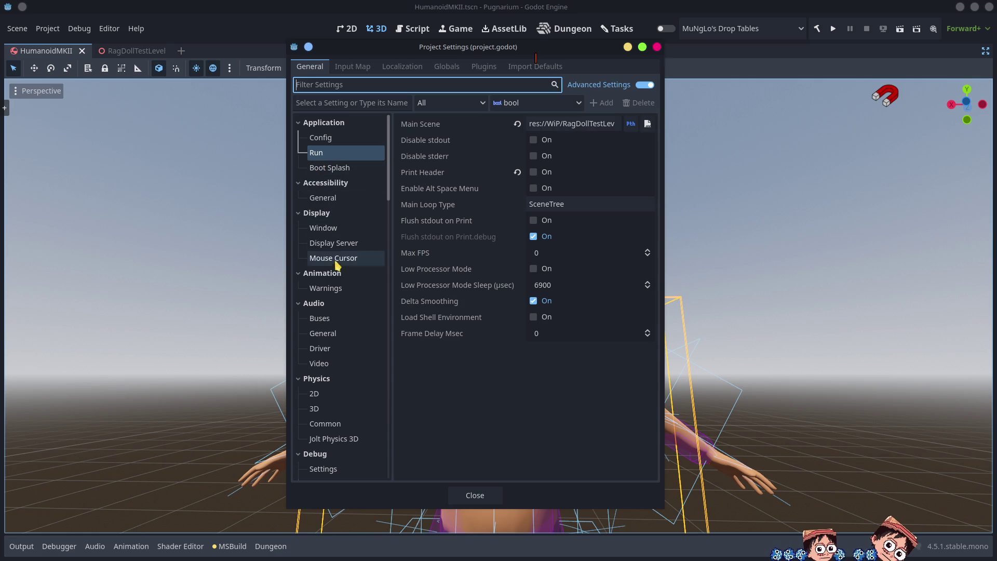
Browse the Debug settings: File Logging, GDScript warnings, Canvas Items and debug shape colours
scroll(348, 398, "down", 3)
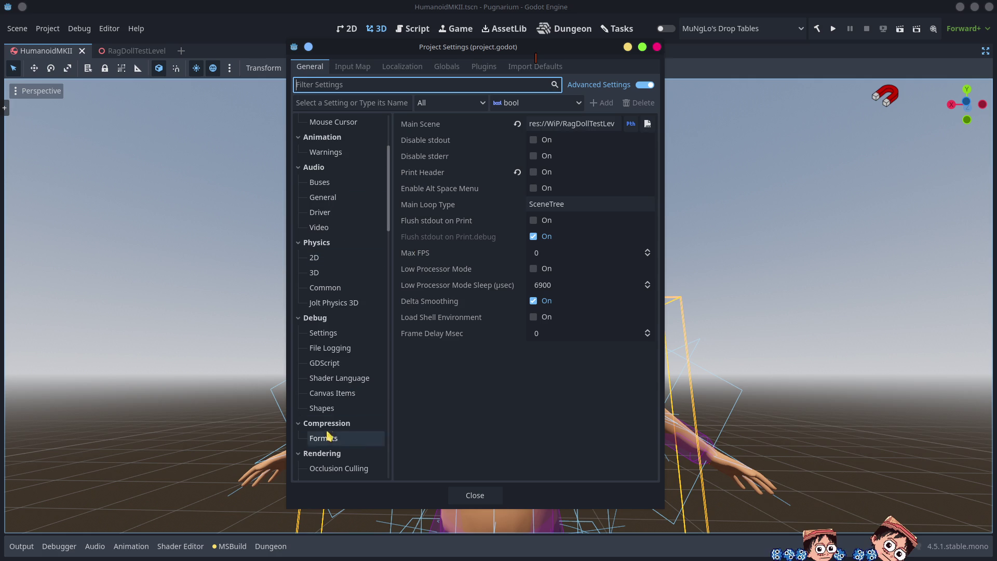
left_click(331, 334)
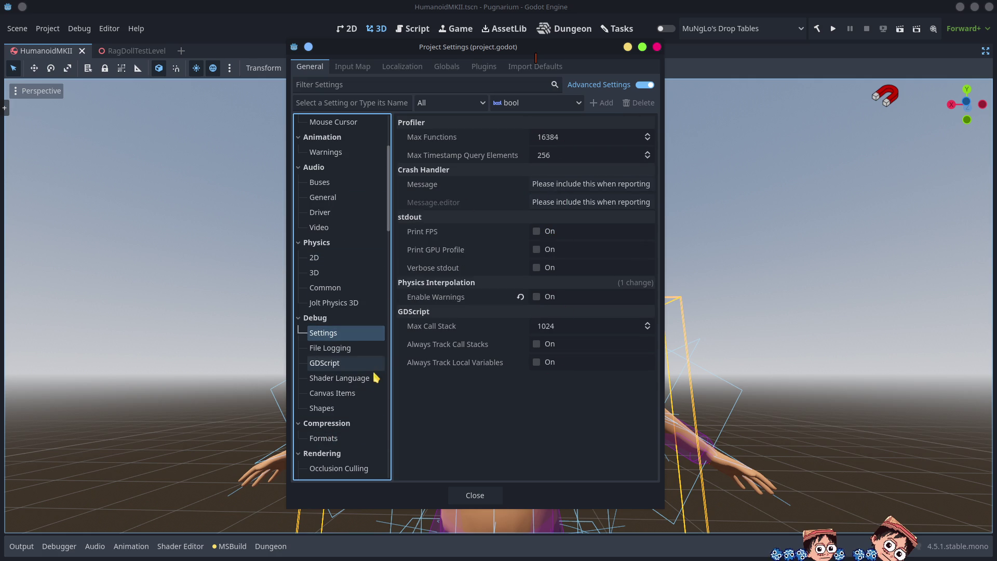
left_click(343, 349)
left_click(370, 363)
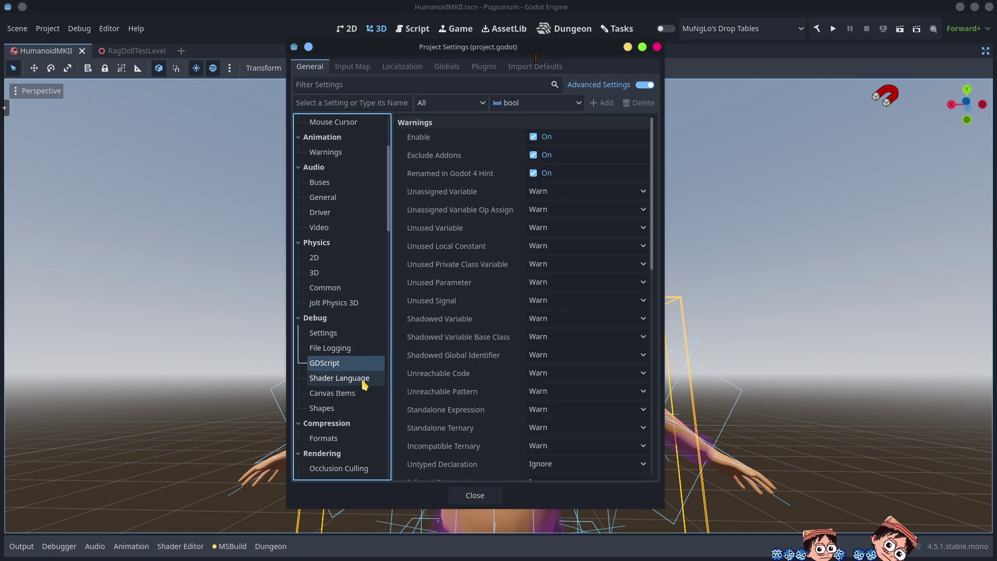
left_click(342, 395)
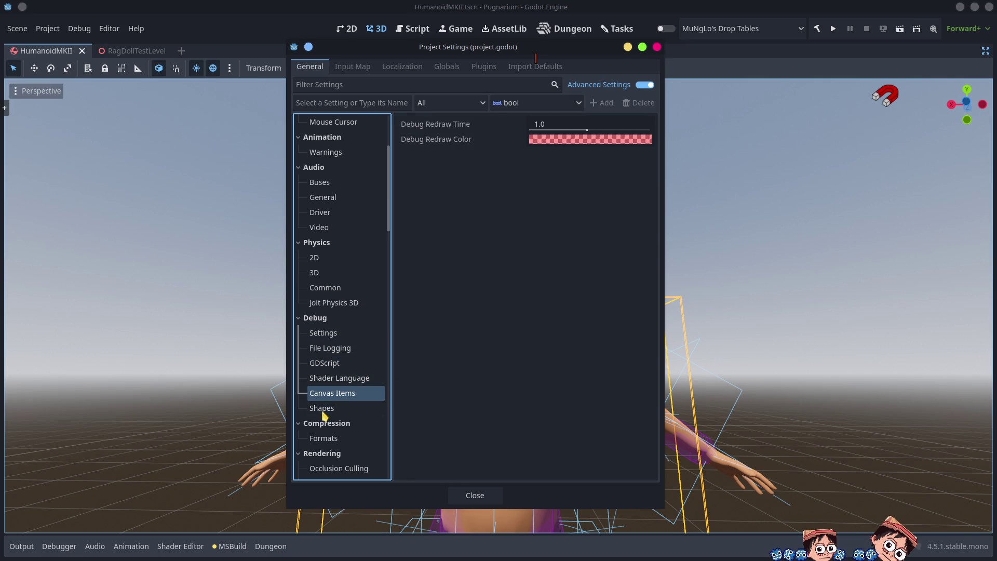
left_click(328, 409)
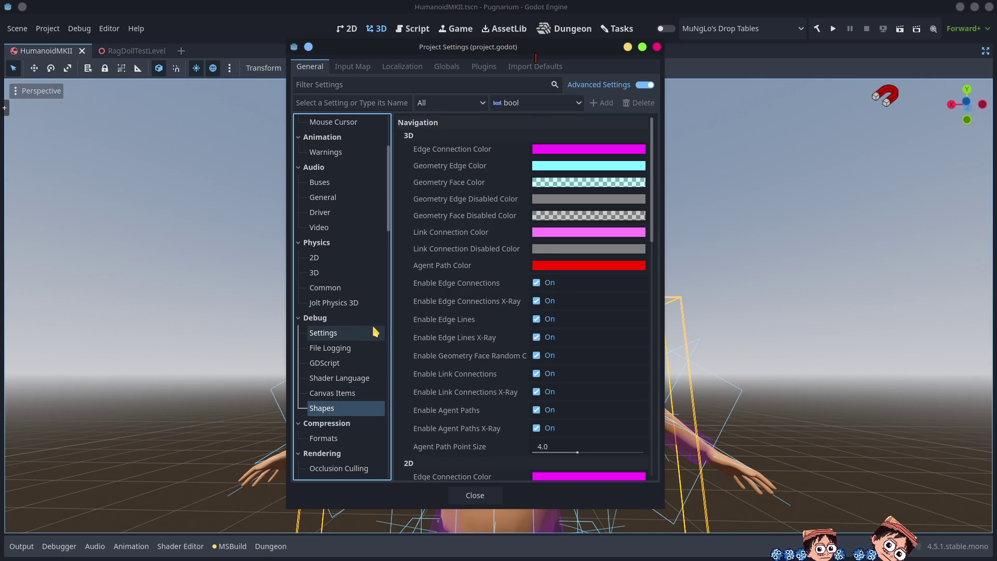
Review the Application Config, Run and Boot Splash settings
scroll(340, 207, "up", 5)
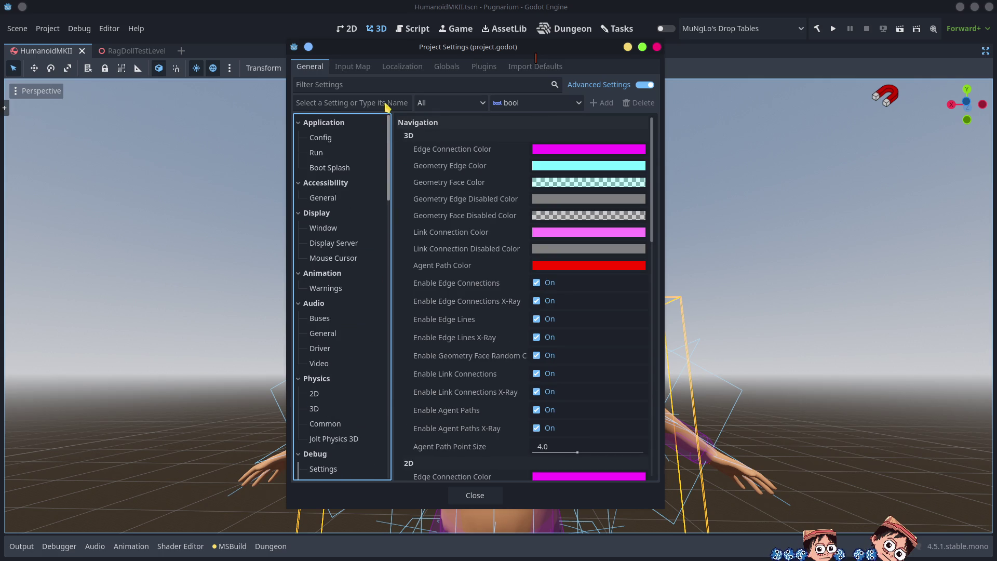
left_click(327, 140)
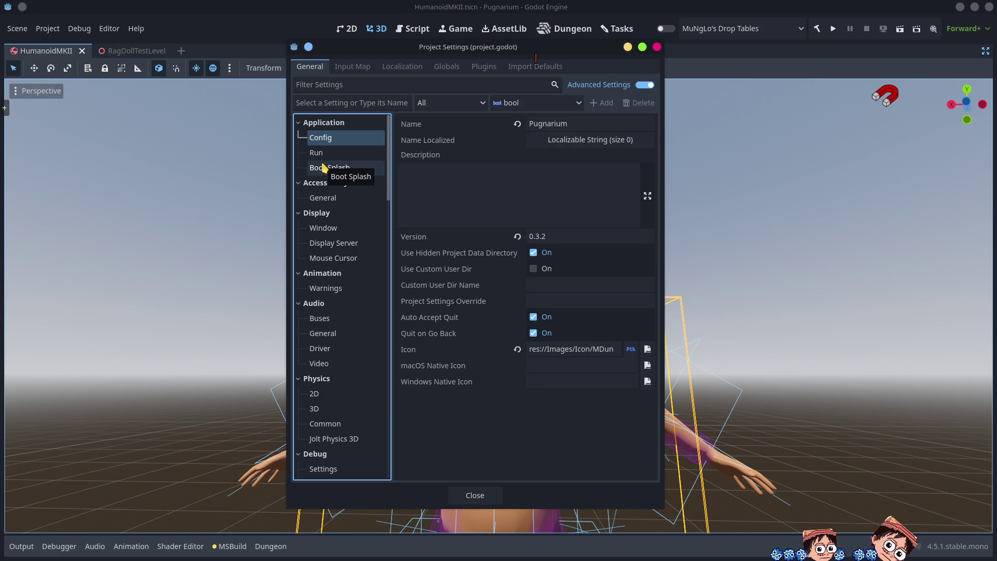
left_click(322, 155)
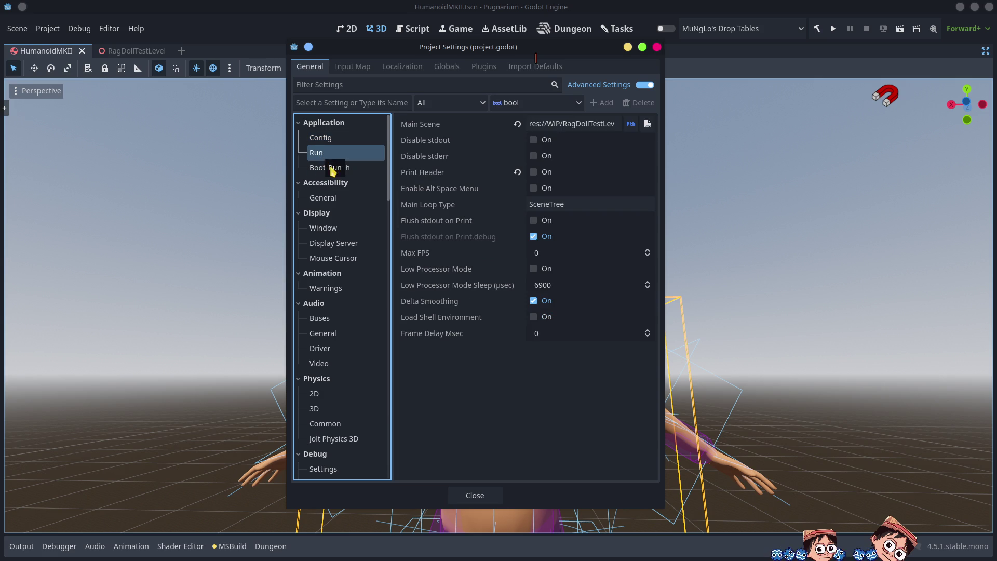
left_click(333, 172)
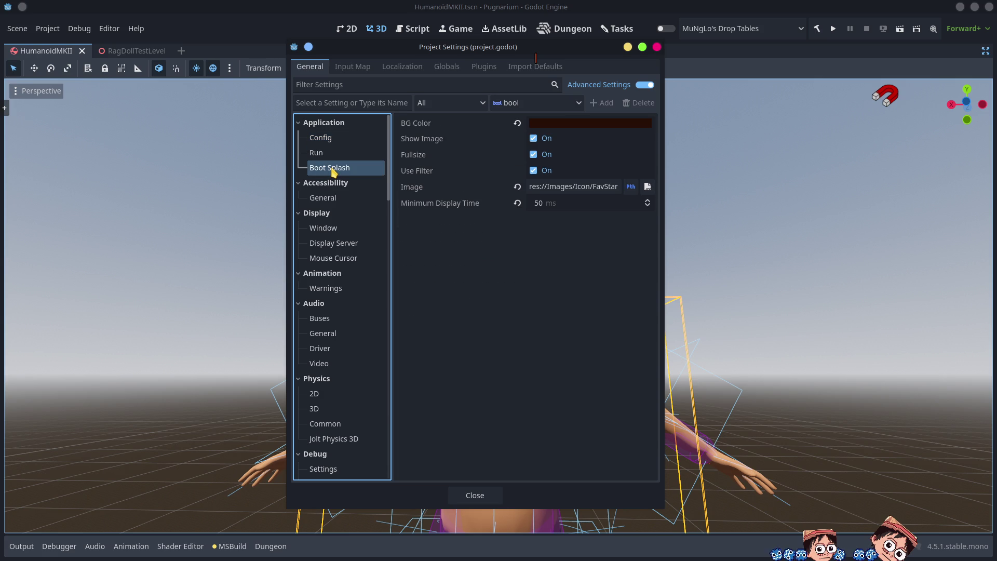
Filter for 'play', browse Mouse Cursor, Display Server and Window size settings, then close the dialog
left_click(327, 87)
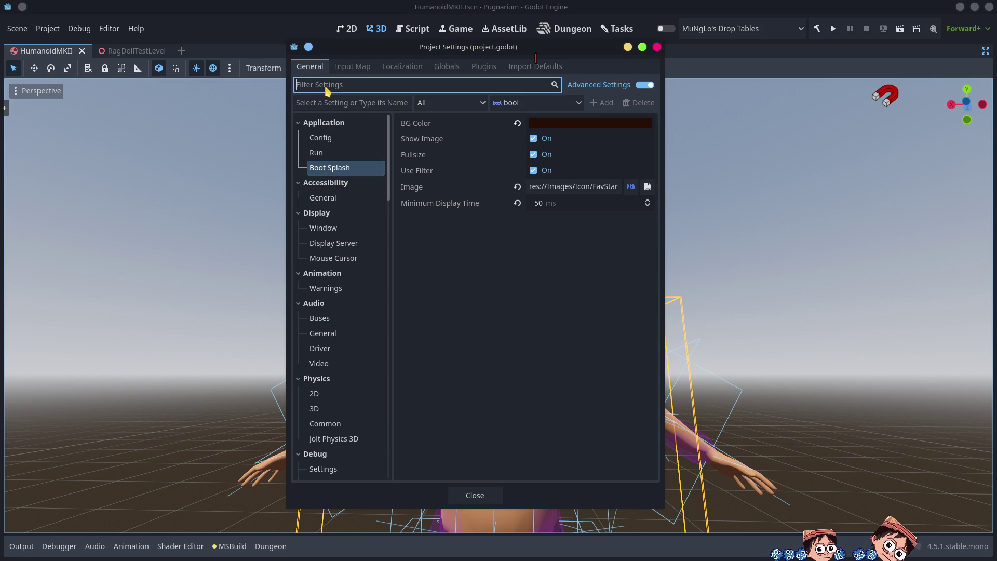
type("play")
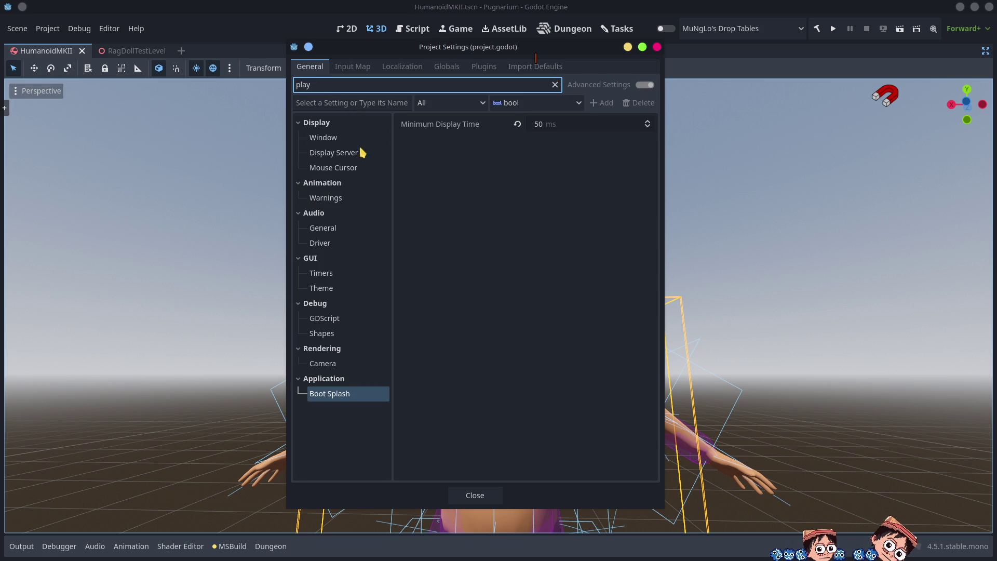
left_click(340, 167)
left_click(337, 155)
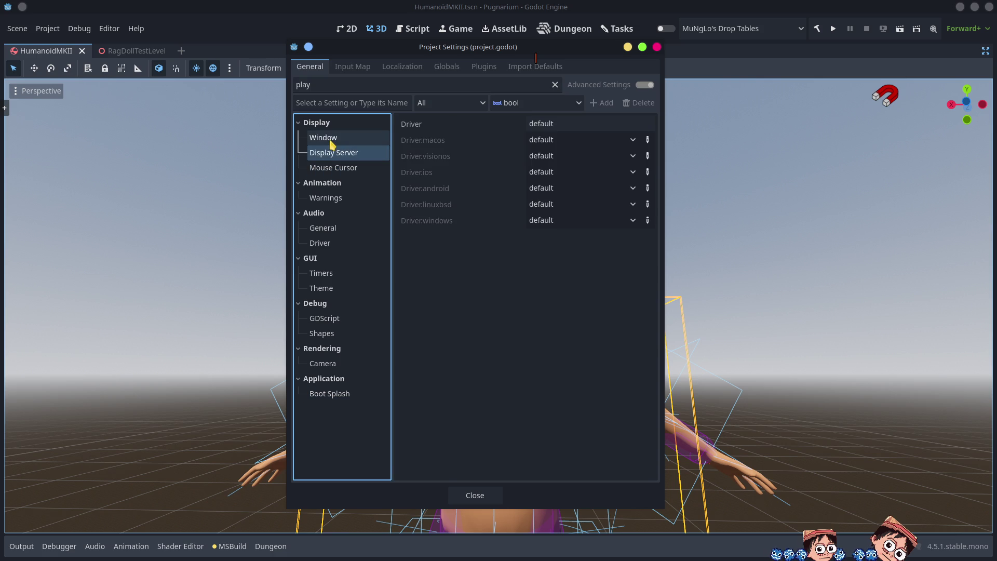
left_click(327, 139)
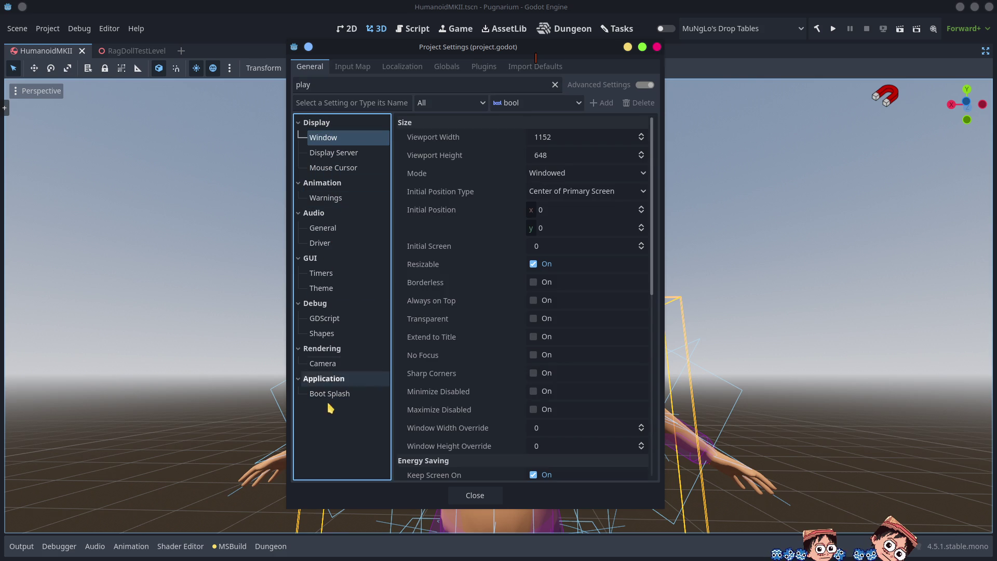
key("Escape")
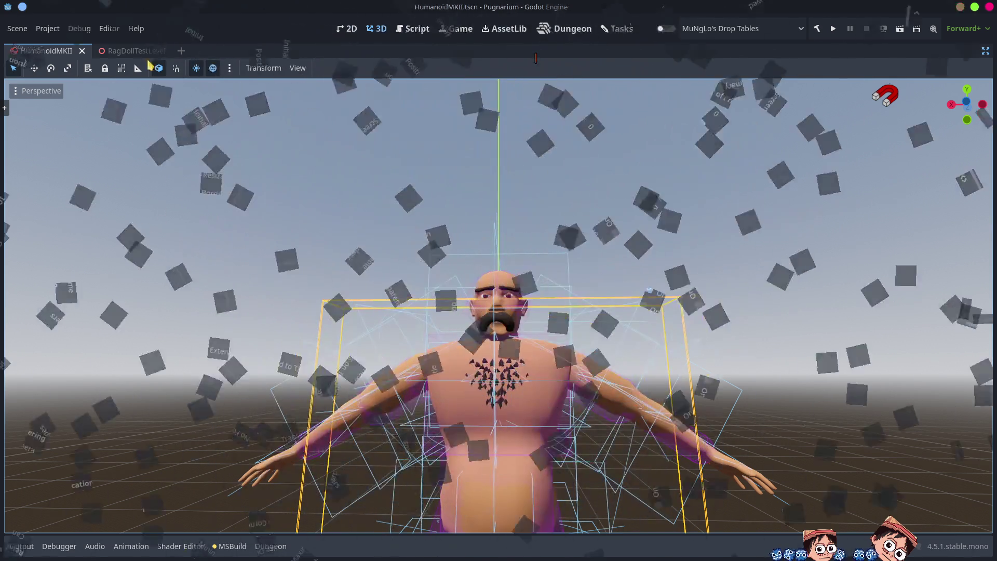
Open Editor Settings, filter for 'play' to view Scene Tabs, then clear the filter
left_click(109, 29)
left_click(123, 45)
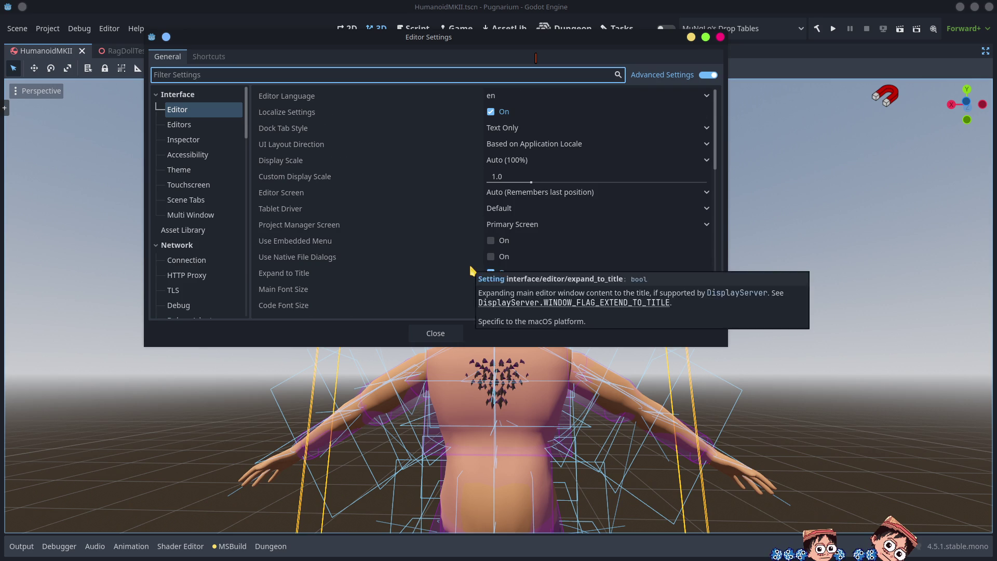
type("play")
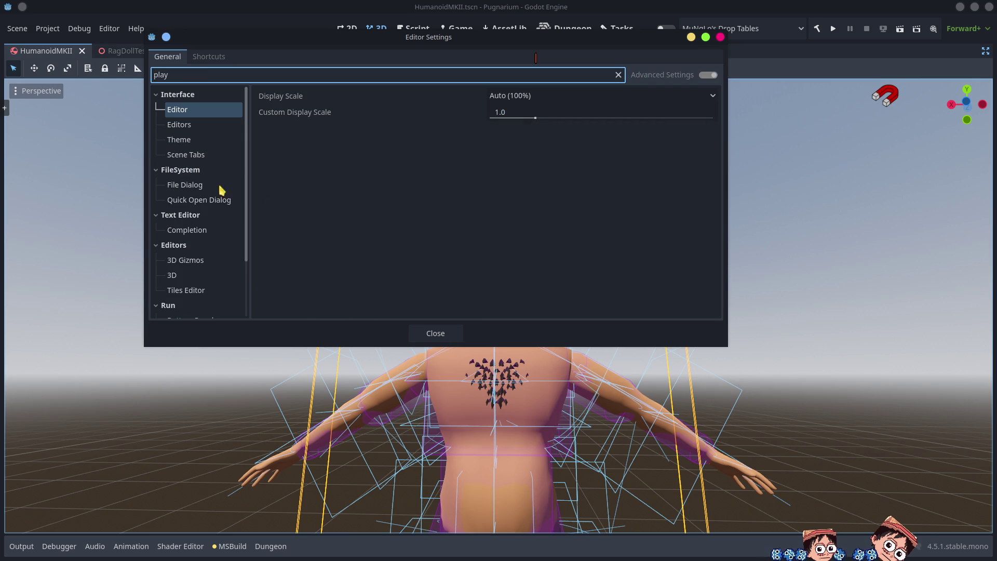
left_click(198, 159)
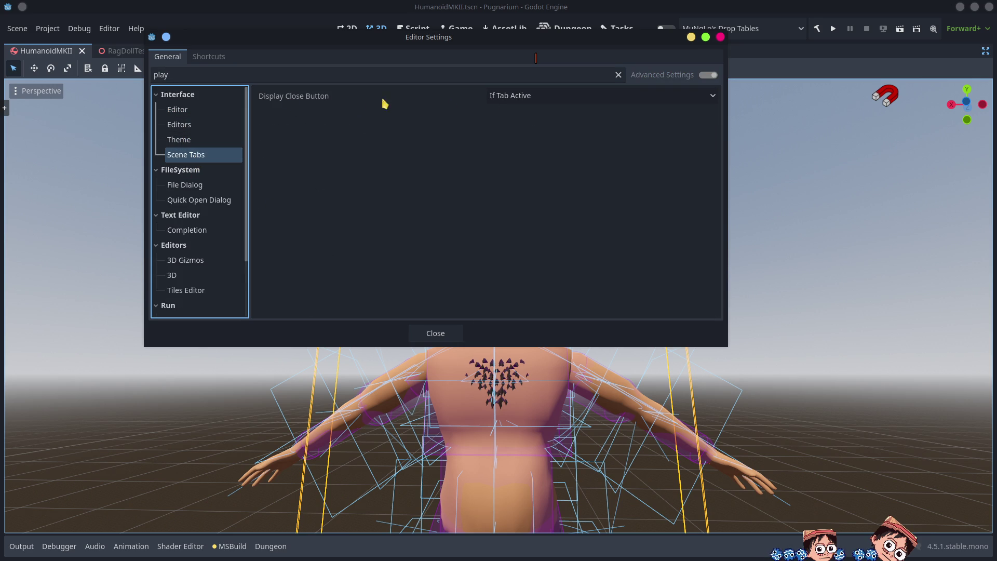
left_click(618, 75)
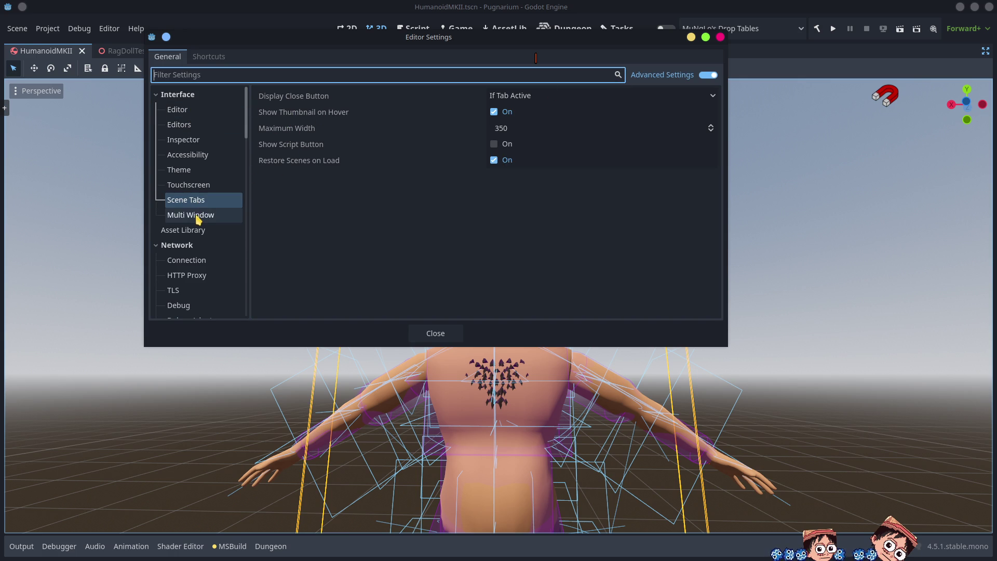
Browse the Interface Editor, Multi Window and Scene Tabs settings pages
left_click(183, 109)
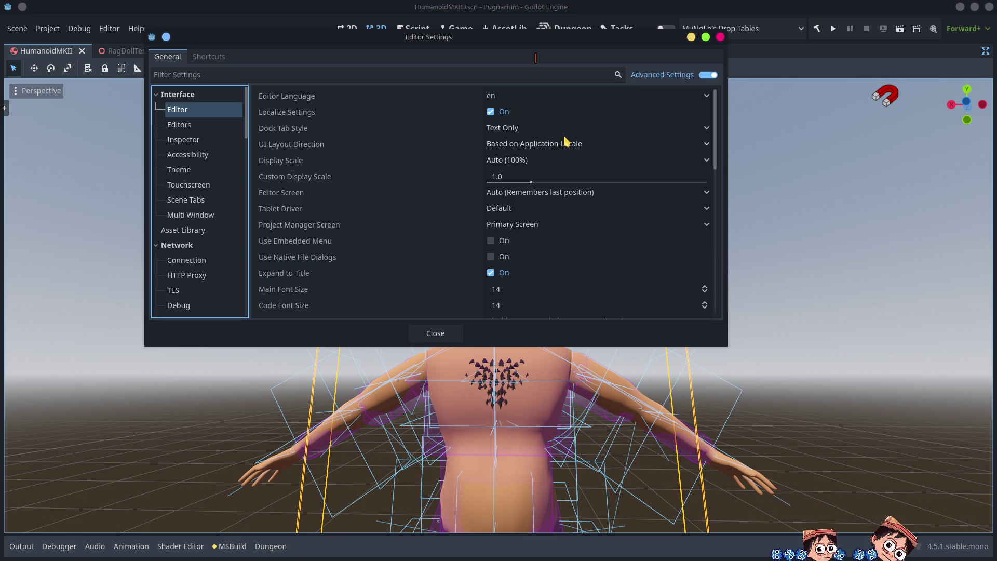
scroll(602, 169, "down", 2)
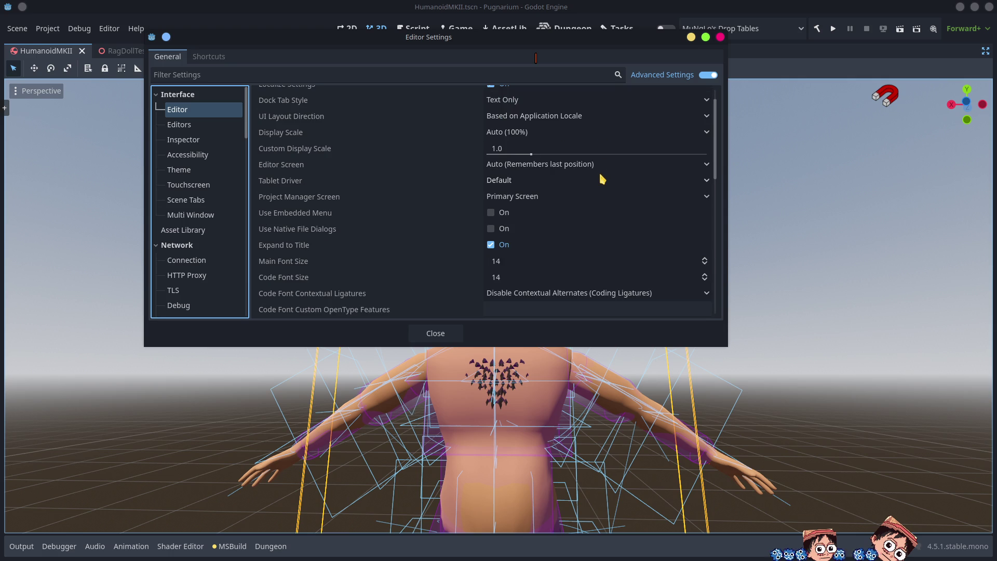
scroll(602, 179, "down", 5)
scroll(602, 180, "down", 8)
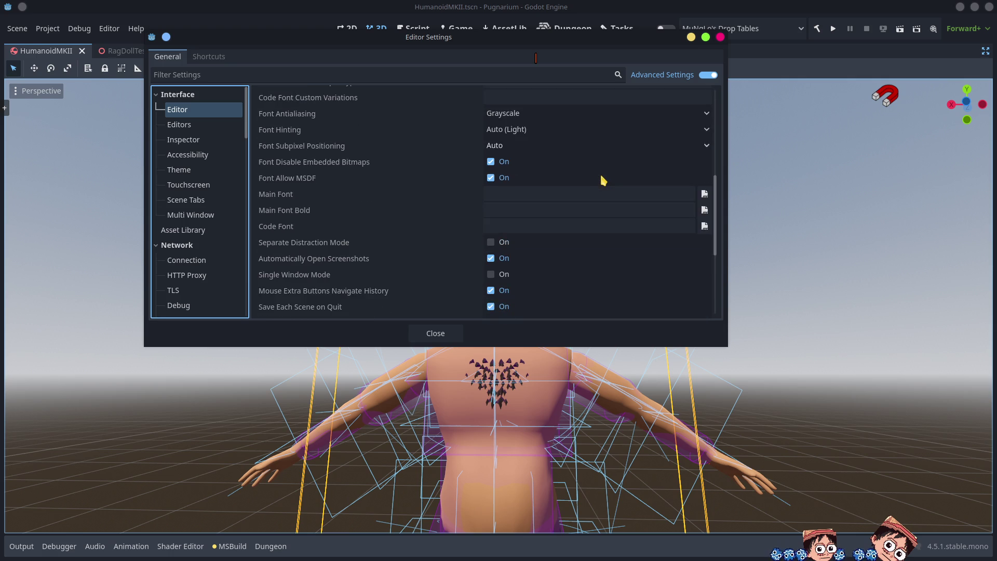
scroll(602, 180, "down", 2)
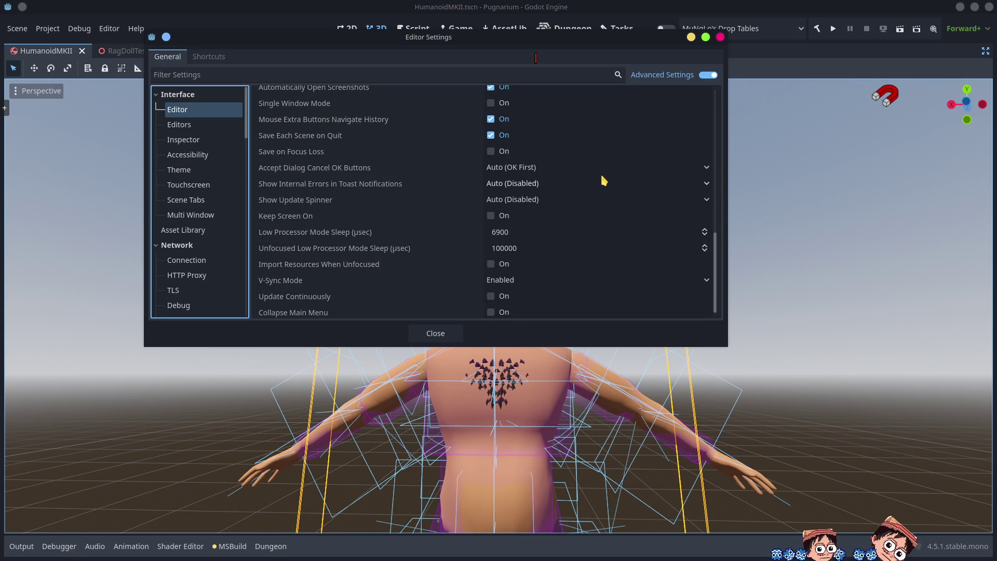
scroll(604, 180, "down", 1)
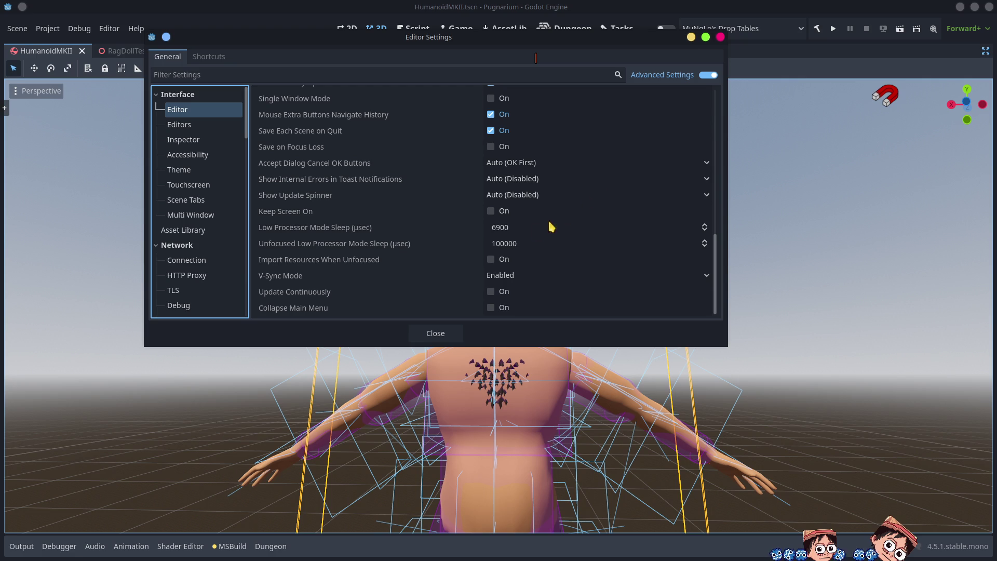
left_click(200, 216)
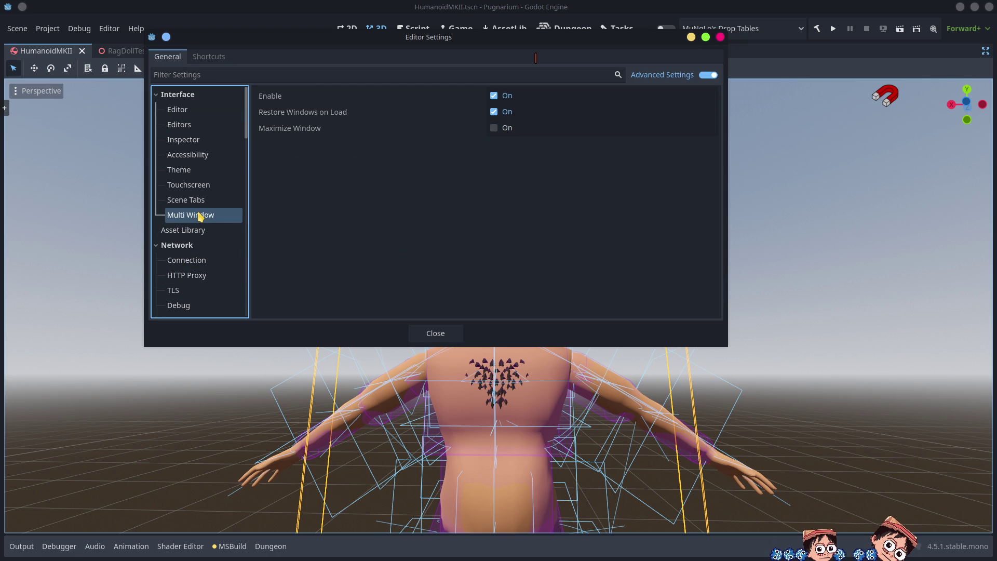
left_click(193, 199)
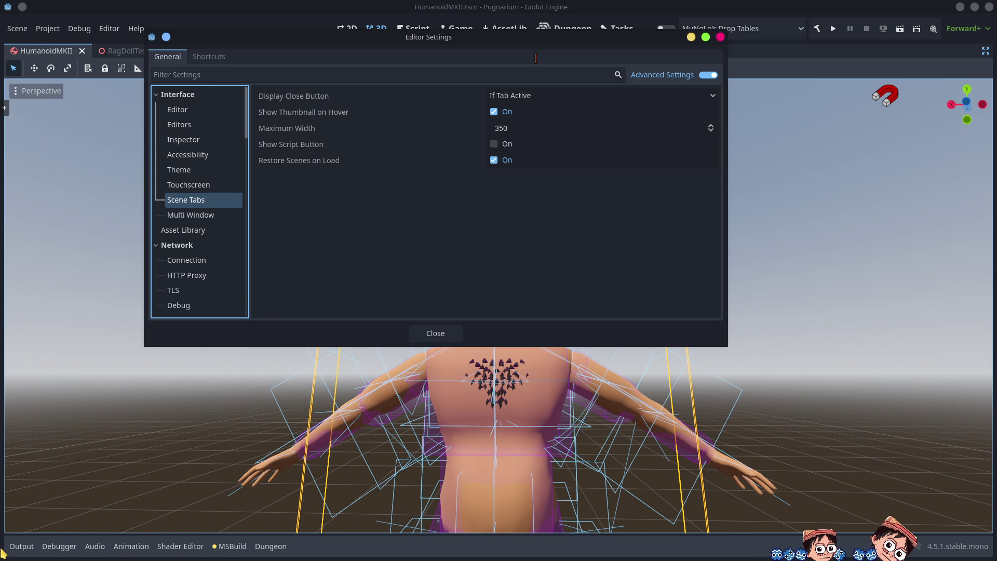
Look through the Interface Theme, Accessibility, Inspector, Editors and Editor settings pages
left_click(179, 179)
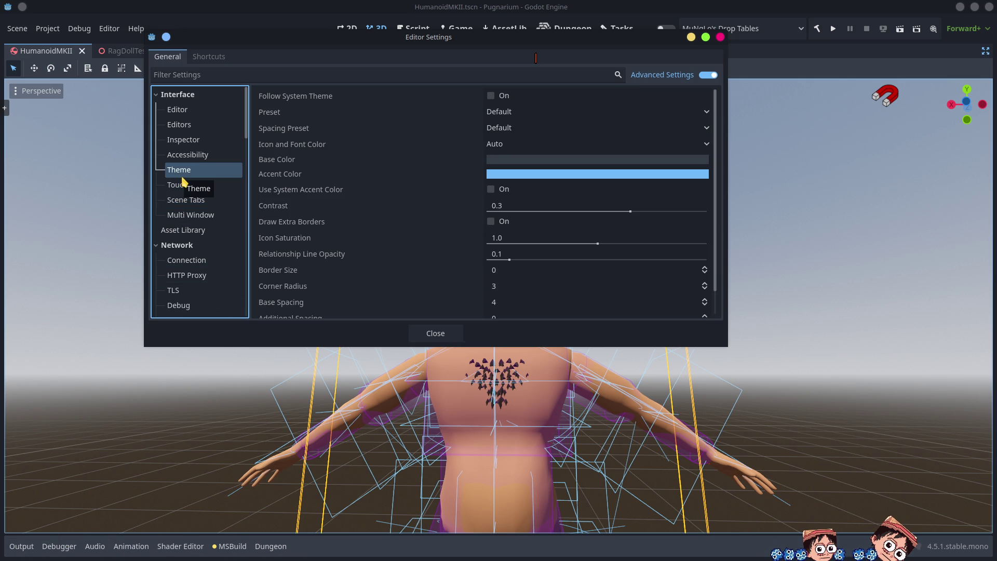
left_click(179, 156)
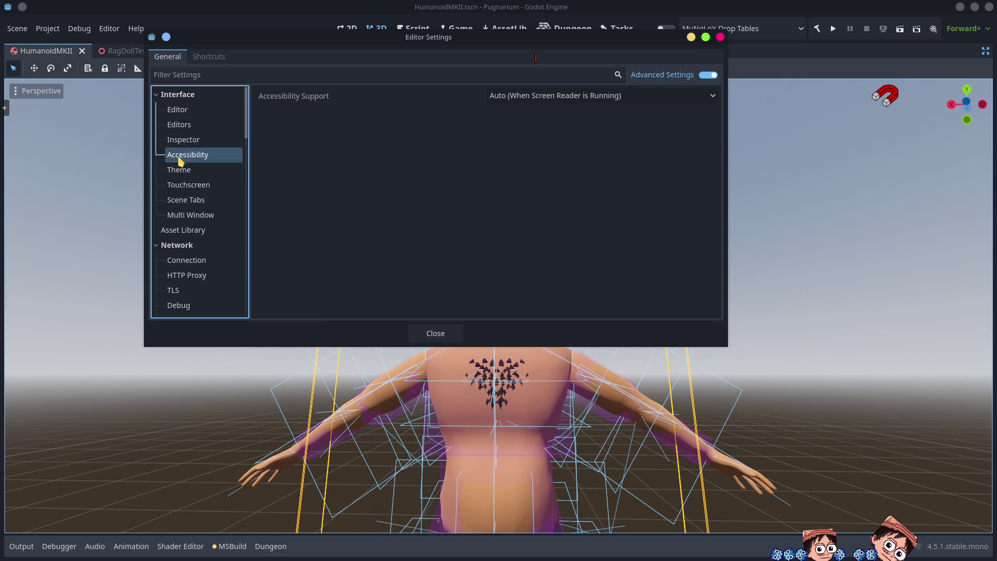
left_click(180, 142)
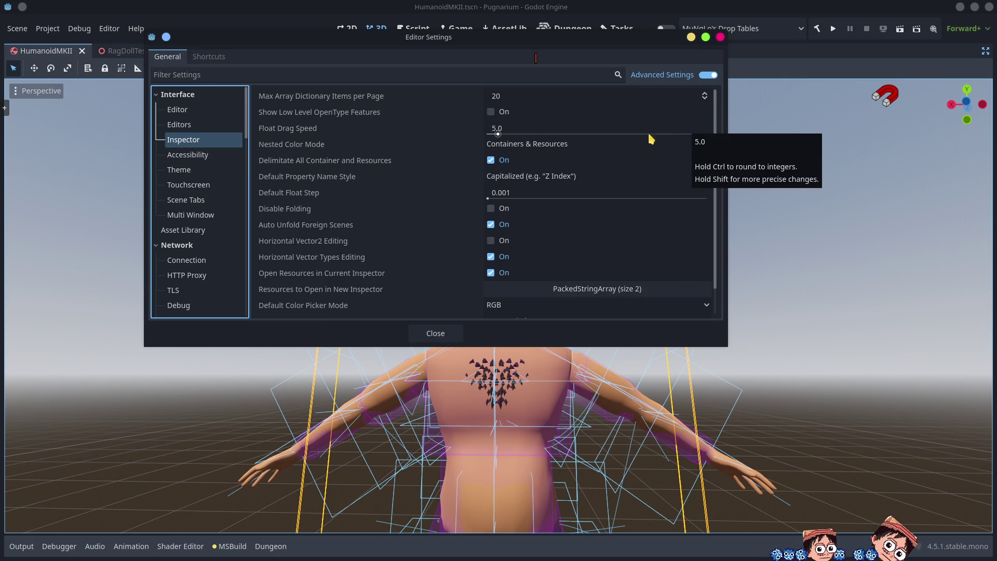
left_click(198, 125)
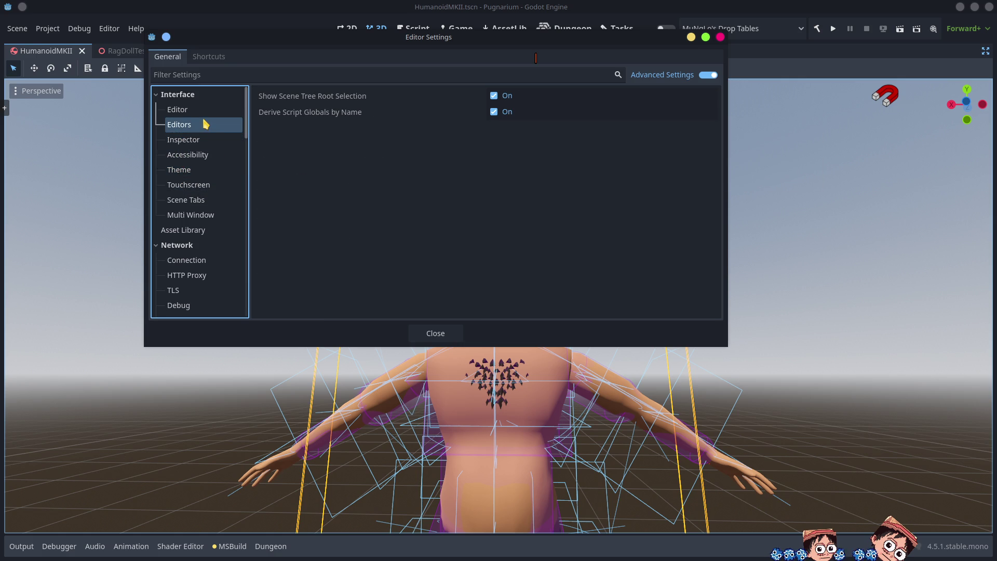
left_click(193, 110)
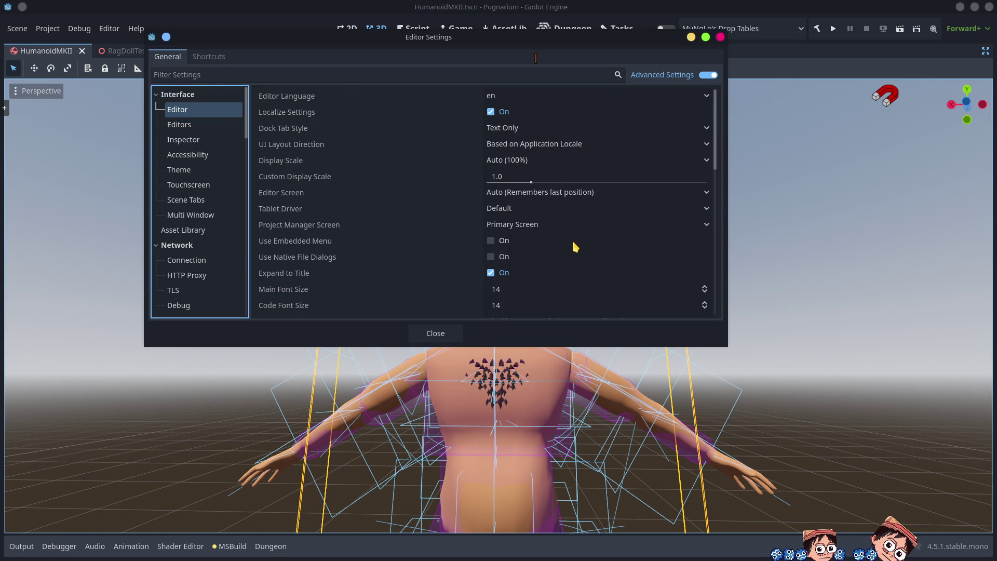
Review the Docks settings for Scene Tree, FileSystem and Property Editor
scroll(575, 246, "down", 4)
scroll(210, 258, "down", 5)
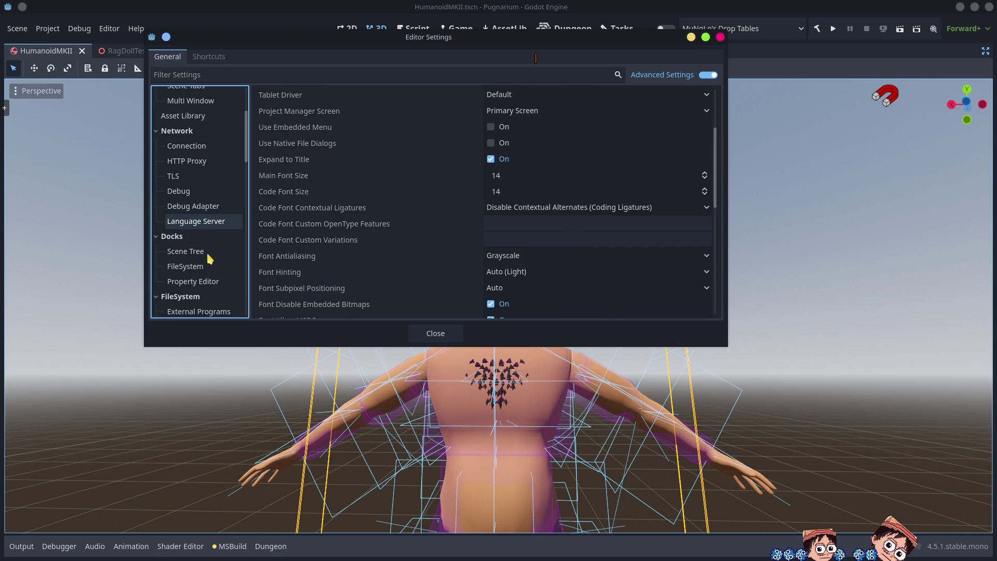
left_click(195, 195)
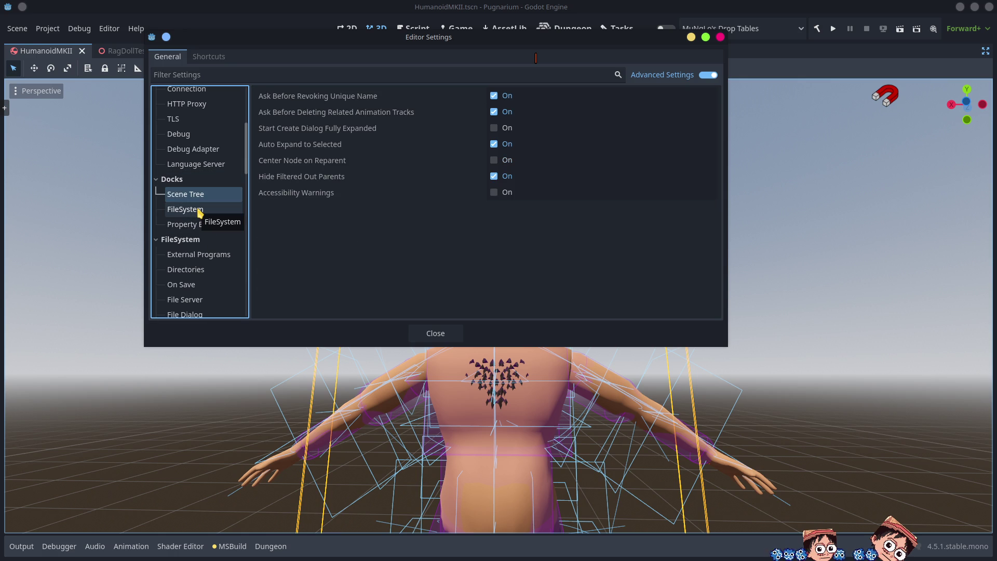
left_click(200, 213)
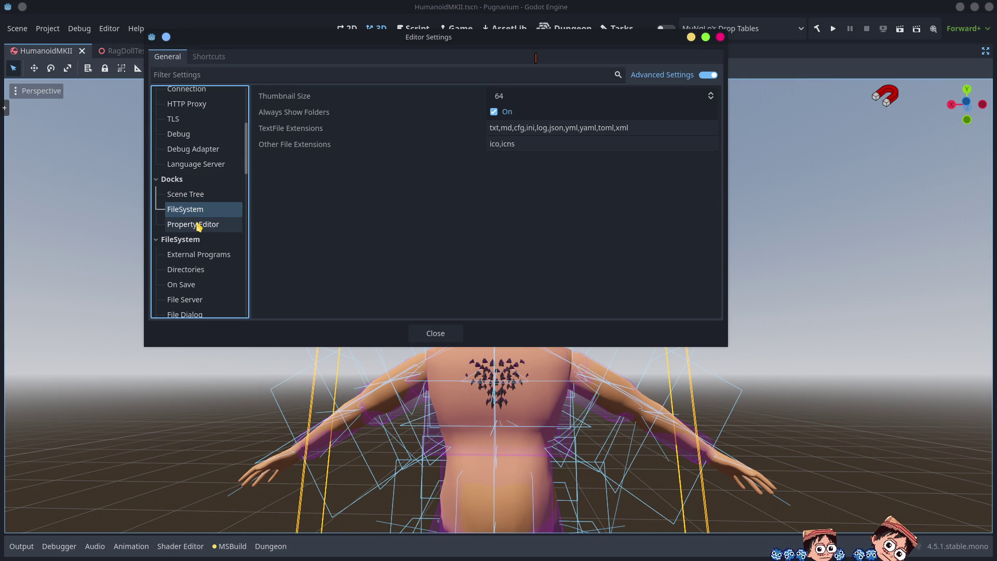
left_click(198, 226)
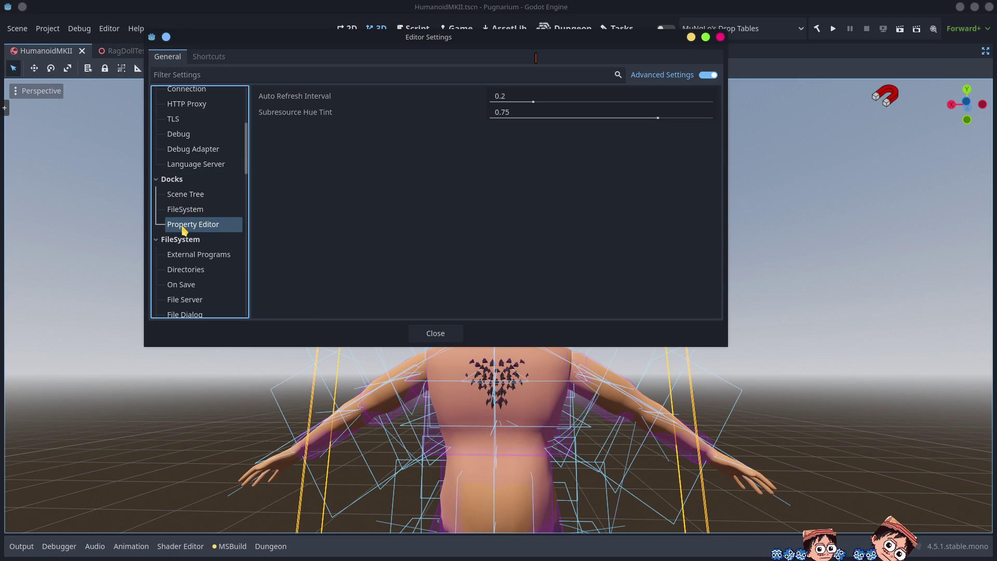
Scroll the category tree and view the Run Window Placement settings (Rect Centered, Same as Editor)
scroll(195, 272, "down", 3)
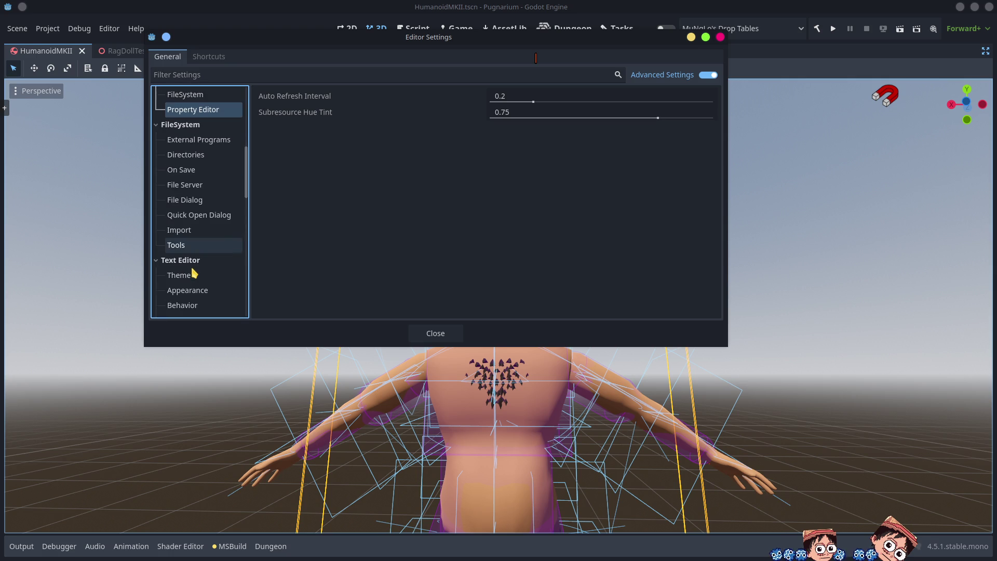
scroll(202, 285, "down", 5)
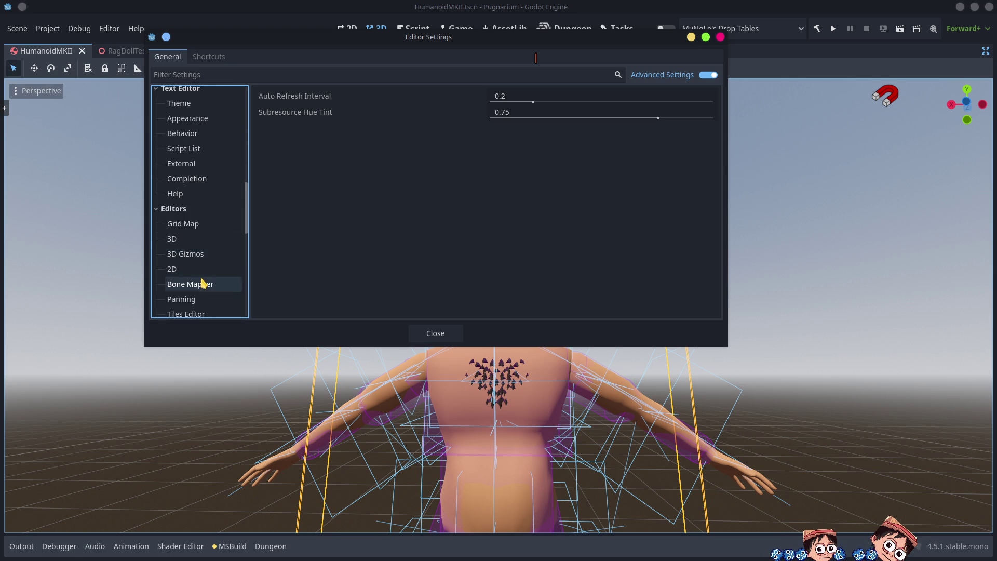
scroll(202, 284, "down", 6)
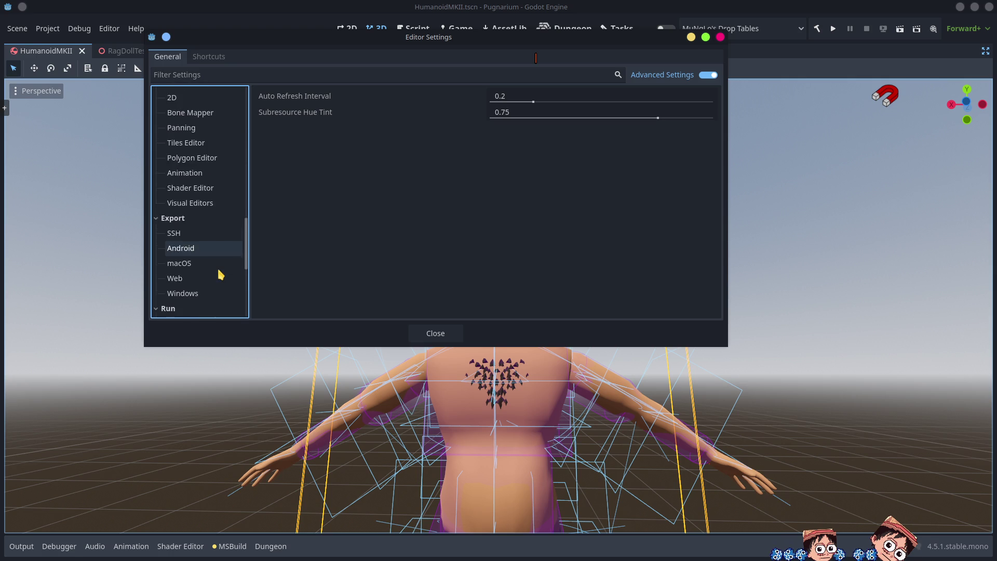
scroll(216, 279, "down", 3)
scroll(192, 286, "down", 3)
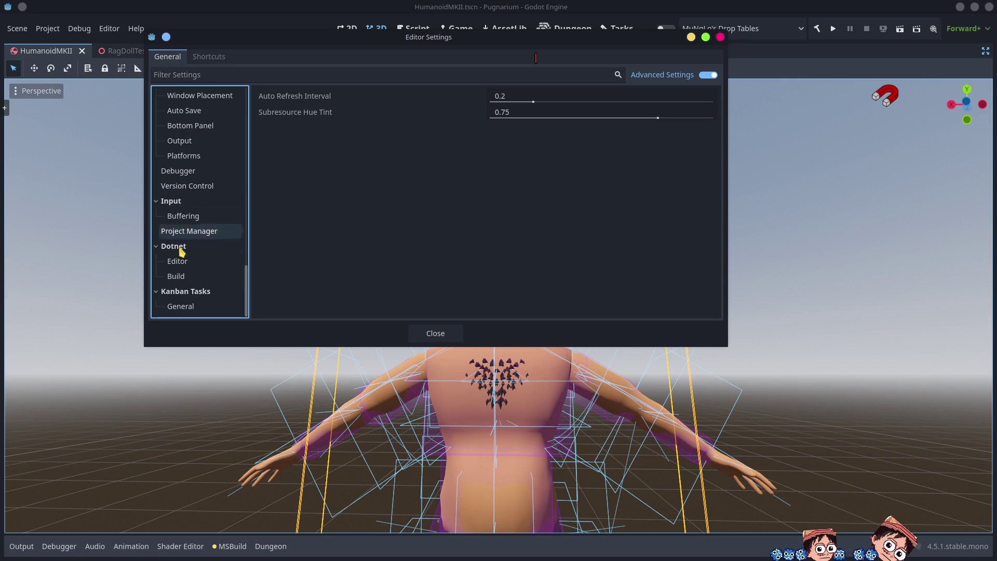
scroll(194, 245, "up", 2)
left_click(198, 155)
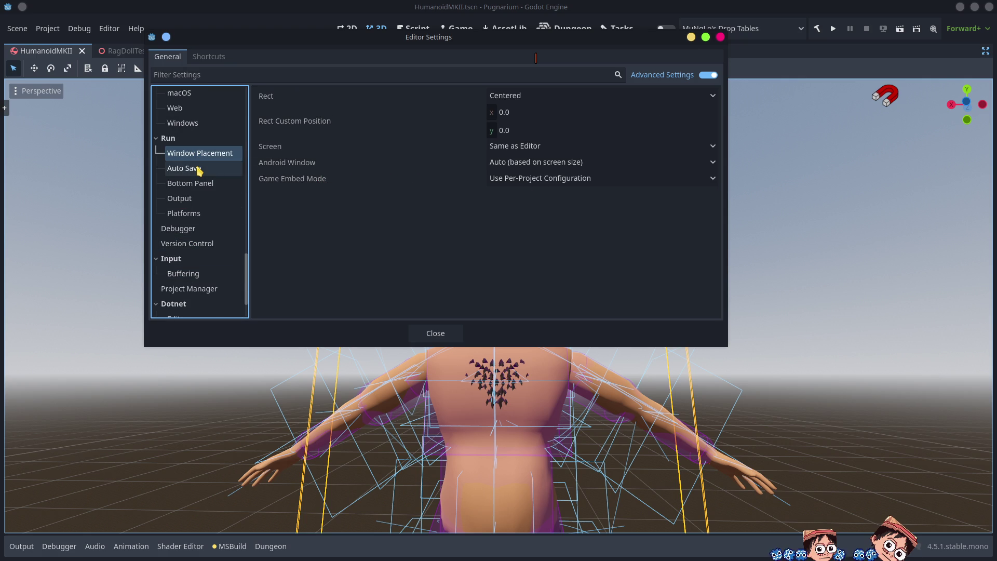
Set Bottom Panel Action on Play to Do Nothing, close Editor Settings, and restore the docks
left_click(191, 185)
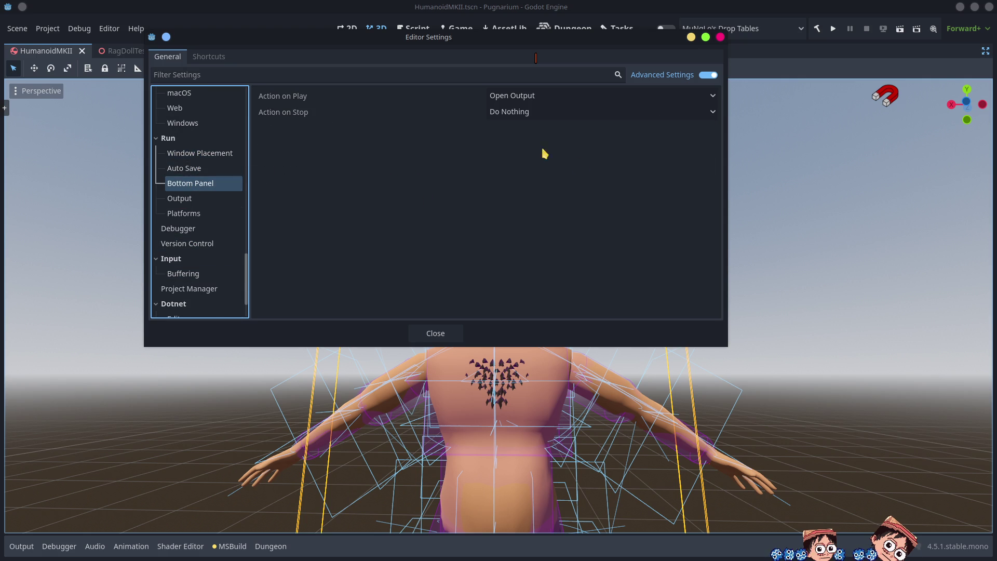
left_click(512, 97)
left_click(514, 112)
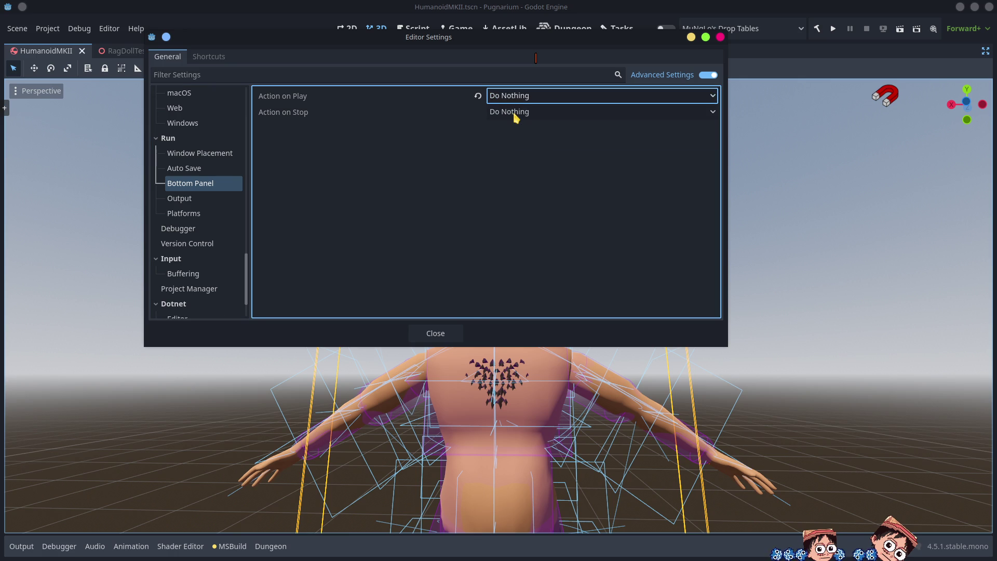
left_click(454, 337)
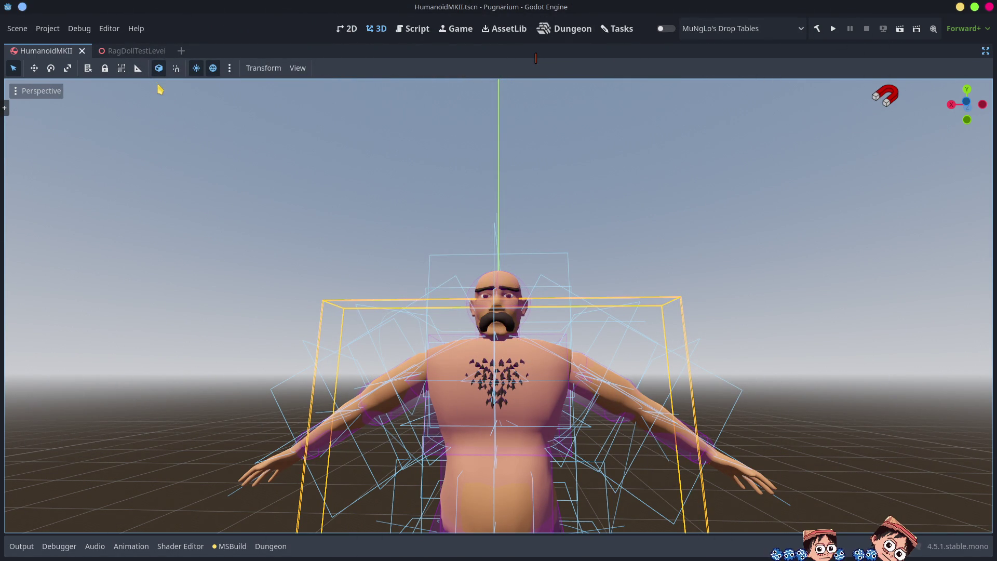
left_click(985, 54)
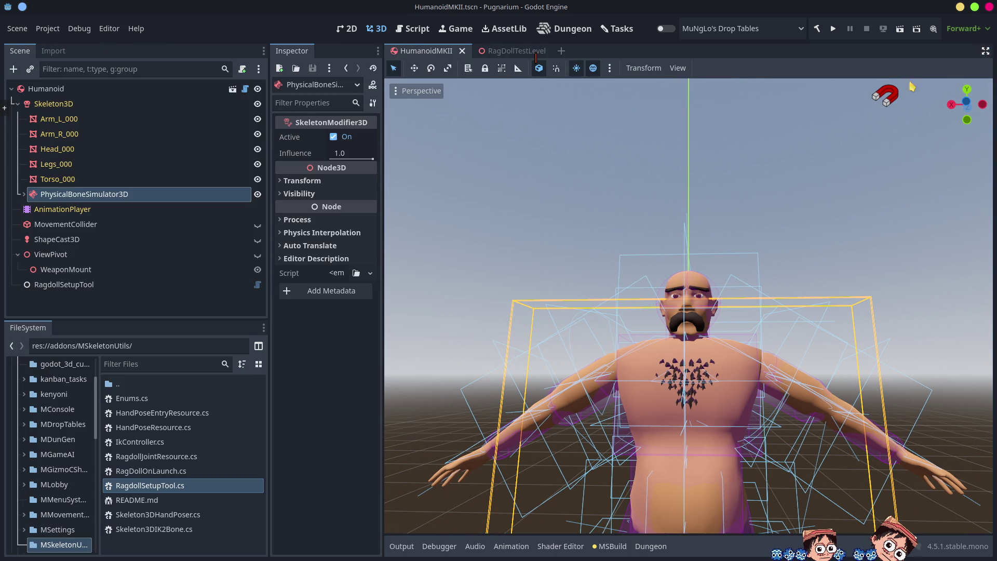
Turn off the environment and sun previews in the 3D viewport
left_click(58, 306)
right_click(57, 307)
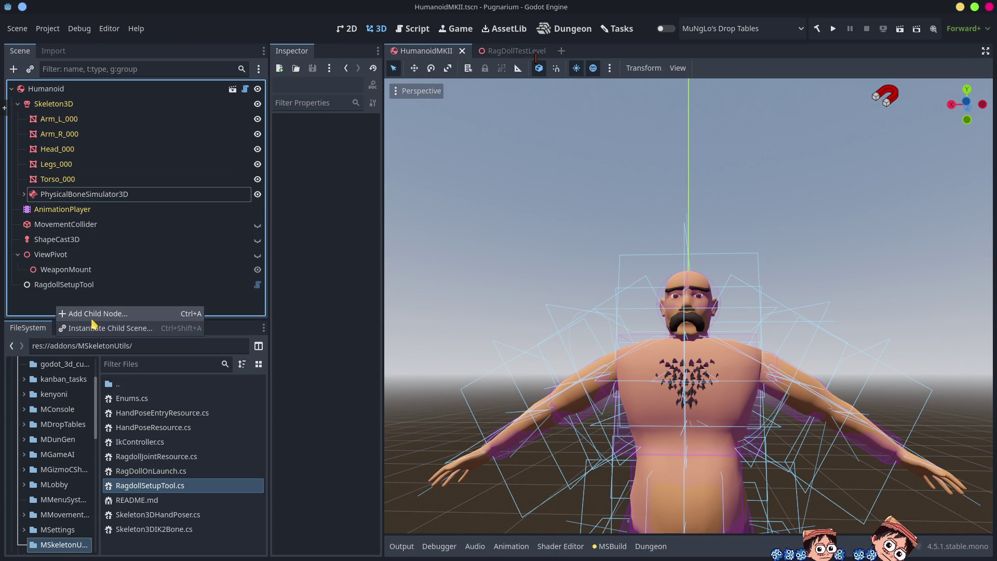
left_click(576, 68)
left_click(593, 68)
left_click(577, 68)
scroll(675, 270, "down", 5)
mouse_move(639, 275)
left_mouse_down()
mouse_move(796, 351)
mouse_move(741, 419)
mouse_move(527, 197)
left_mouse_up()
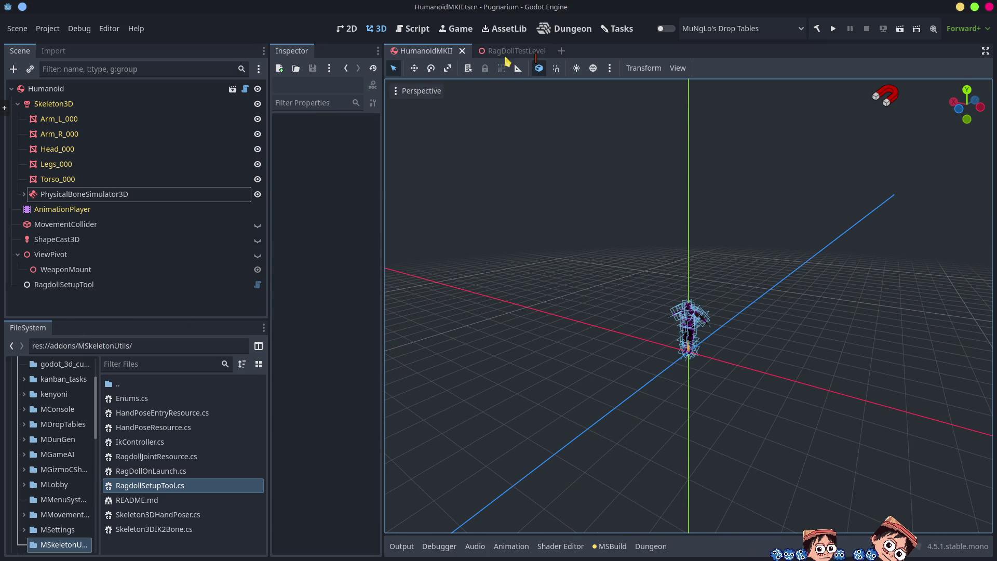
In RagDollTestLevel, disable the sun preview and add a DirectionalLight3D node via 'direc' search
left_click(506, 51)
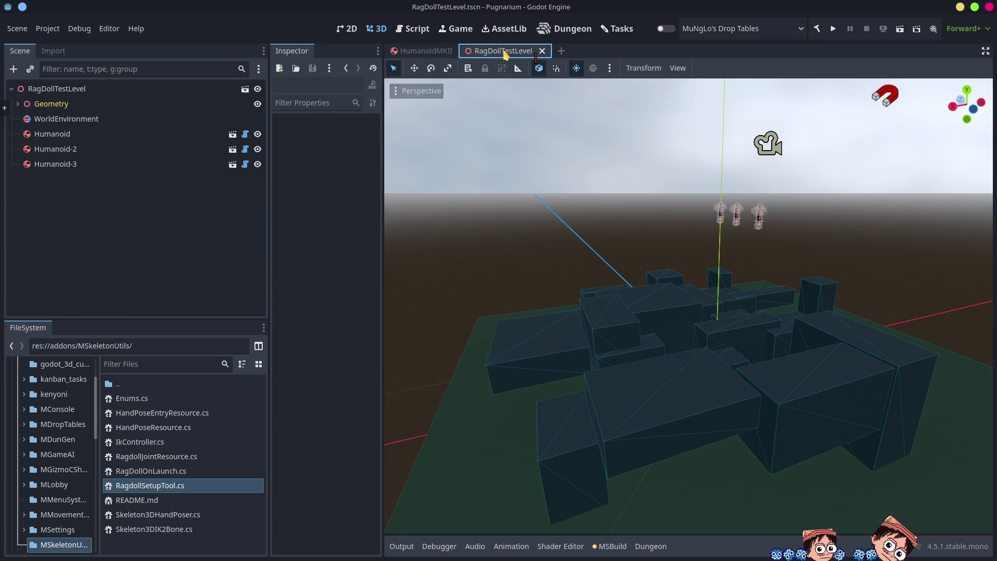
left_click(576, 68)
right_click(142, 246)
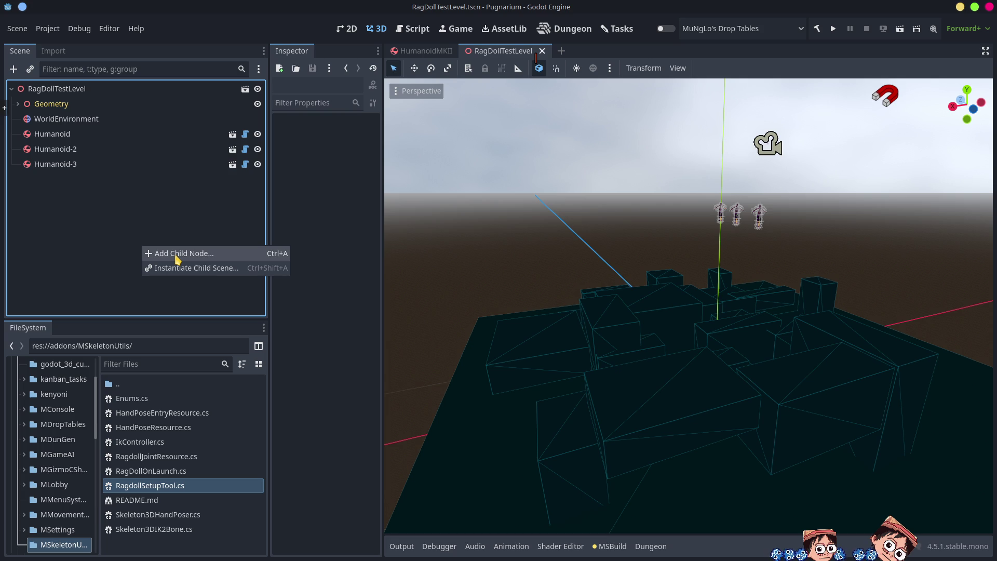
left_click(177, 254)
type("direc")
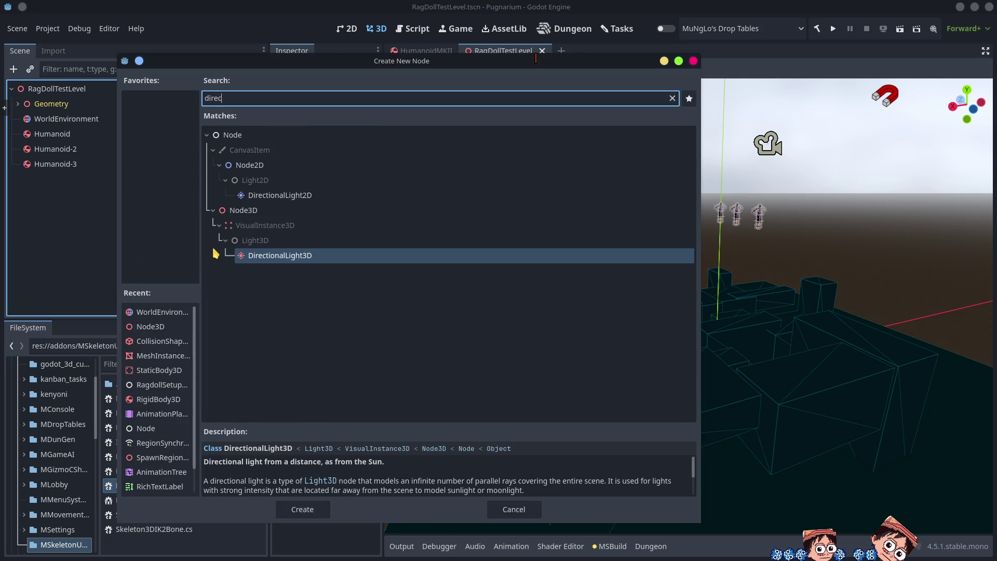
key("Return")
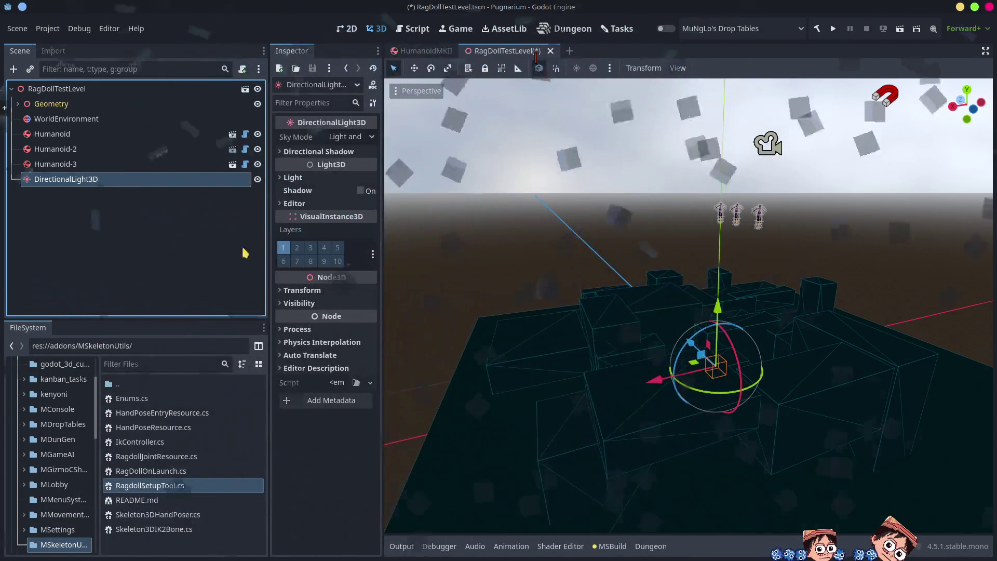
Raise the directional light and tilt it with the local-axis rotation gizmo
mouse_move(719, 312)
left_mouse_down()
mouse_move(702, 187)
mouse_move(726, 267)
mouse_move(746, 265)
left_mouse_up()
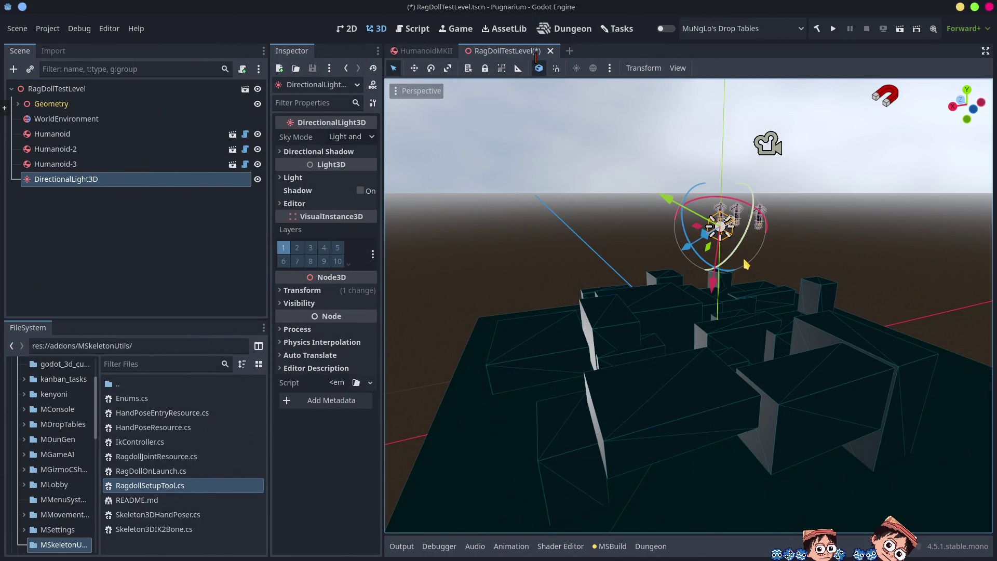
mouse_move(707, 316)
left_mouse_down()
mouse_move(852, 358)
mouse_move(824, 356)
mouse_move(830, 331)
left_mouse_up()
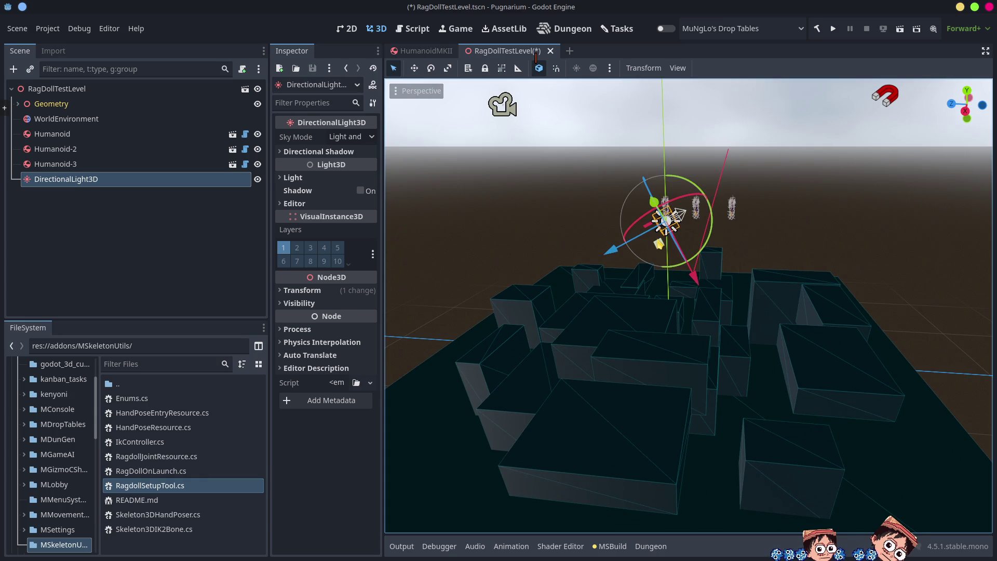
scroll(658, 243, "up", 3)
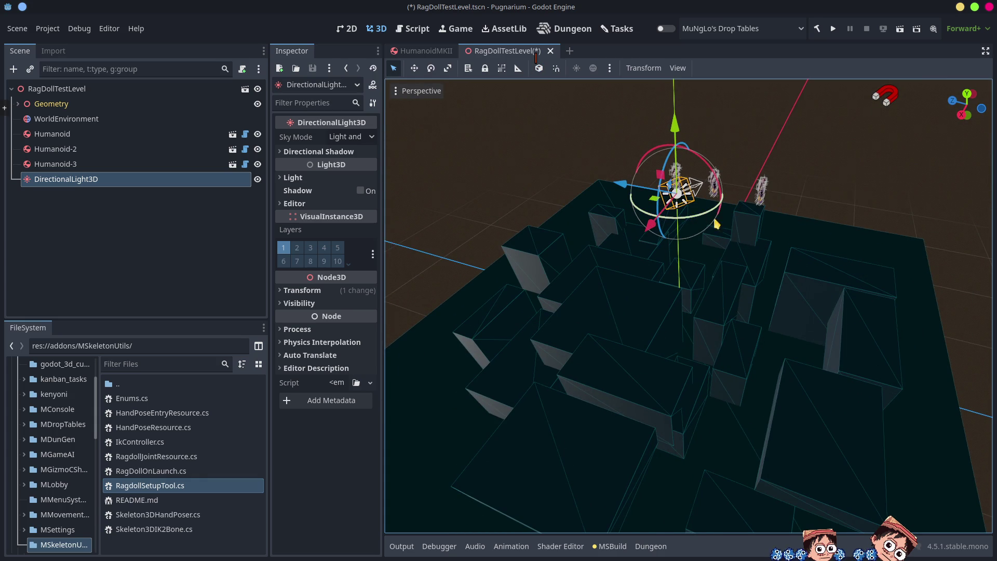
key("r")
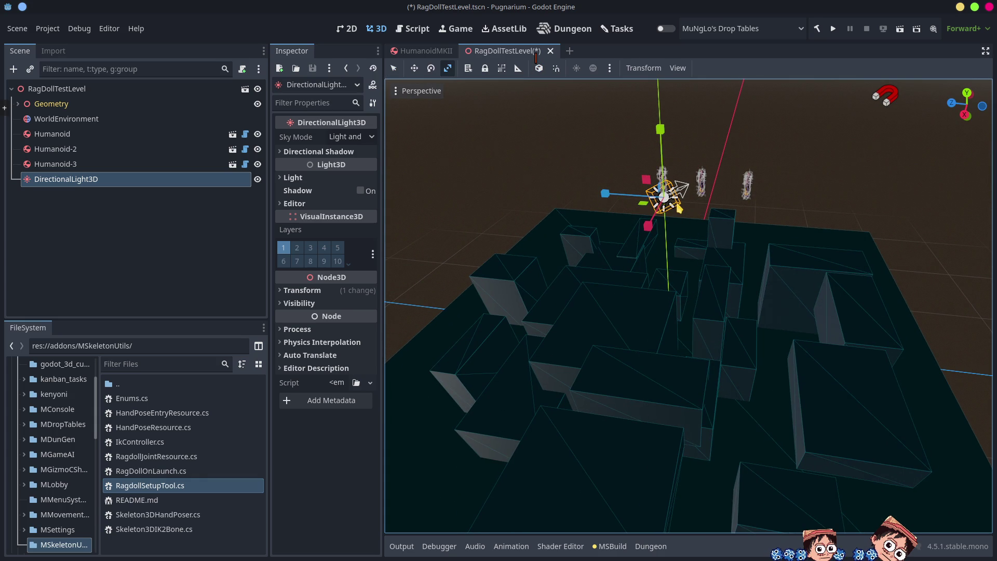
key("t")
key("e")
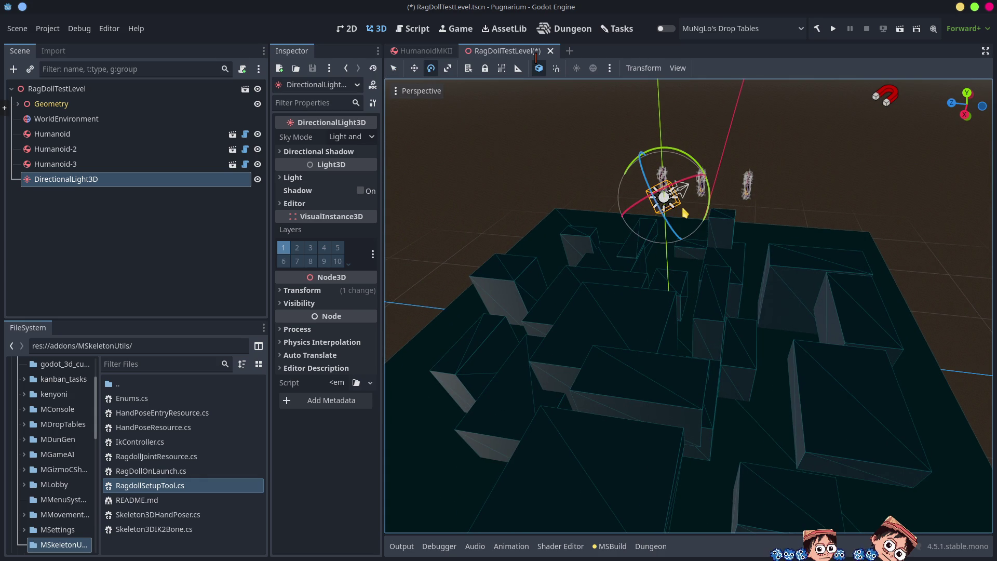
left_click_drag(675, 190, 686, 228)
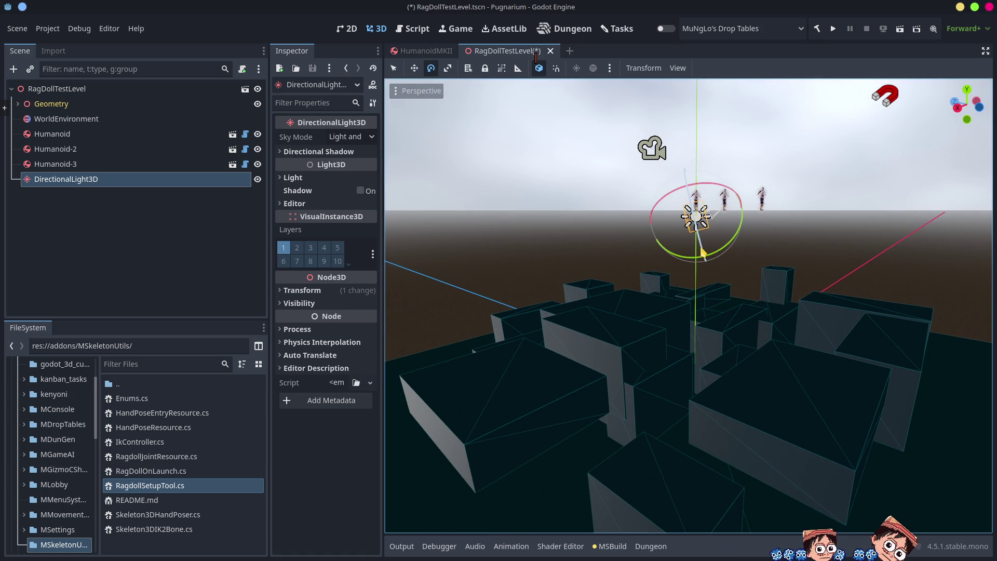
mouse_move(704, 252)
left_mouse_down()
mouse_move(688, 200)
mouse_move(710, 177)
mouse_move(738, 210)
mouse_move(781, 220)
left_mouse_up()
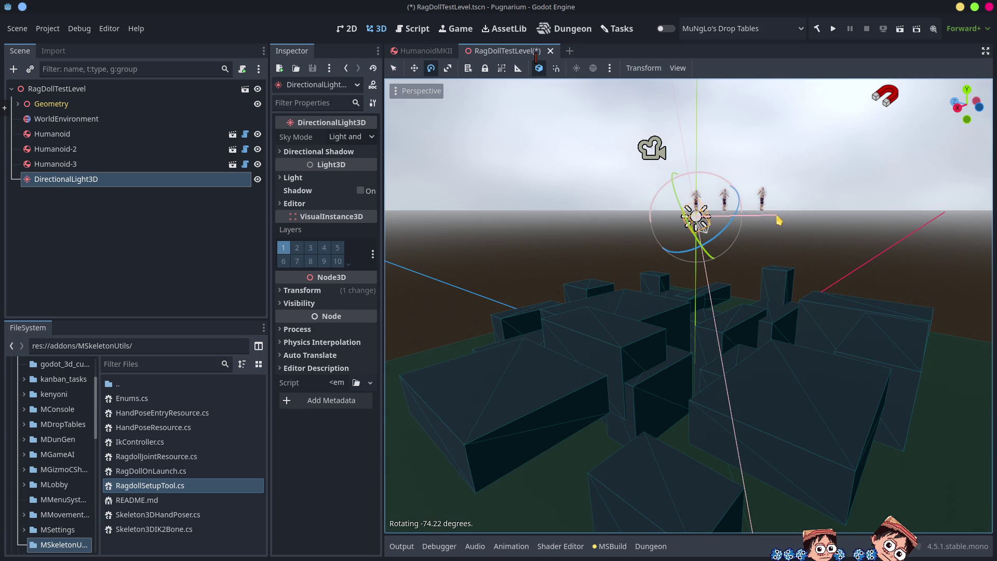
left_click_drag(754, 283, 783, 322)
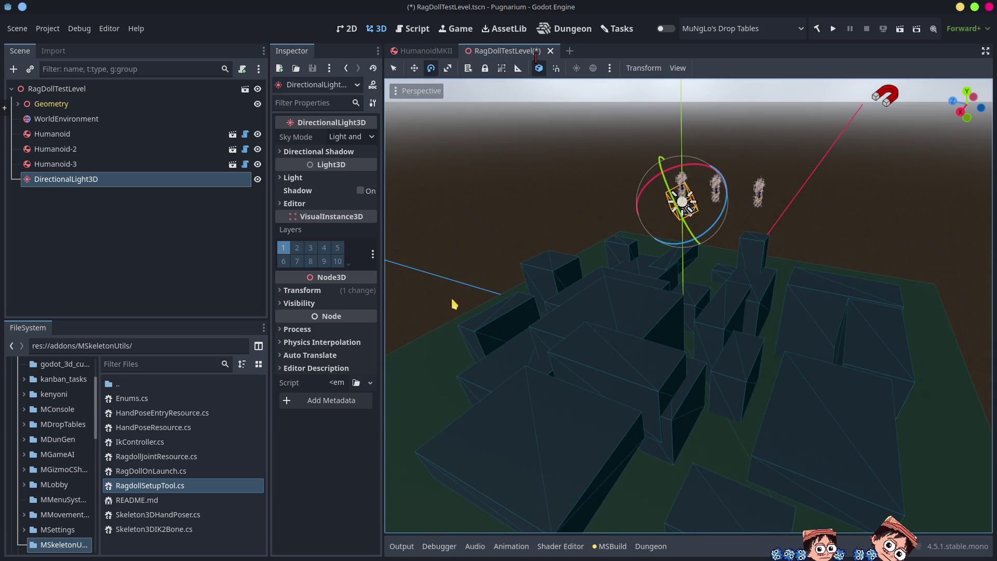
Reset the light's rotation, tilt it down onto the level, and enable its shadows
left_click(296, 290)
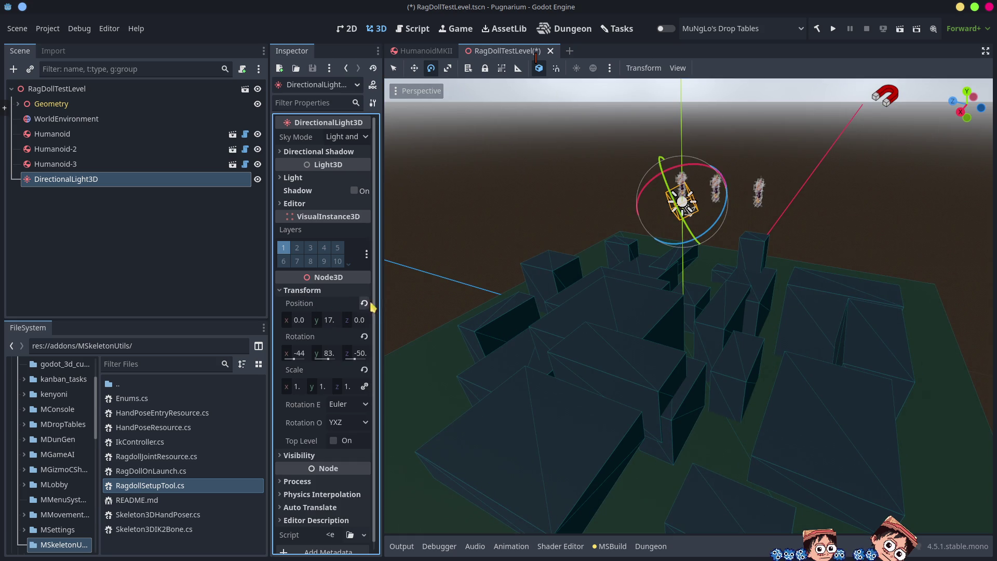
left_click(364, 336)
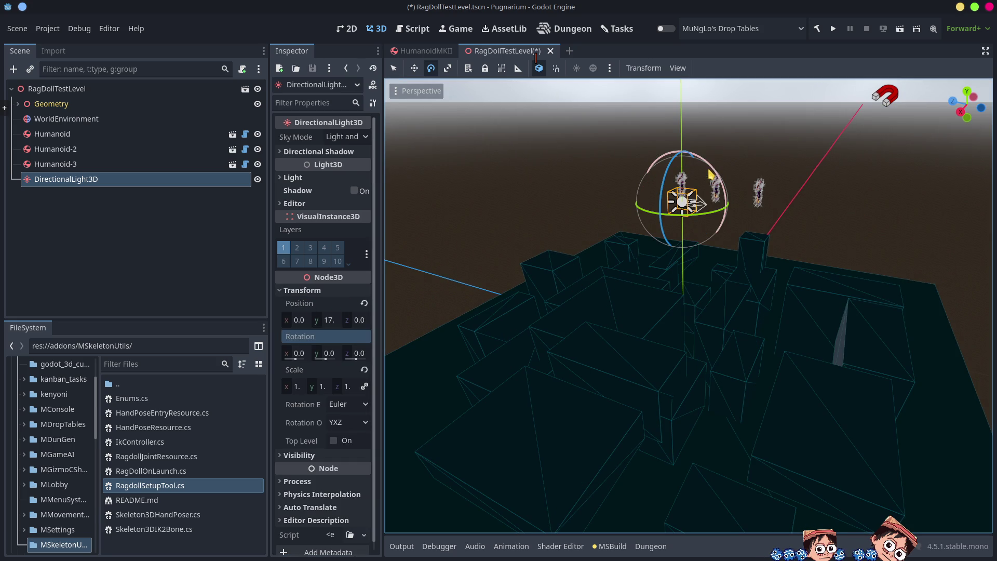
mouse_move(709, 170)
left_mouse_down()
mouse_move(719, 190)
mouse_move(708, 214)
mouse_move(727, 220)
mouse_move(719, 188)
left_mouse_up()
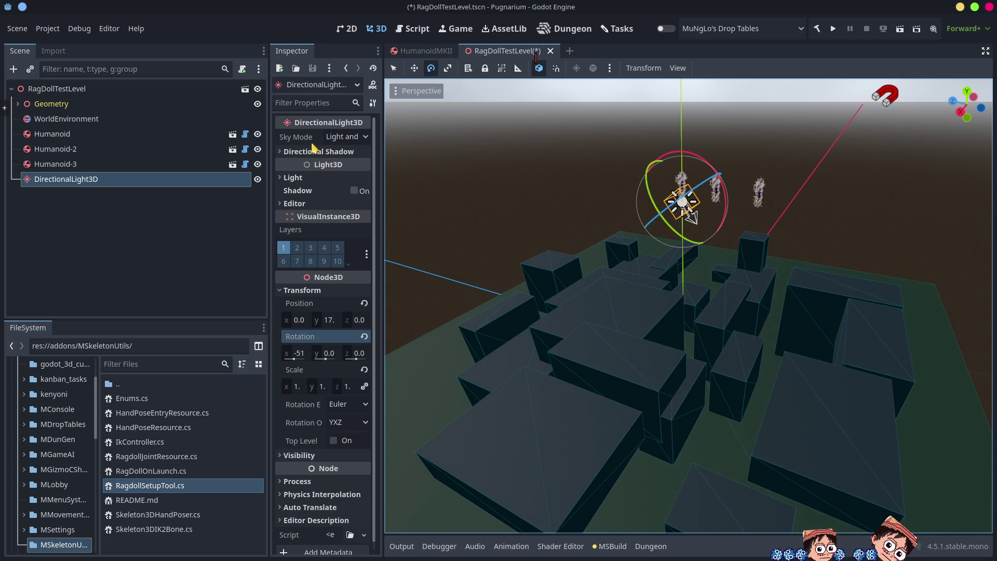
left_click(355, 191)
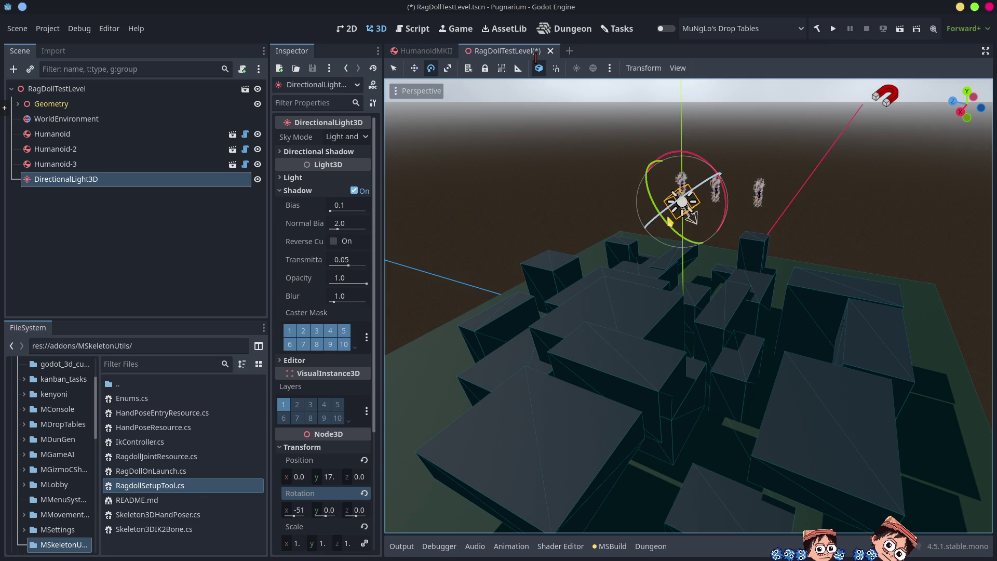
With world-oriented handles, turn the light about its vertical axis to roughly (-51, -93)
key("t")
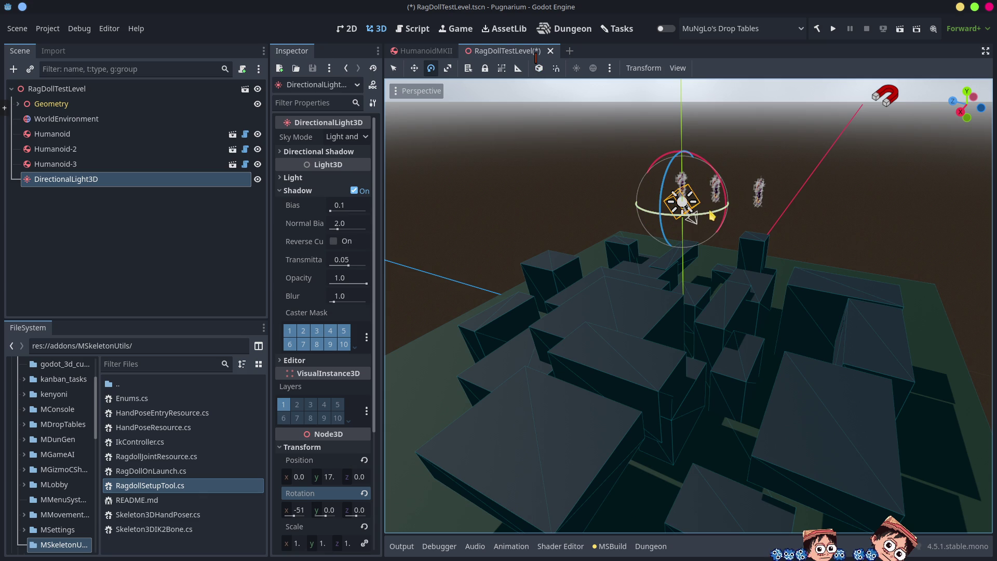
scroll(799, 318, "down", 6)
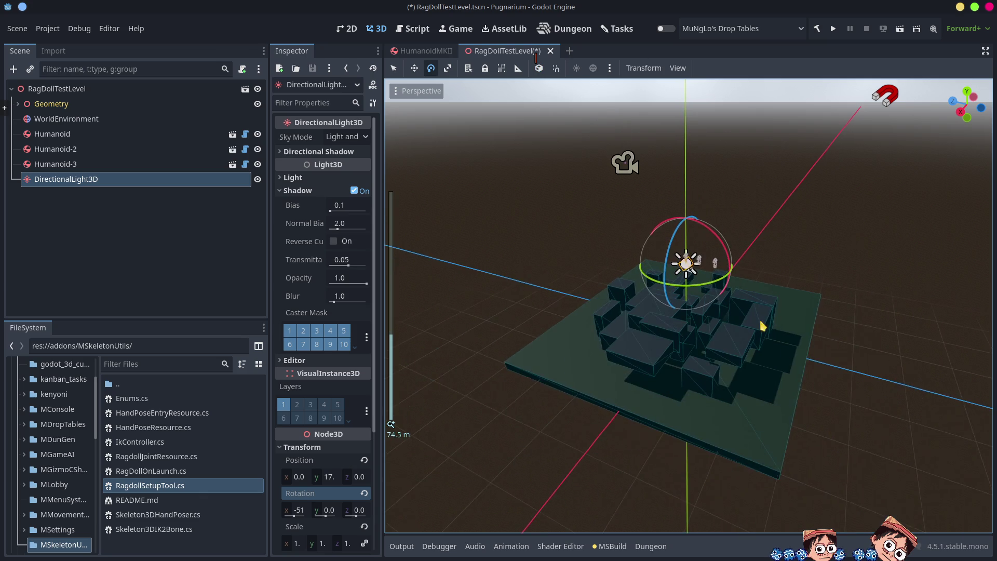
left_click_drag(856, 281, 834, 267)
scroll(834, 267, "up", 2)
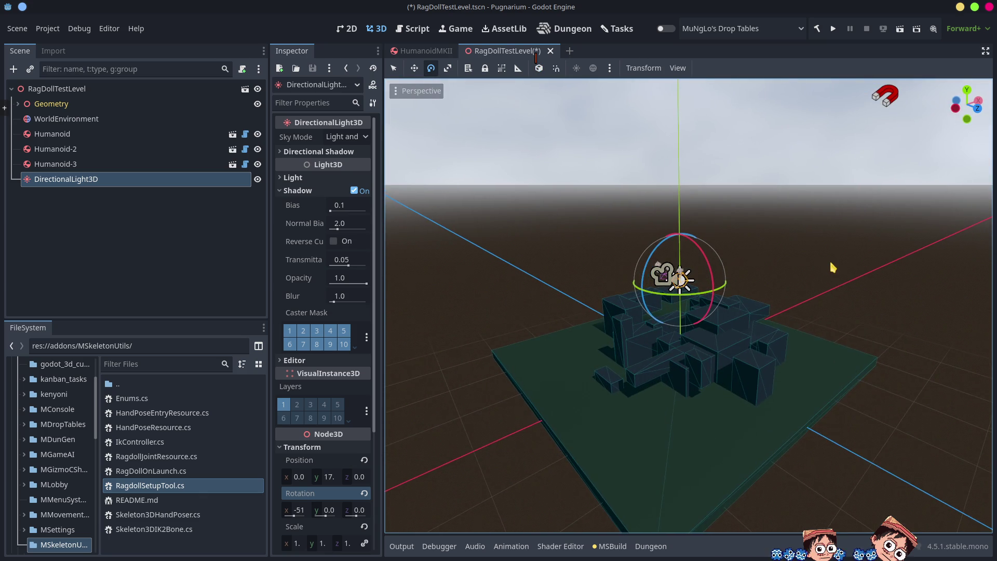
scroll(774, 283, "up", 4)
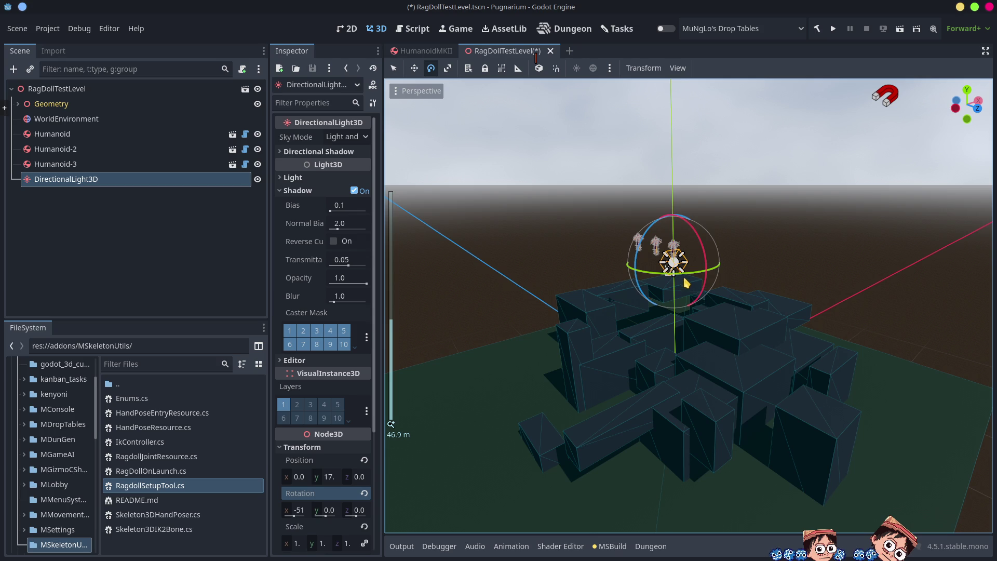
left_click_drag(685, 279, 678, 291)
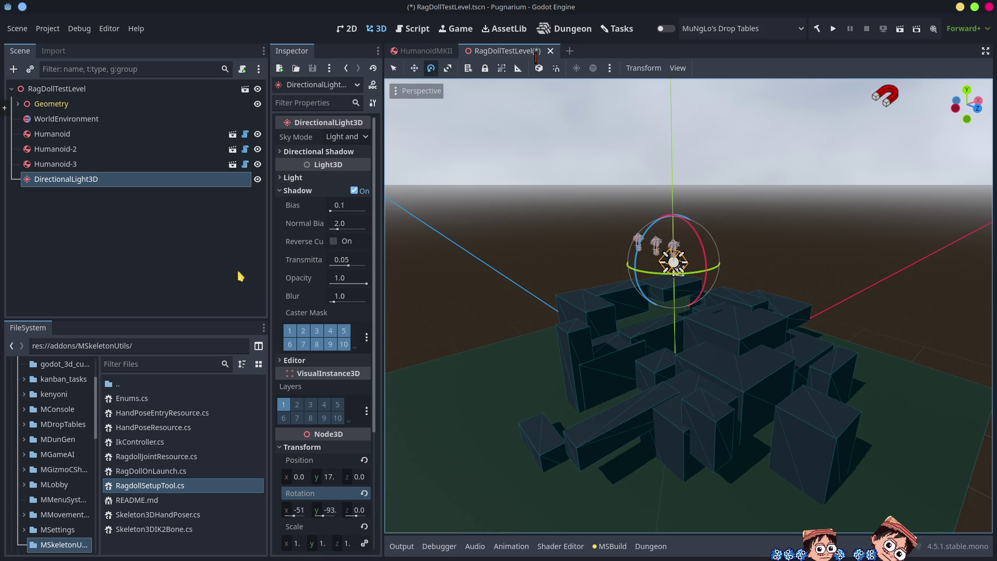
Move DirectionalLight3D in the Scene tree to sit directly after Geometry
left_click(46, 173, "ctrl")
left_click(57, 163)
left_click(65, 179)
left_click_drag(67, 179, 72, 111)
left_click(74, 200)
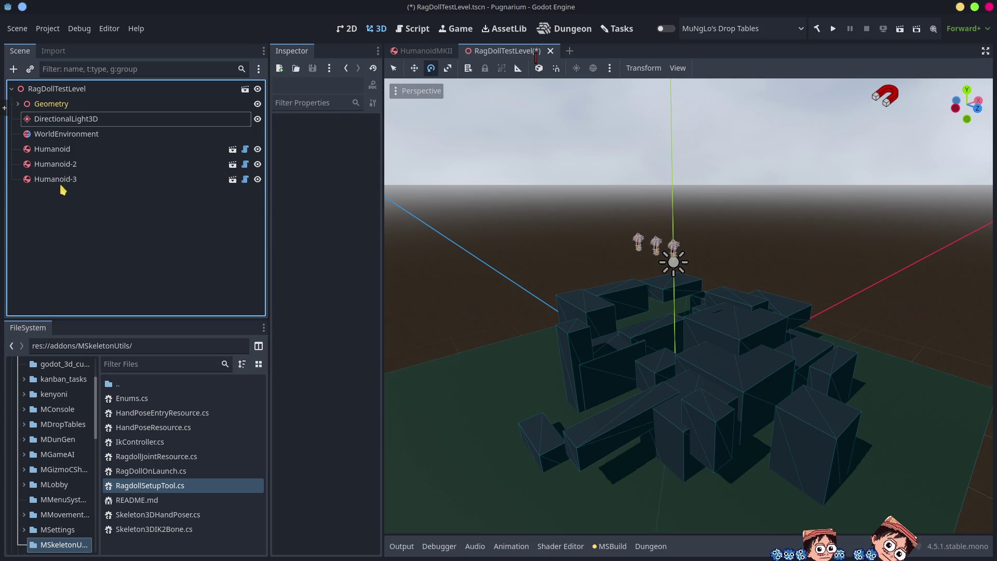
Duplicate Humanoid, Humanoid-2 and Humanoid-3 and slide the copies aside
left_click(52, 179)
left_click(52, 149, "shift")
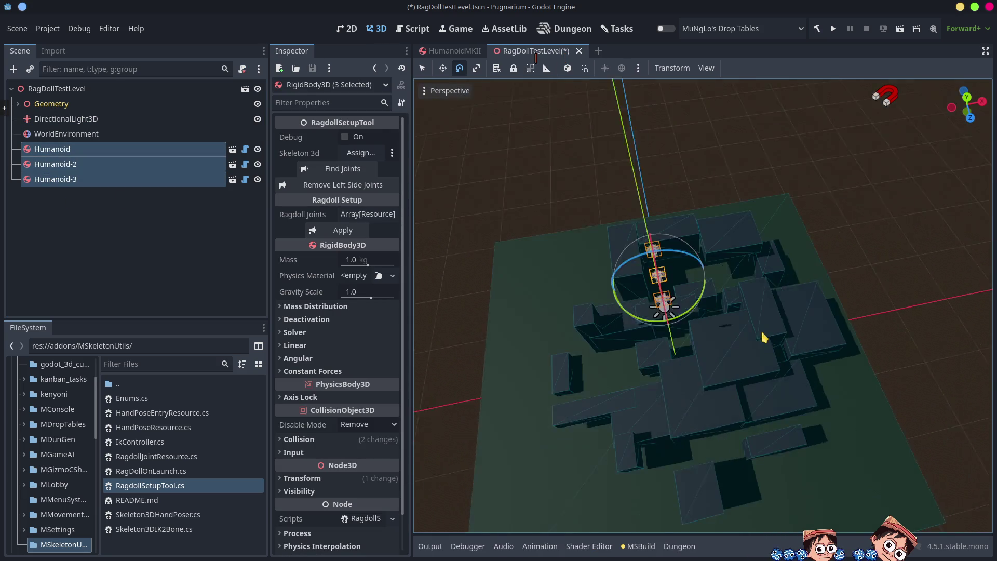
mouse_move(716, 325)
left_mouse_down()
mouse_move(819, 338)
mouse_move(830, 318)
mouse_move(756, 324)
left_mouse_up()
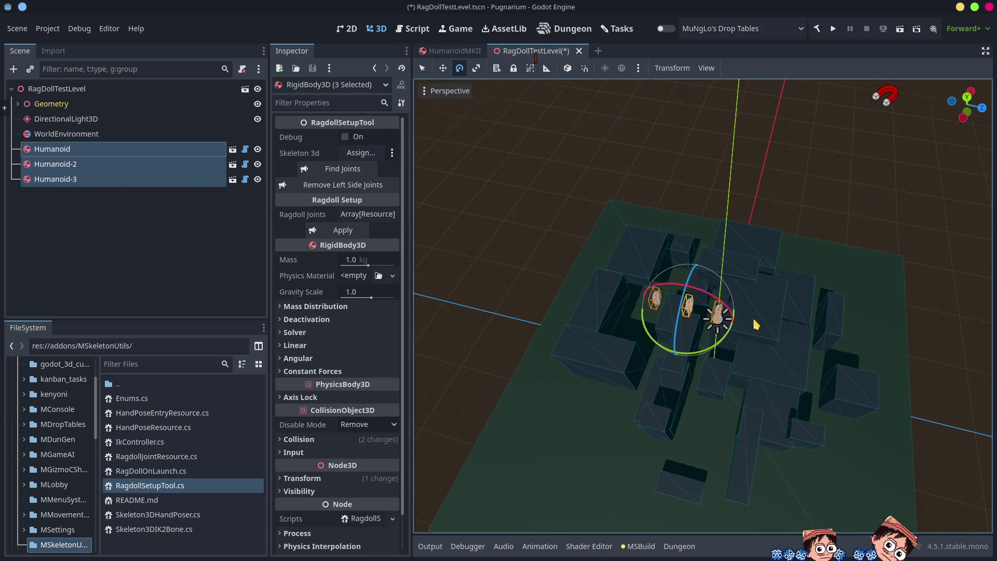
left_click(443, 69)
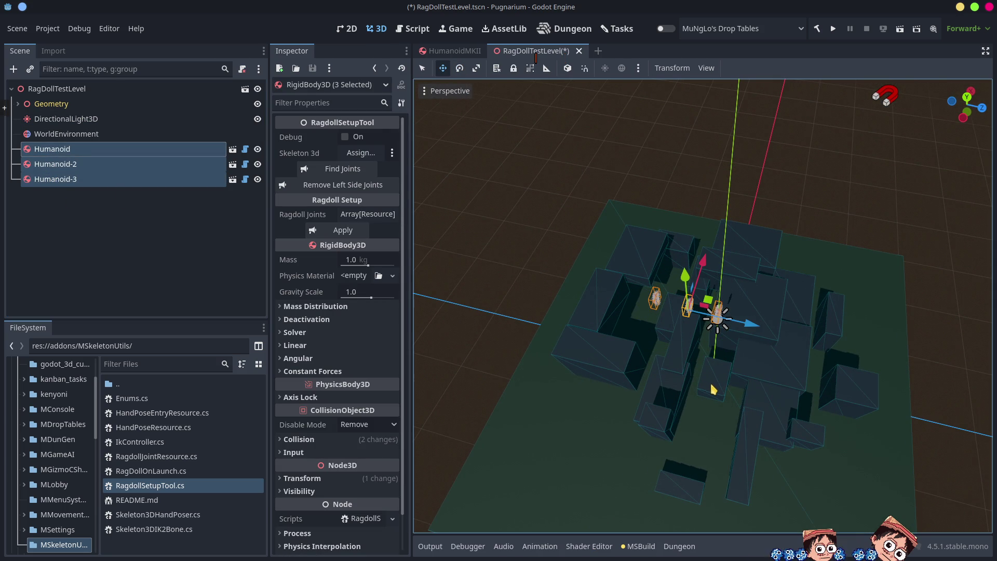
key("ctrl+d")
left_click_drag(753, 325, 794, 327)
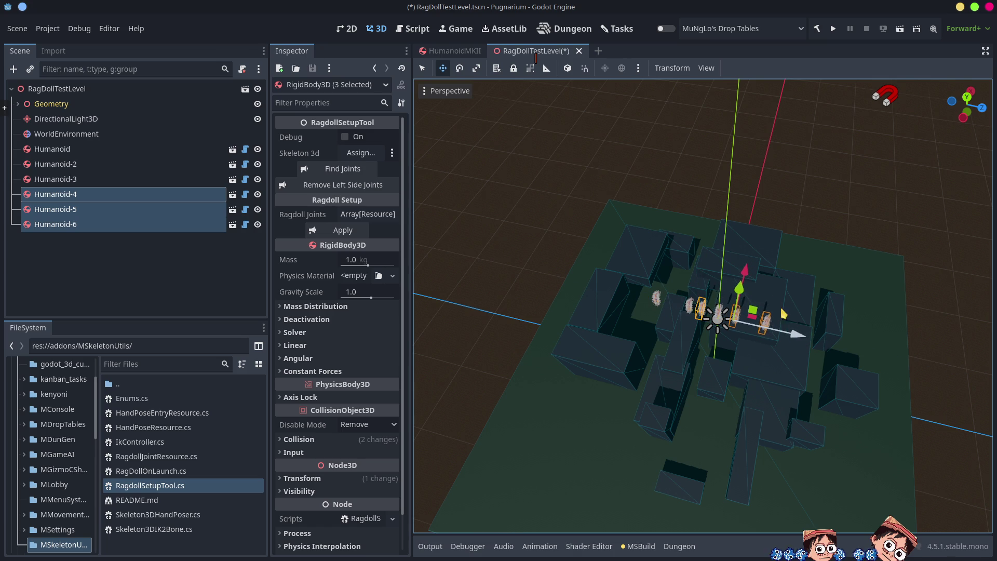
left_click_drag(748, 272, 742, 304)
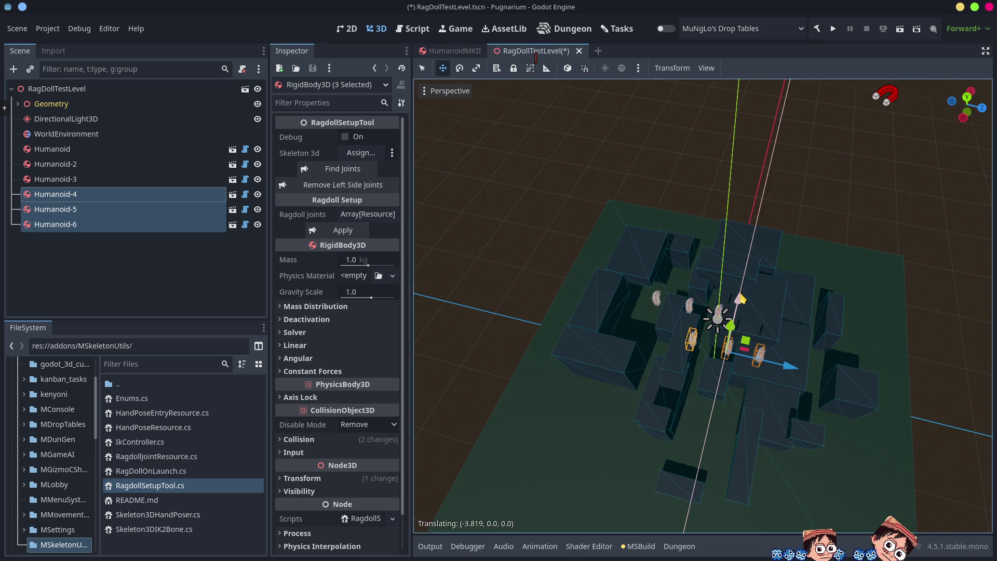
Duplicate all six humanoids and move the copies elsewhere above the level
left_click(67, 149)
left_click(66, 224, "shift")
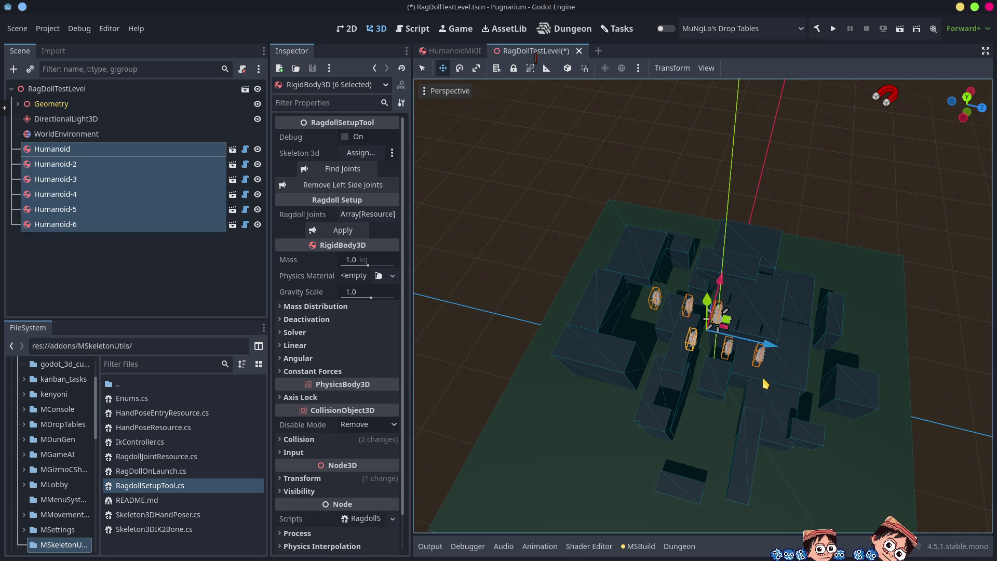
left_click_drag(765, 383, 793, 318)
key("ctrl+d")
mouse_move(712, 250)
left_mouse_down()
mouse_move(719, 228)
mouse_move(770, 266)
mouse_move(719, 306)
mouse_move(708, 291)
mouse_move(691, 299)
left_mouse_up()
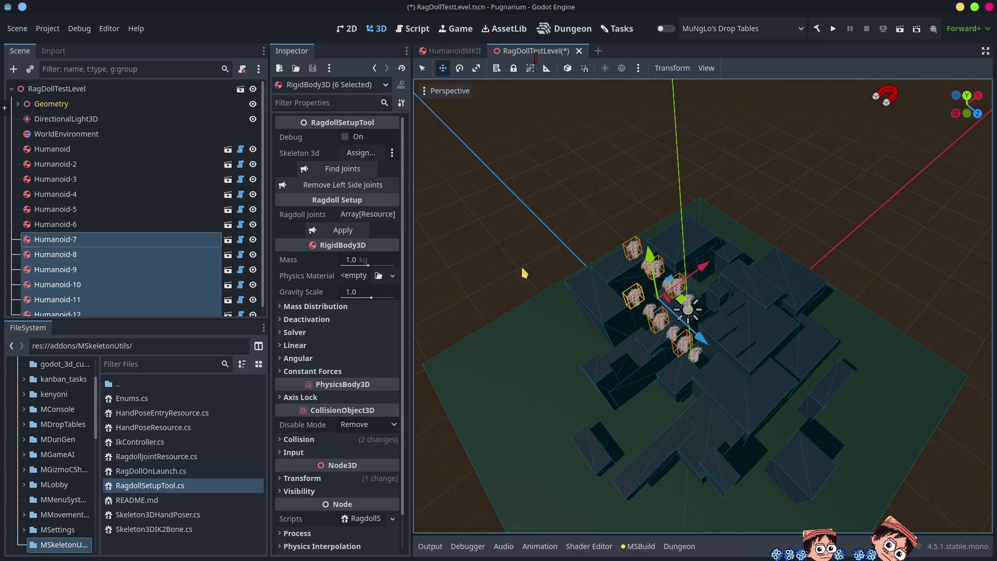
Save the RagDollTestLevel scene and switch to the HumanoidMKII scene
left_click(466, 290)
mouse_move(479, 290)
left_mouse_down()
mouse_move(615, 232)
mouse_move(610, 209)
mouse_move(599, 213)
left_mouse_up()
key("ctrl+s")
left_click(424, 51)
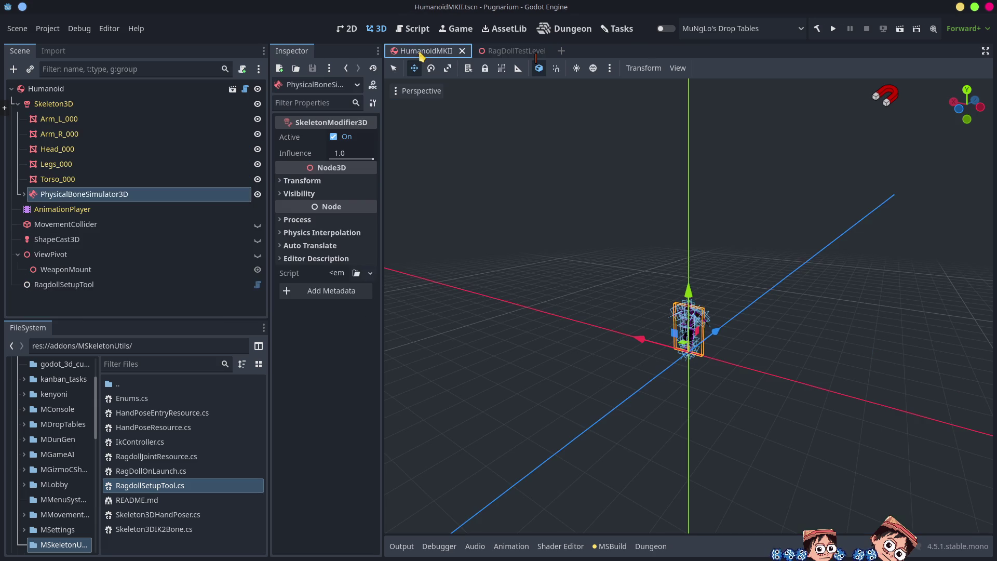
Select the Humanoid root, widen the Inspector, and check the RagdollSetupTool settings
left_click(79, 89)
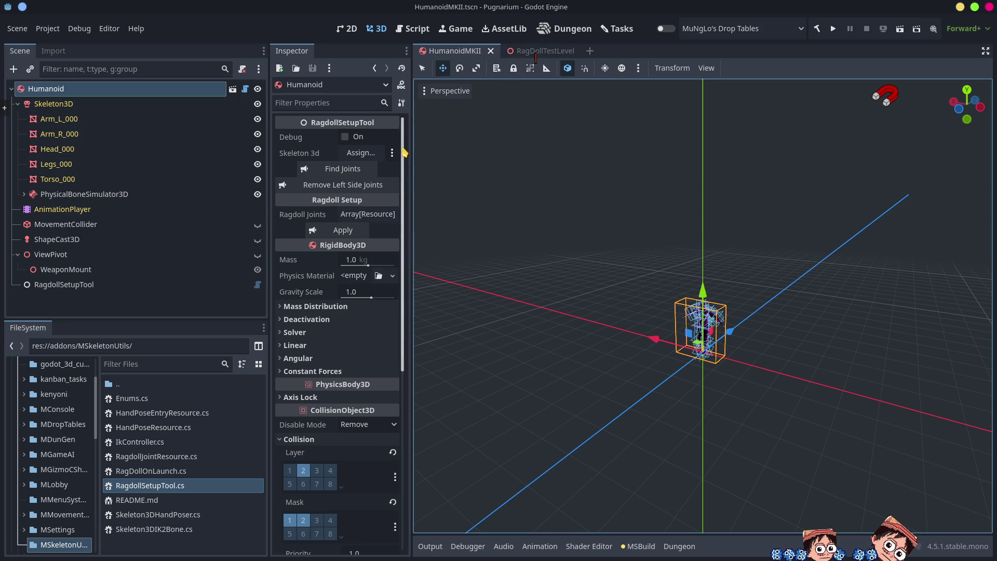
left_click_drag(465, 155, 674, 156)
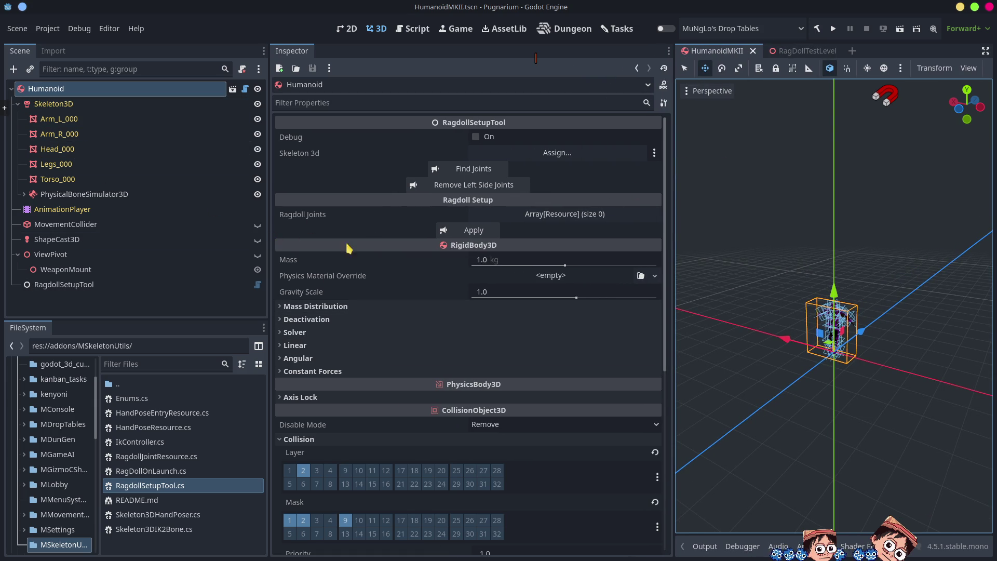
left_click(69, 286)
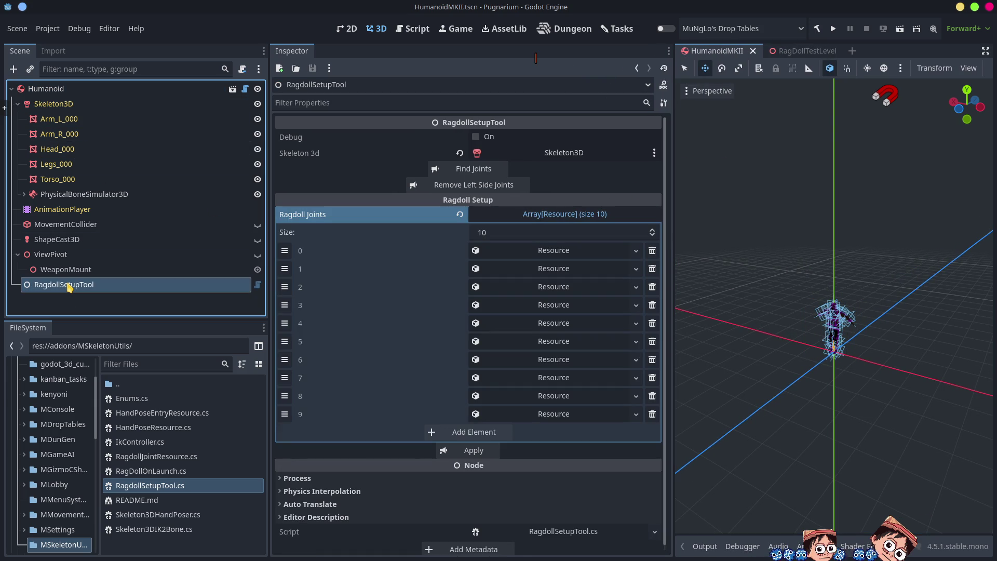
left_click(47, 89)
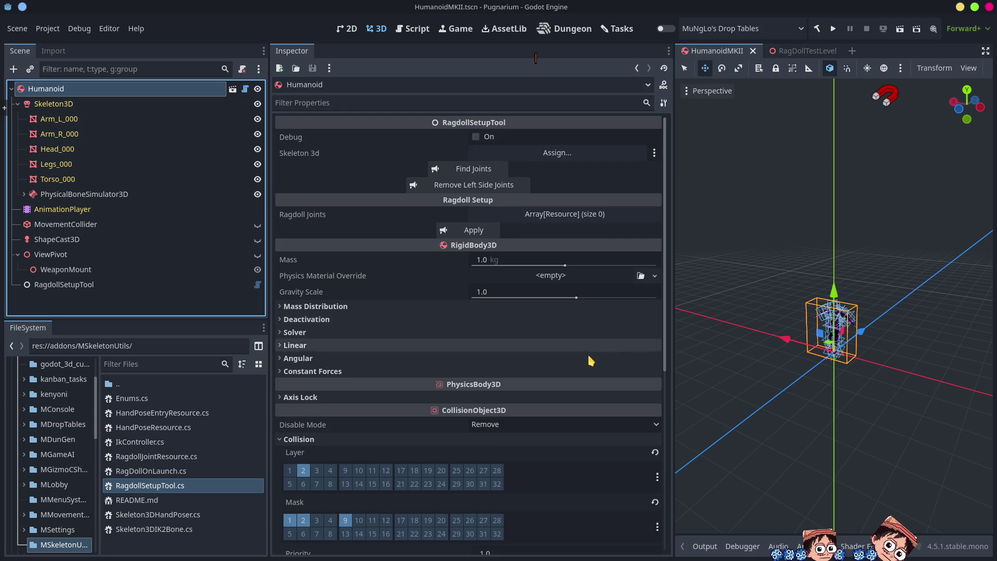
scroll(587, 348, "down", 5)
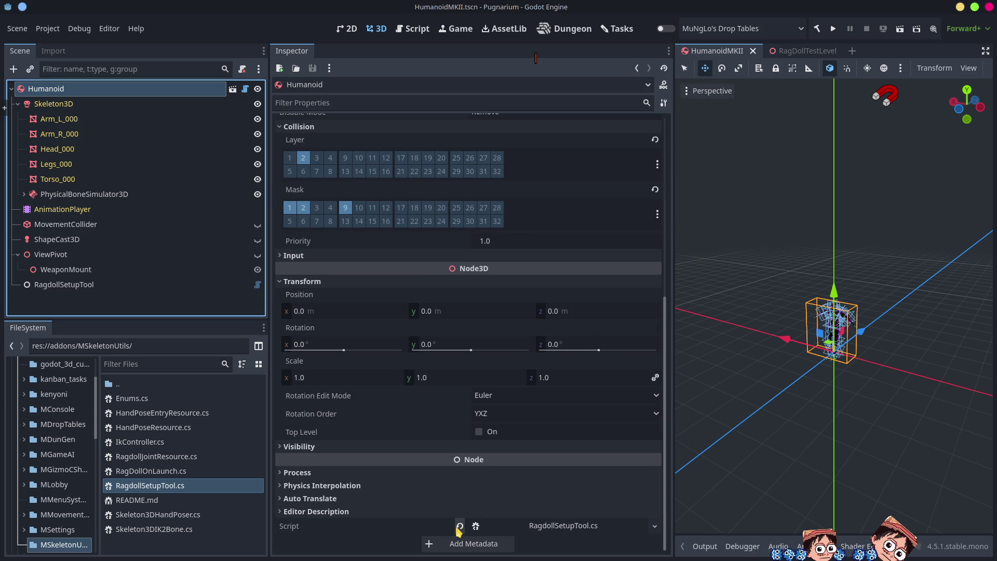
Replace the Humanoid script with RagDollOnLaunch.cs, set Skeleton Simulator to PhysicalBoneSimulator3D, and save
left_click(459, 526)
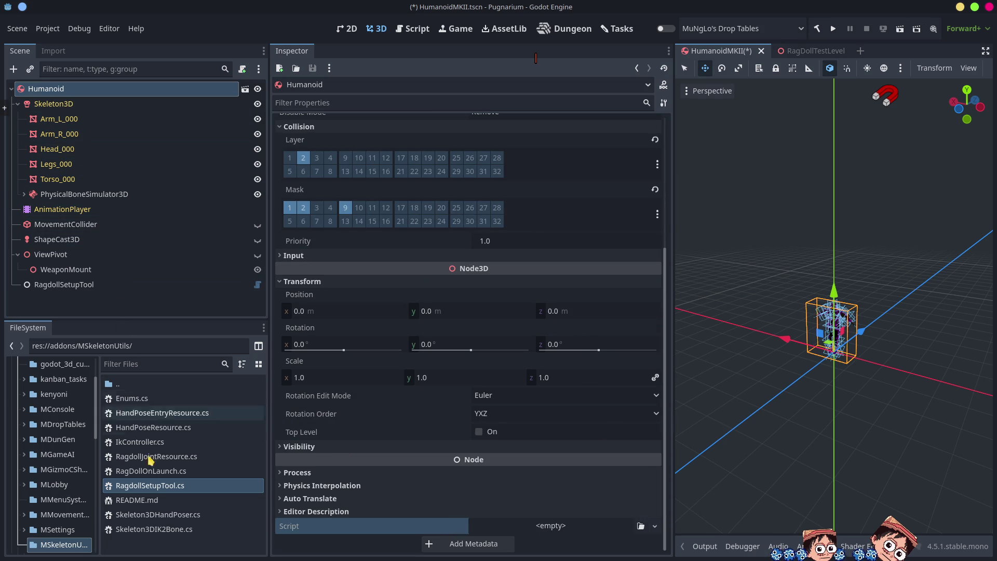
mouse_move(155, 472)
left_mouse_down()
mouse_move(110, 429)
mouse_move(111, 86)
left_mouse_up()
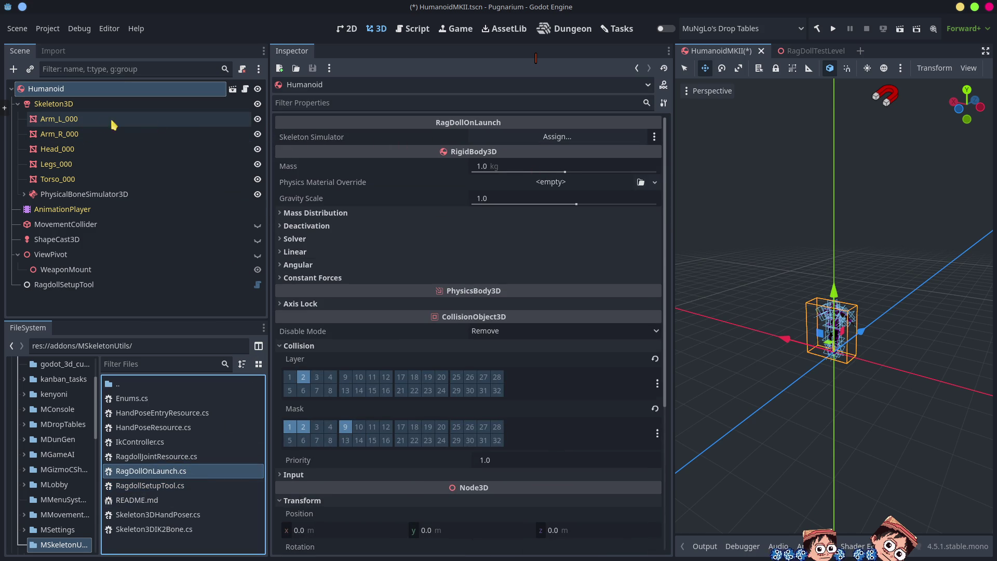
mouse_move(66, 194)
left_mouse_down()
mouse_move(441, 140)
mouse_move(548, 137)
left_mouse_up()
key("ctrl+s")
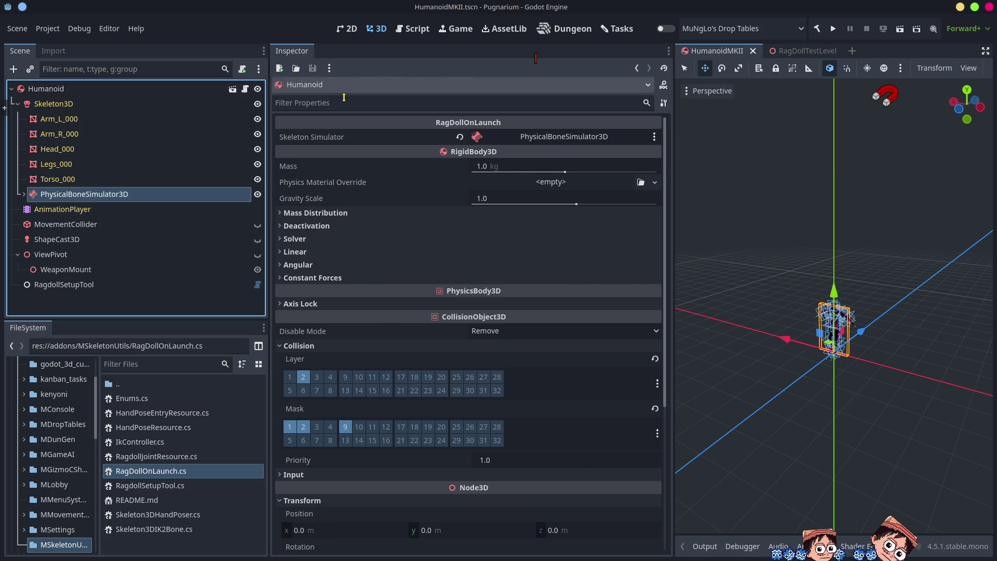
left_click(985, 51)
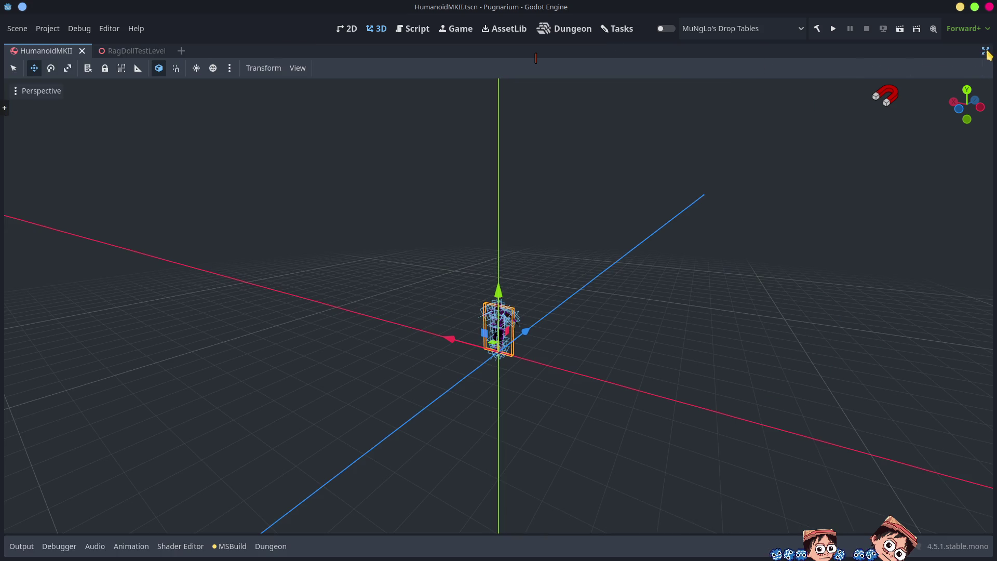
Run the project to watch the humanoids ragdoll onto the boxes, then stop it
left_click(833, 29)
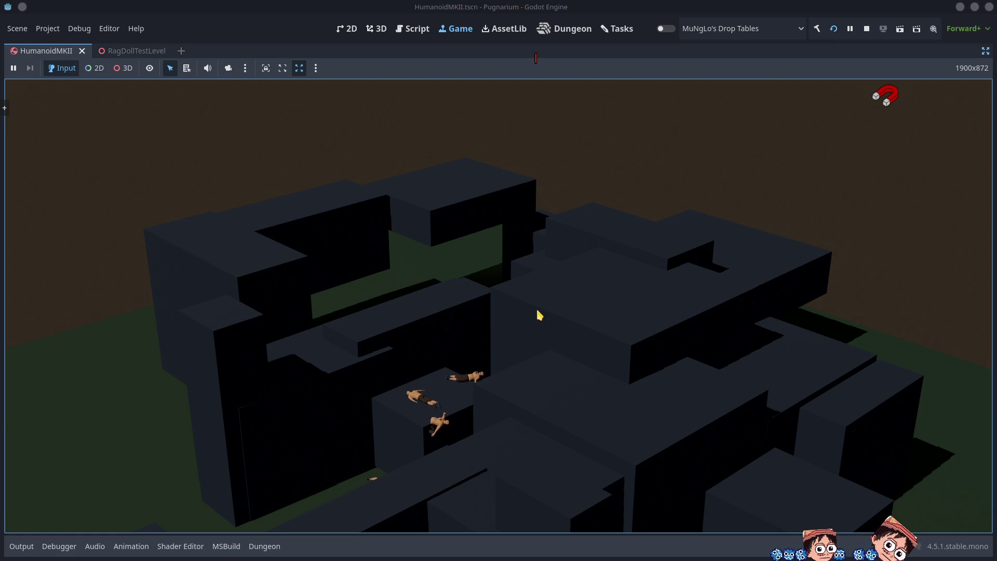
left_click(438, 422)
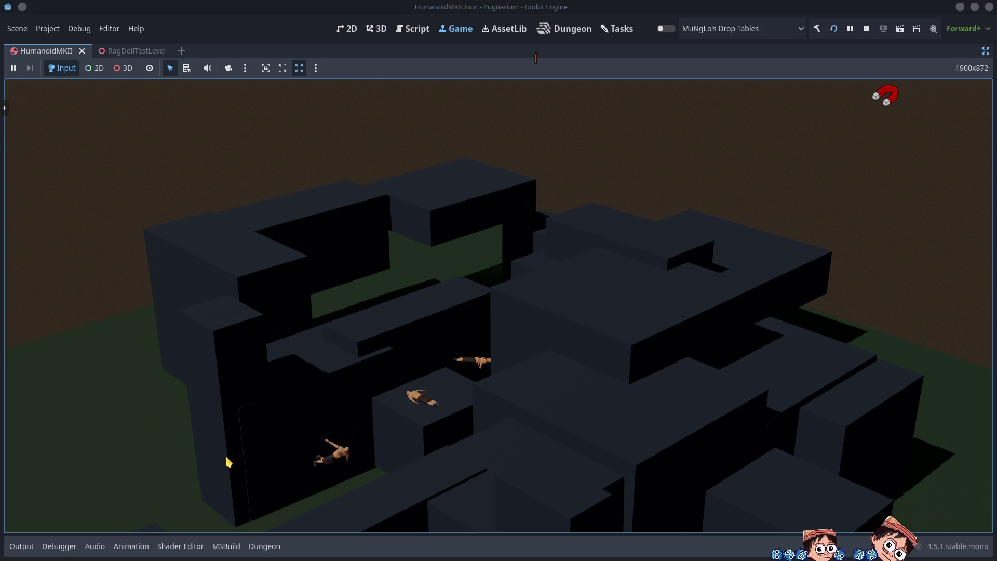
left_click(867, 29)
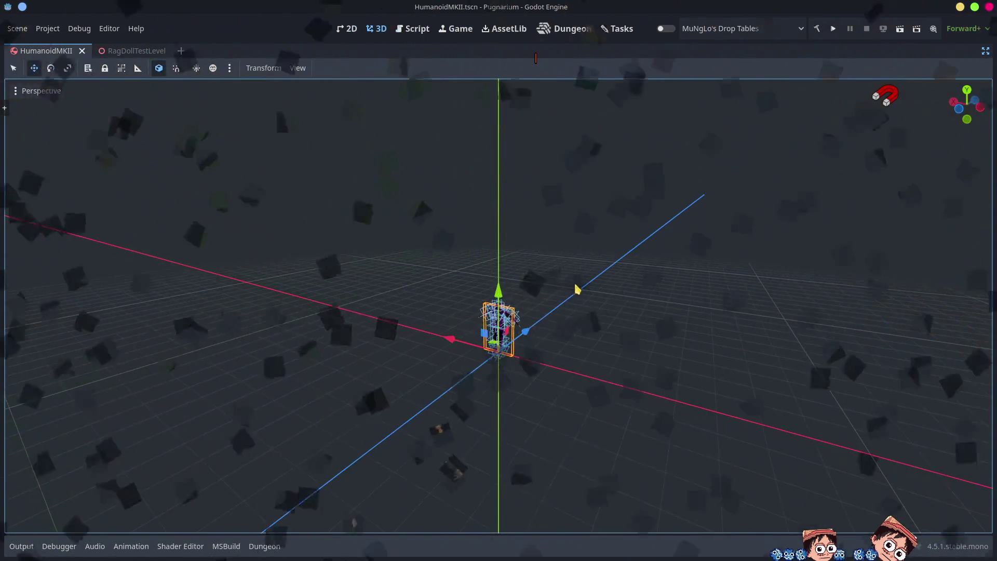
Restore the editor side panels and switch to the Blender window
left_click_drag(576, 296, 577, 337)
scroll(615, 315, "up", 15)
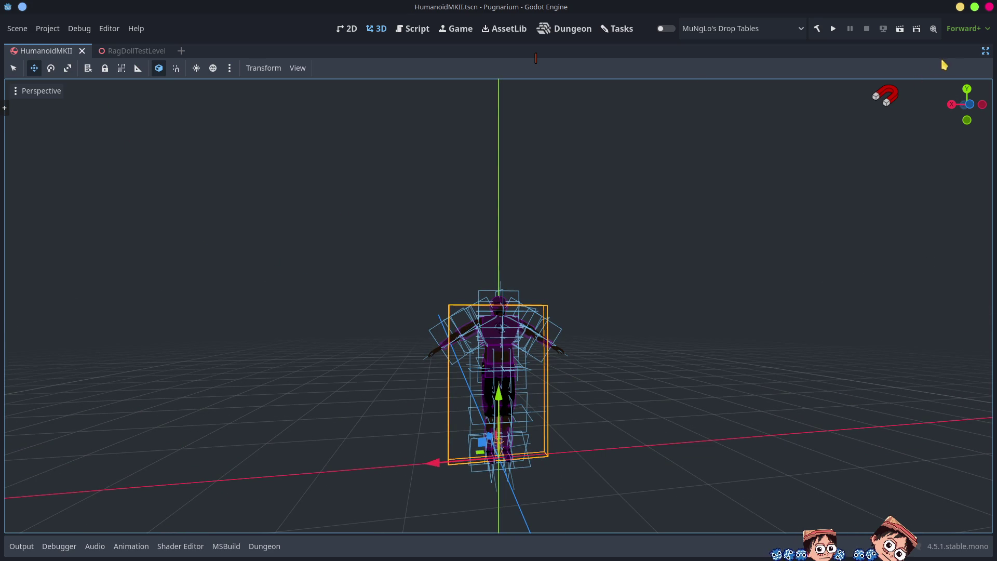
left_click(986, 53)
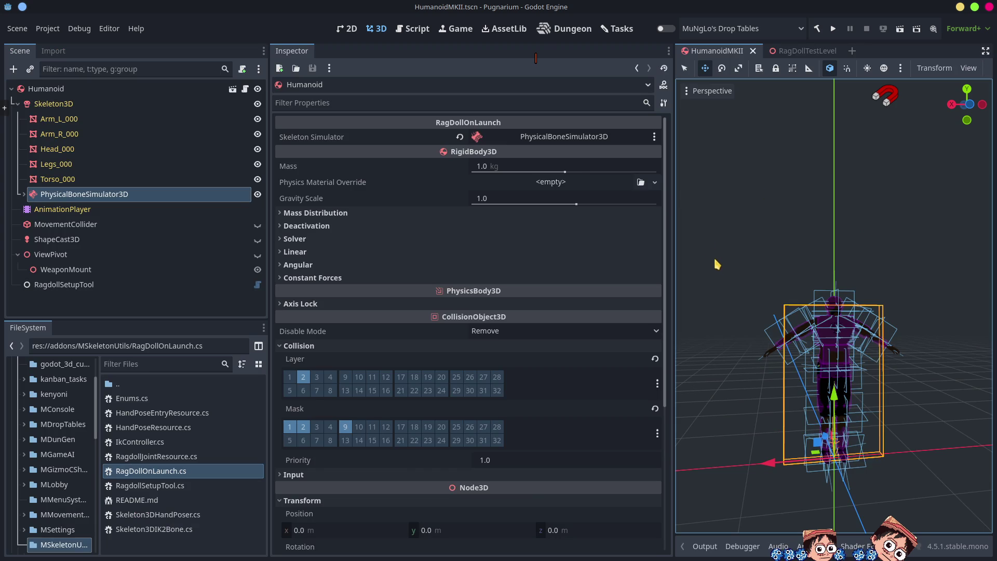
key("alt+Tab")
key("alt+Tab")
key("alt+Tab")
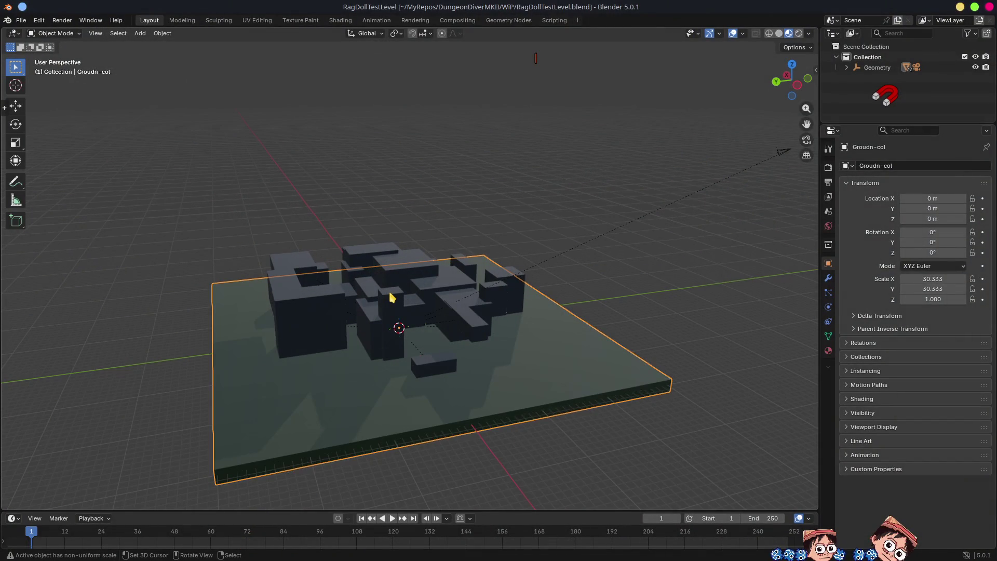
Scale the Geometry parent to 0.339 and apply all its transforms
left_click(392, 298)
mouse_move(392, 297)
left_mouse_down()
mouse_move(465, 316)
mouse_move(504, 311)
left_mouse_up()
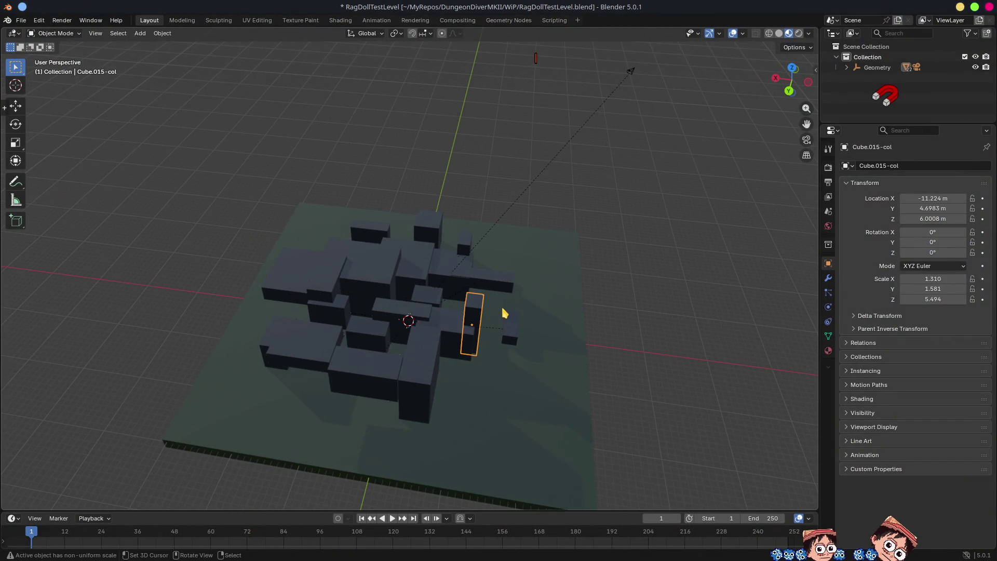
left_click_drag(712, 312, 644, 283)
left_click(865, 70)
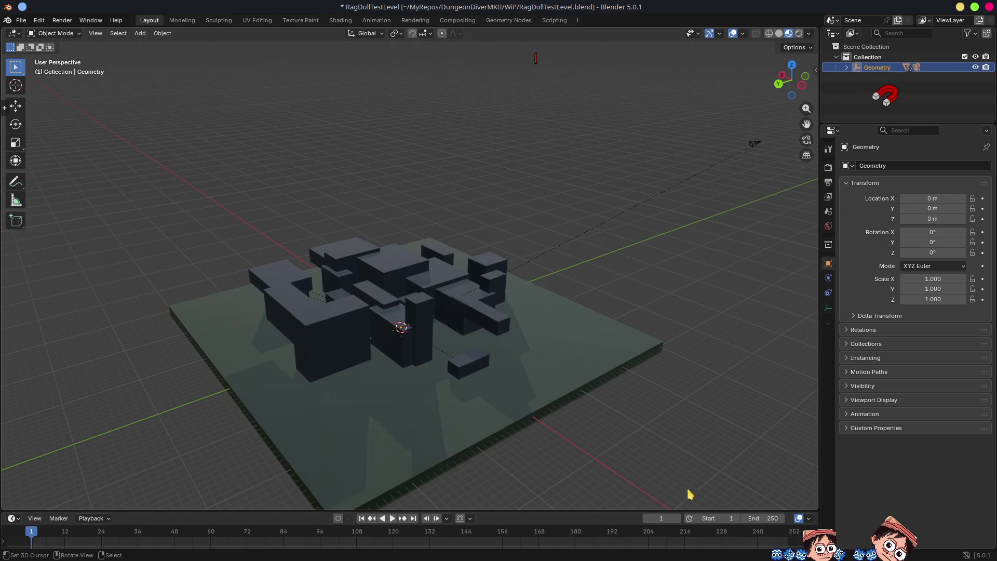
key("s")
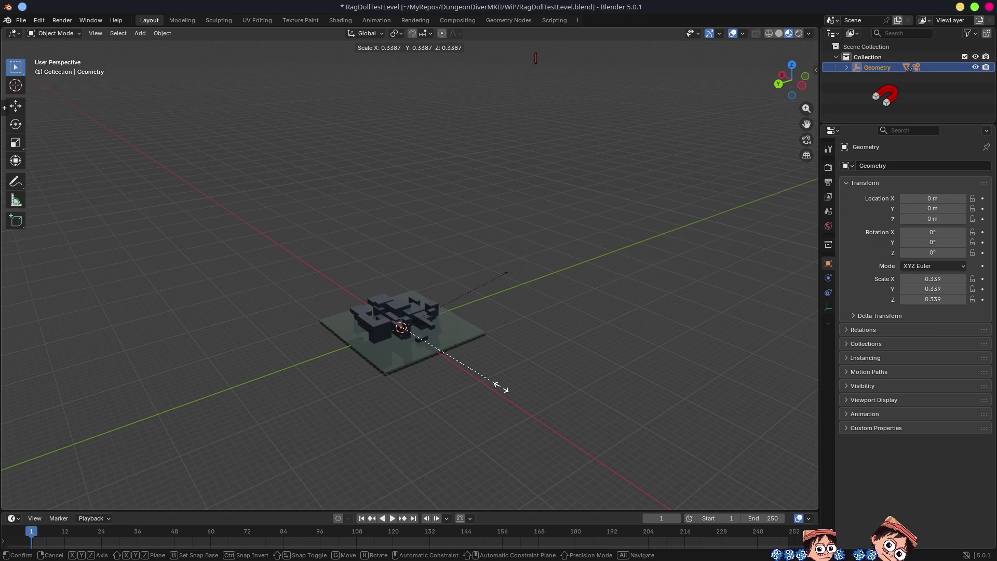
left_click(501, 388)
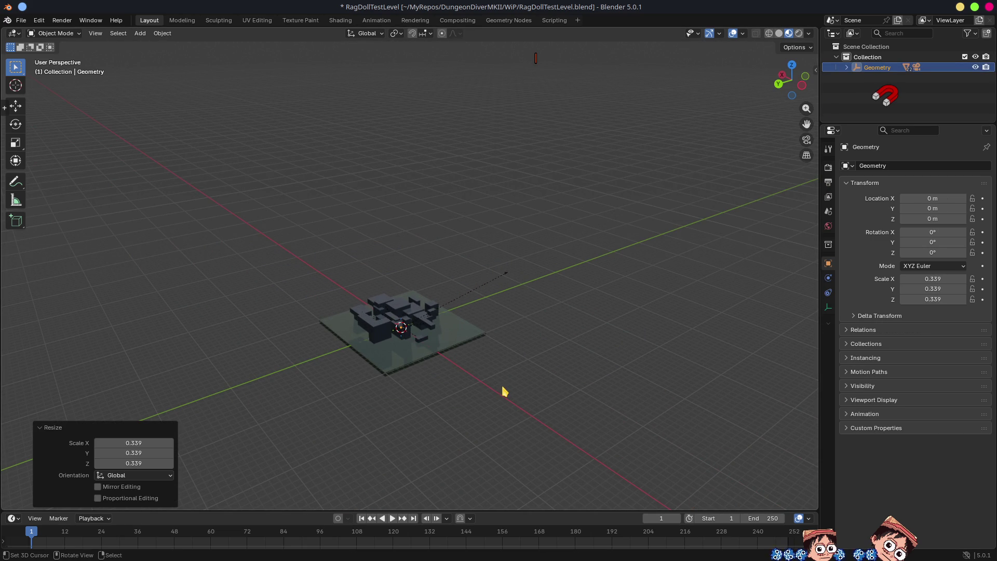
key("ctrl+a")
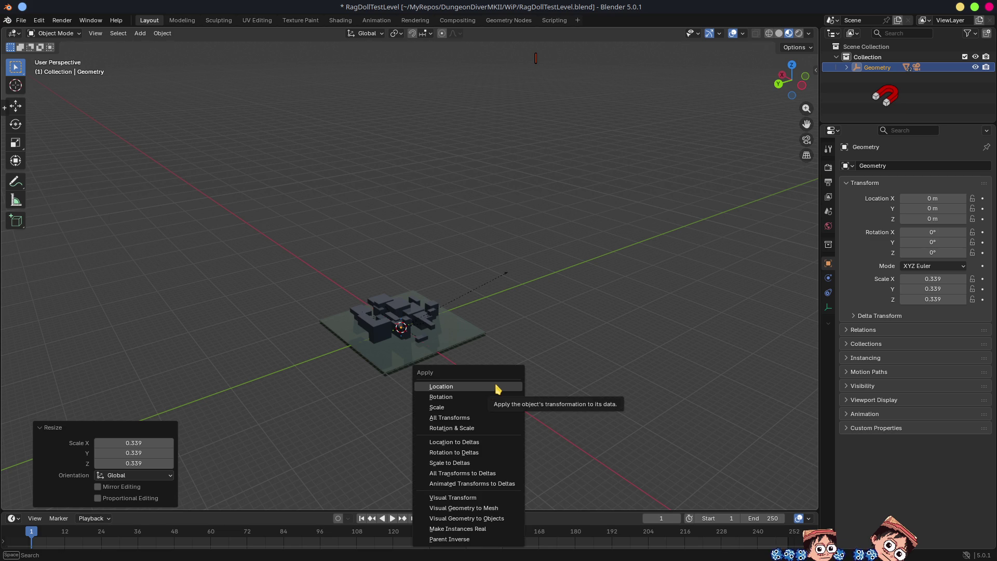
left_click(461, 418)
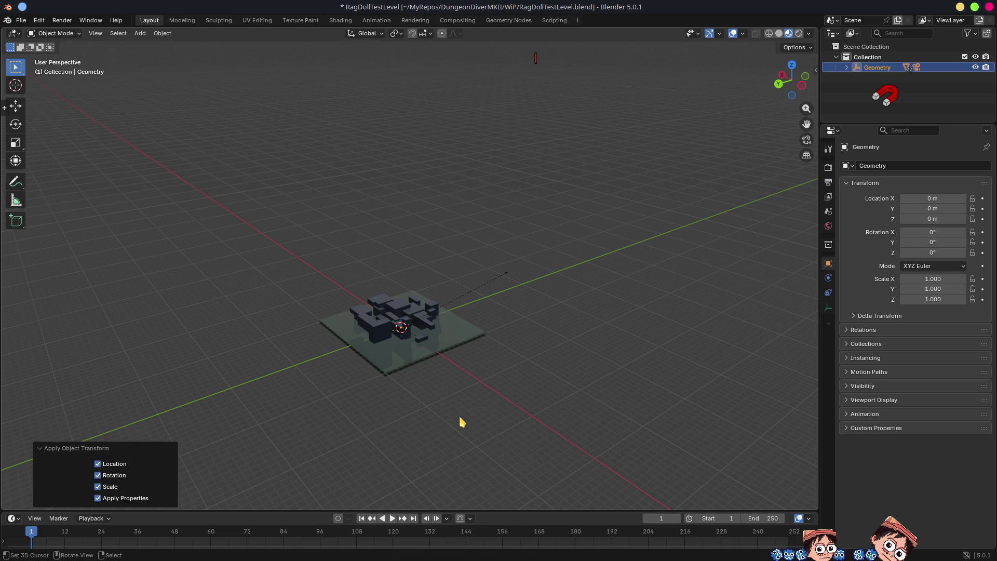
Select every level object and apply All Transforms to Deltas
scroll(477, 410, "up", 4)
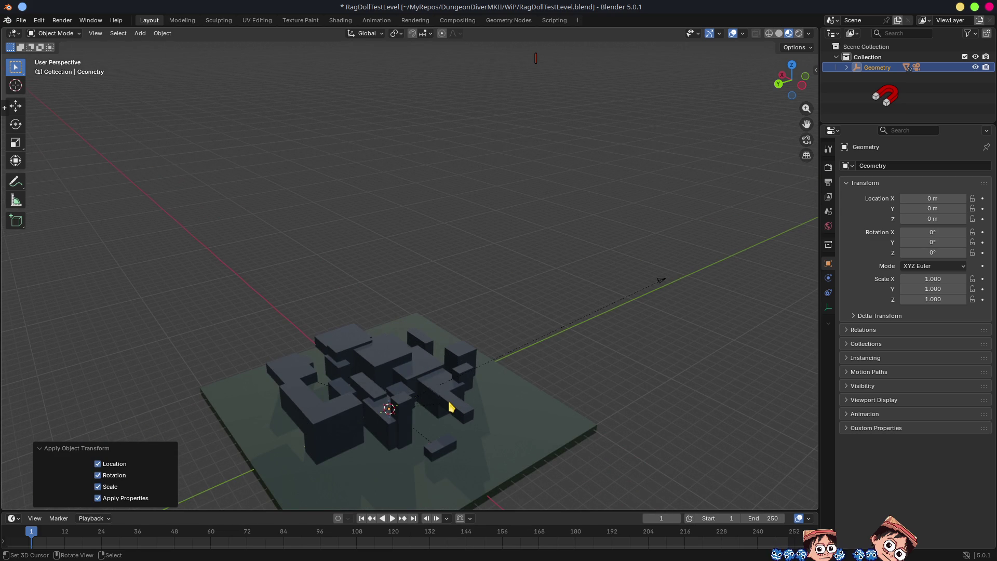
key("n")
left_click(429, 392)
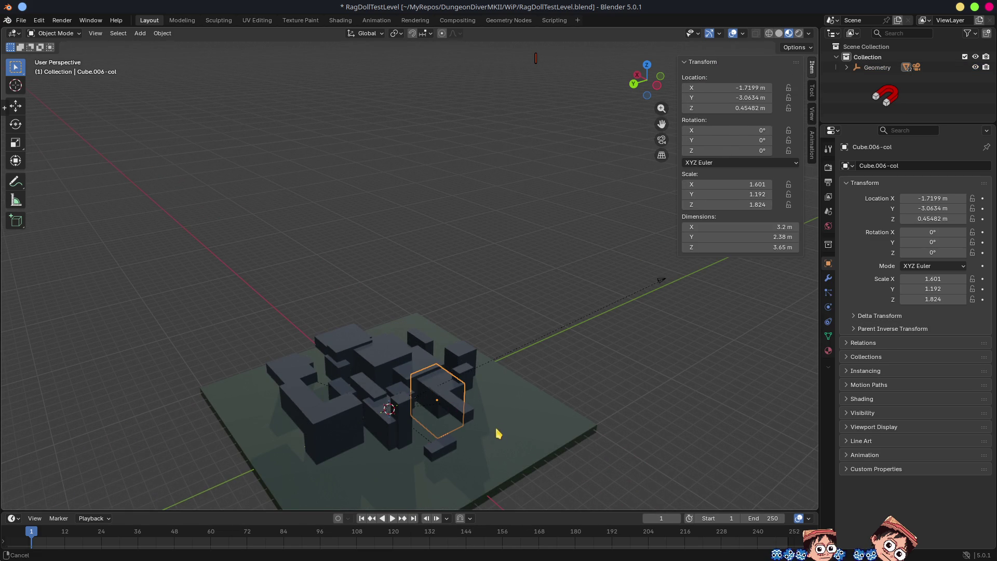
scroll(498, 499, "up", 2)
scroll(509, 326, "up", 2)
key("a")
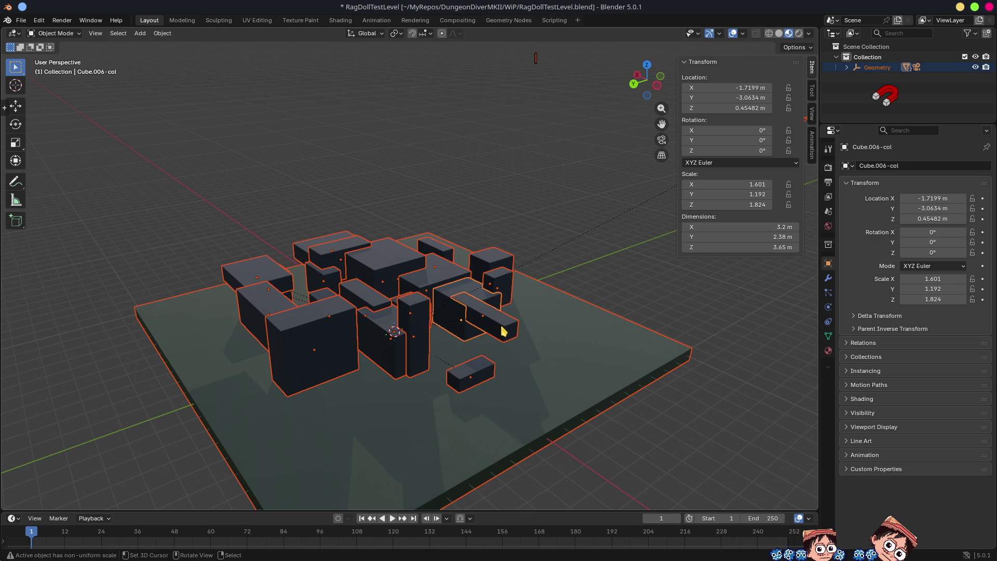
key("ctrl+a")
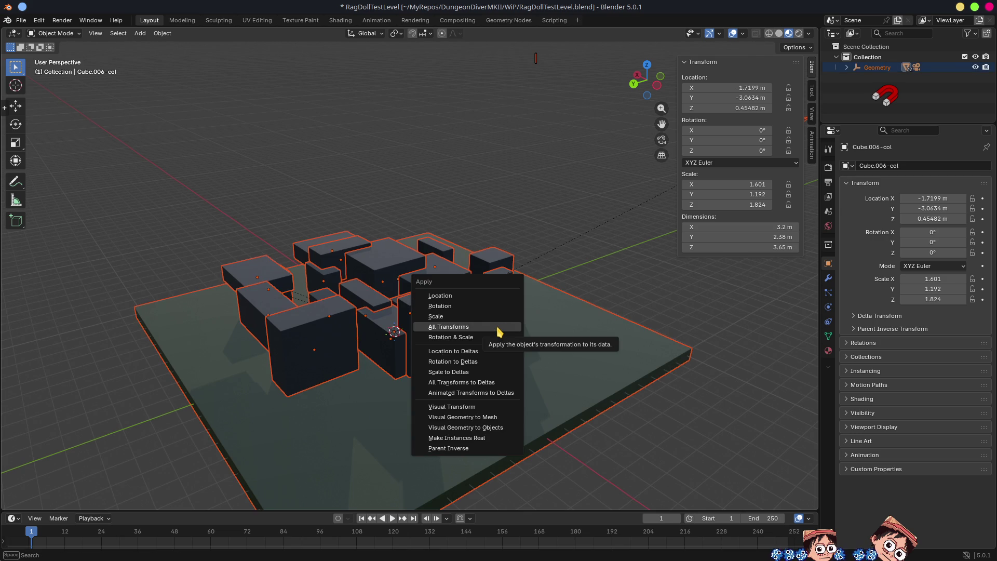
left_click(489, 382)
Save RagDollTestLevel.blend and return to Godot
mouse_move(494, 306)
left_mouse_down()
mouse_move(568, 419)
mouse_move(518, 372)
left_mouse_up()
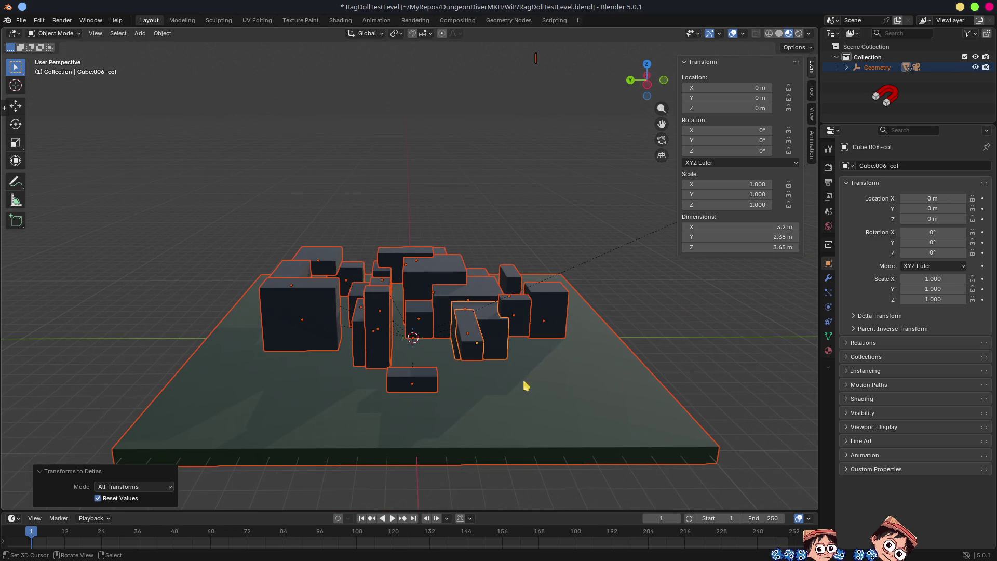
key("ctrl+s")
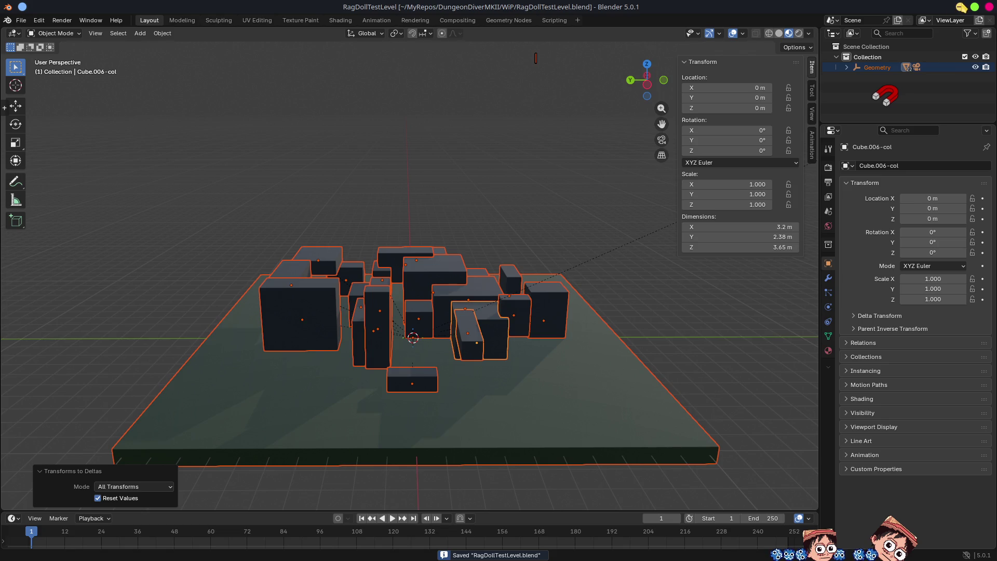
key("alt+Tab")
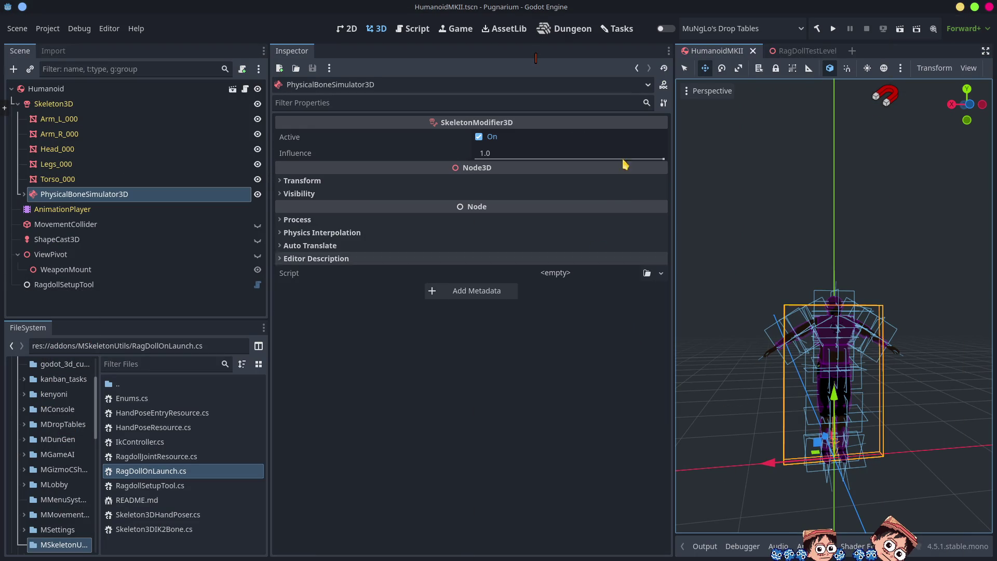
left_click(834, 29)
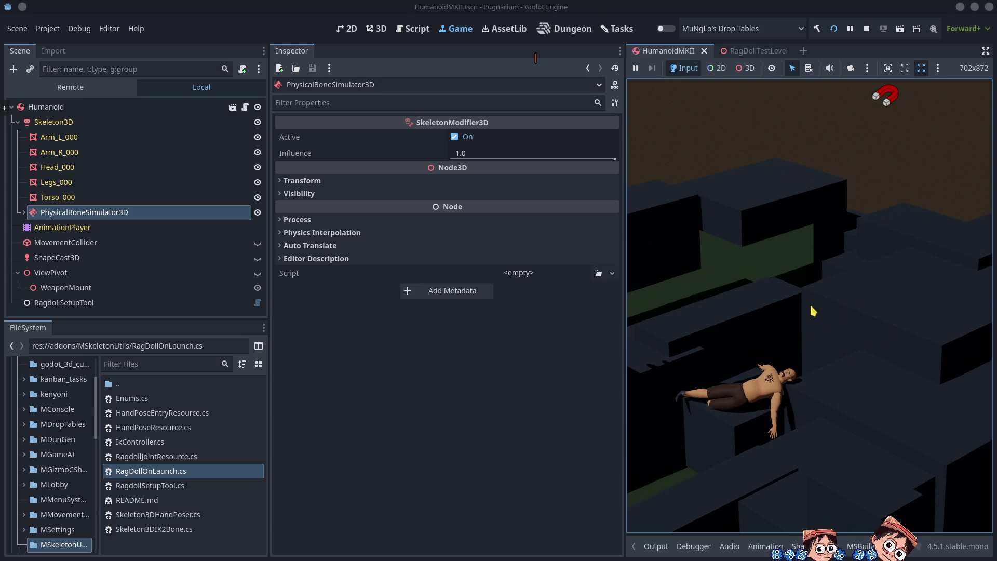
key("F8")
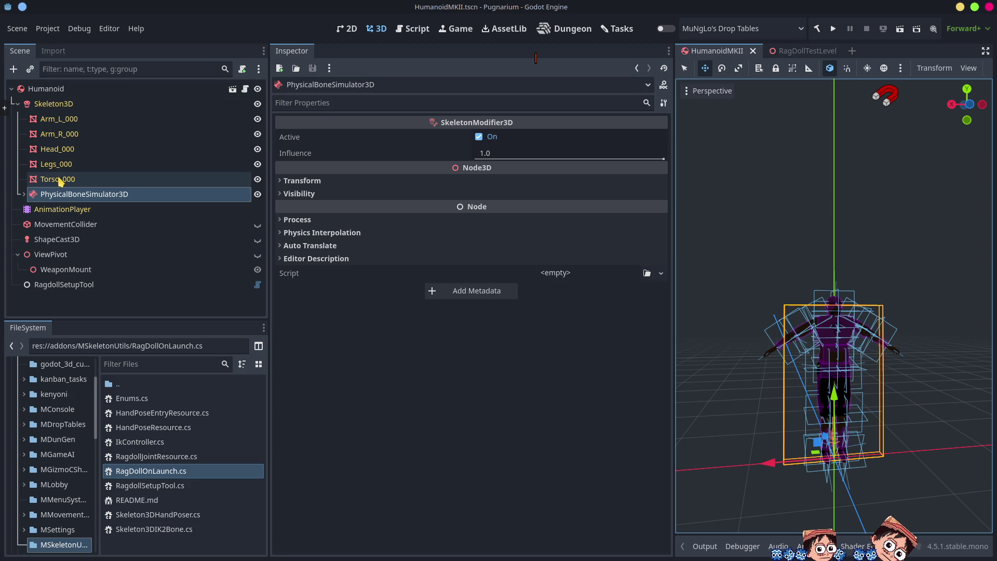
scroll(792, 386, "up", 10)
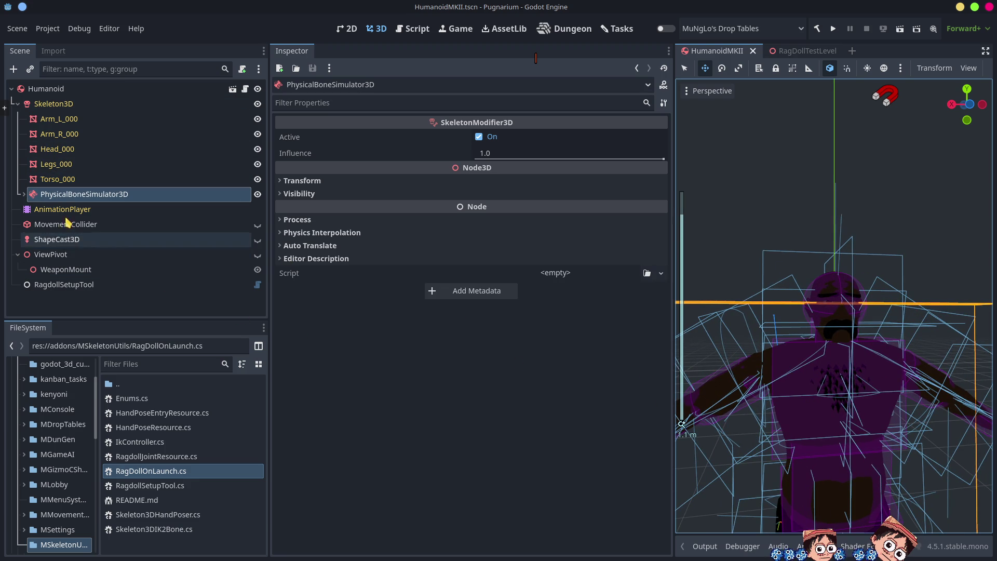
Select the CollisionShape3D under DEF-upper_arm_L and lengthen its capsule along the arm
left_click(25, 196)
scroll(98, 258, "down", 6)
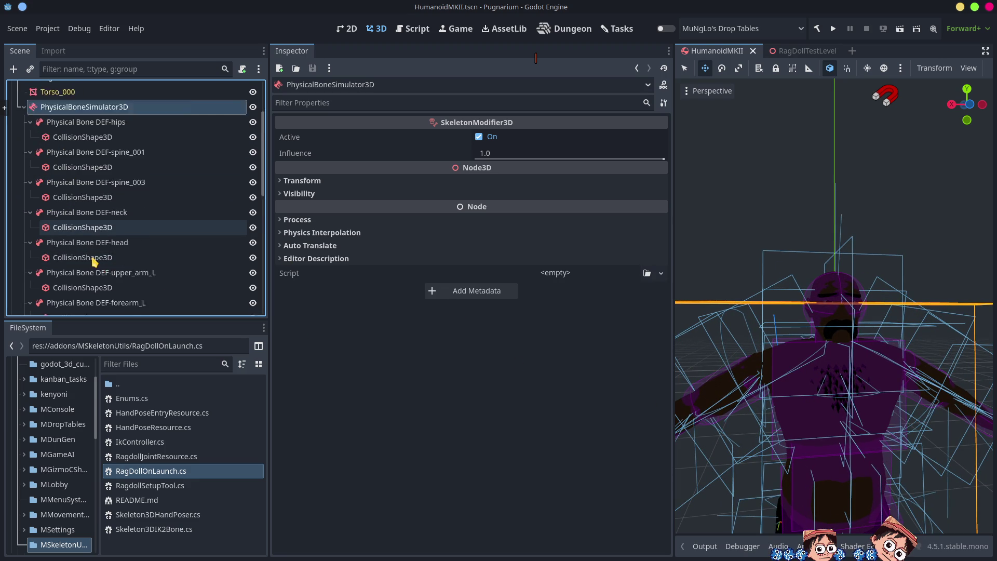
left_click(104, 206)
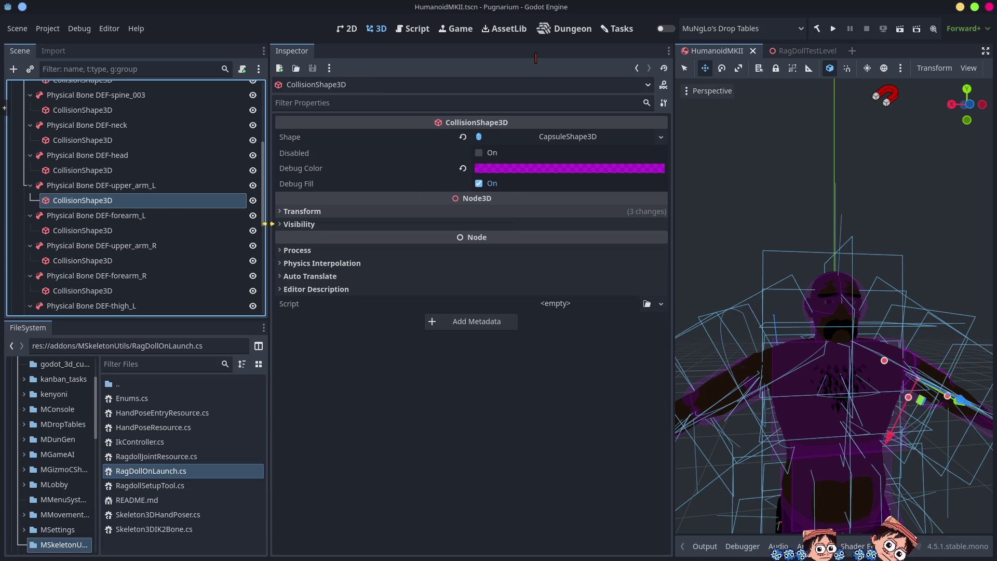
mouse_move(264, 199)
left_mouse_down()
mouse_move(265, 118)
mouse_move(278, 201)
left_mouse_up()
left_click_drag(967, 104, 955, 104)
left_click_drag(921, 387, 837, 380)
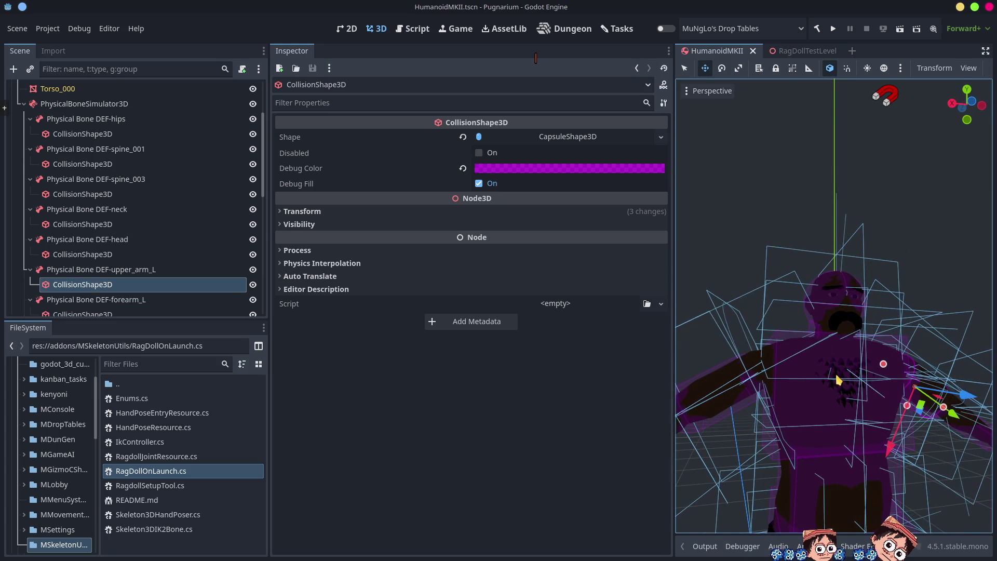
left_click_drag(756, 404, 822, 394)
mouse_move(858, 340)
left_mouse_down()
mouse_move(884, 358)
mouse_move(875, 424)
mouse_move(826, 412)
mouse_move(995, 419)
left_mouse_up()
From the back view, shorten the capsule slightly, adjust its radius, save, and rerun the project
scroll(826, 411, "down", 5)
key("KP_1")
scroll(879, 362, "up", 5)
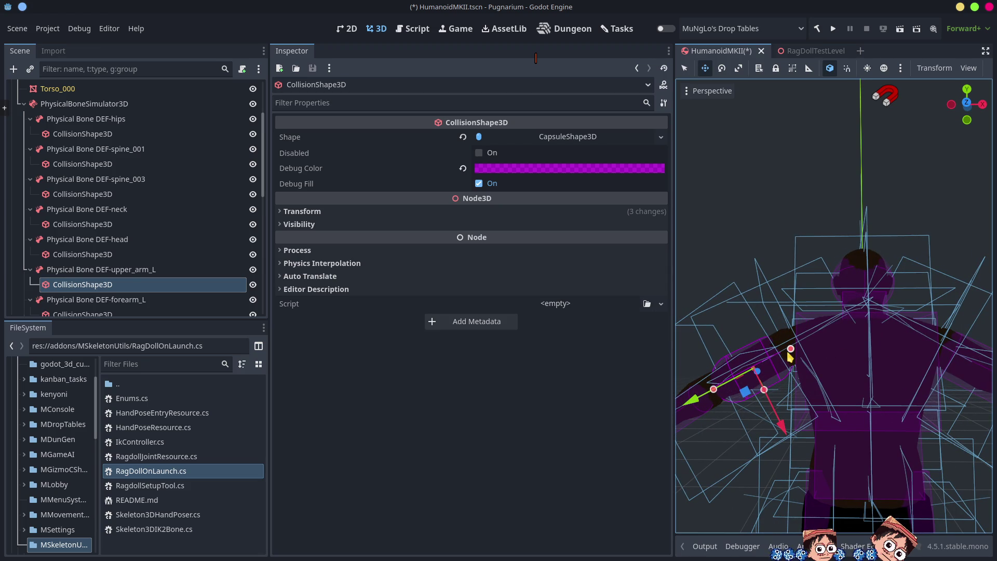
mouse_move(790, 351)
left_mouse_down()
mouse_move(780, 357)
mouse_move(794, 349)
left_mouse_up()
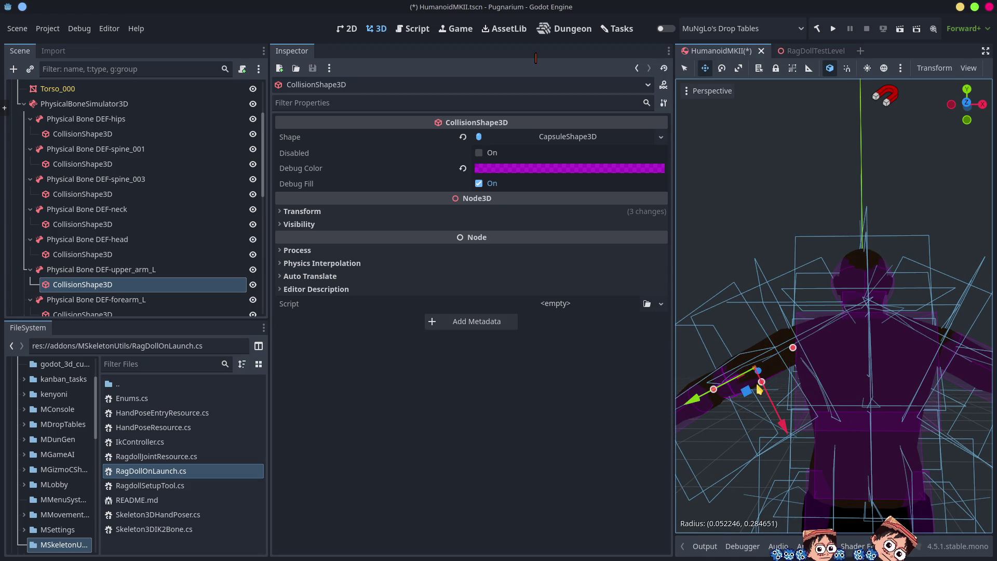
left_click_drag(702, 389, 702, 390)
key("ctrl+s")
left_click(833, 30)
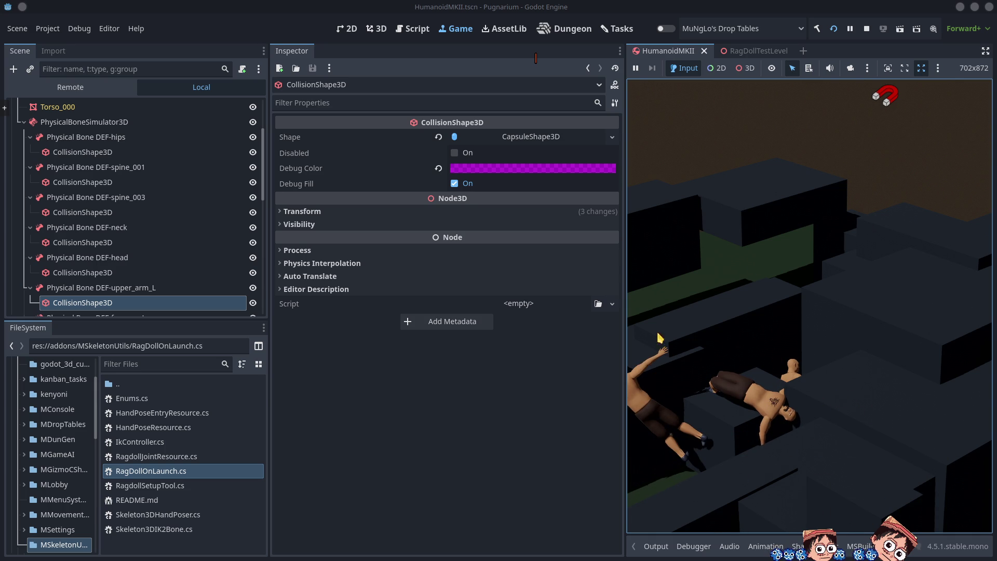
Toggle the running game full-window and back, switch to RagDollTestLevel, and stop the game
left_click(985, 51)
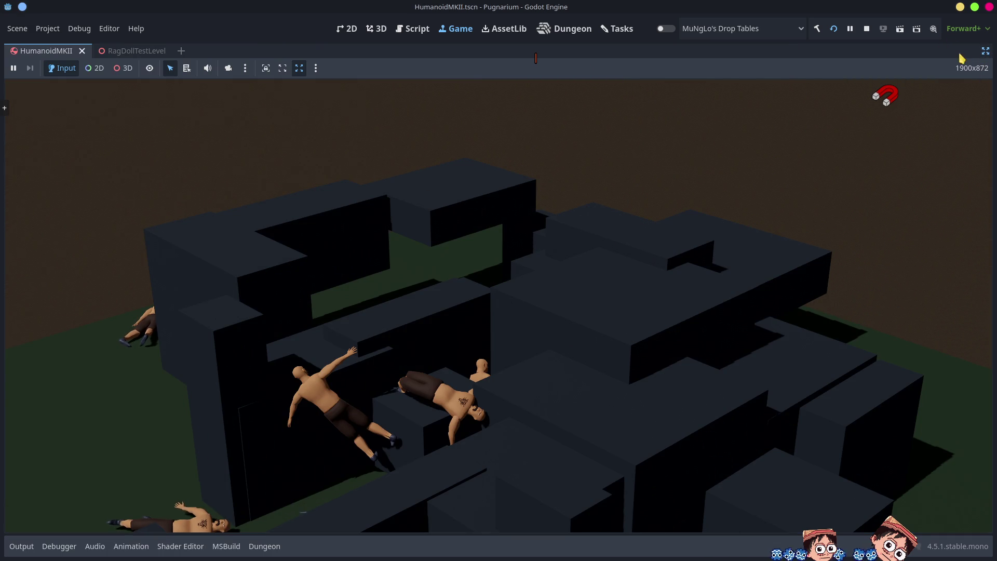
left_click(984, 51)
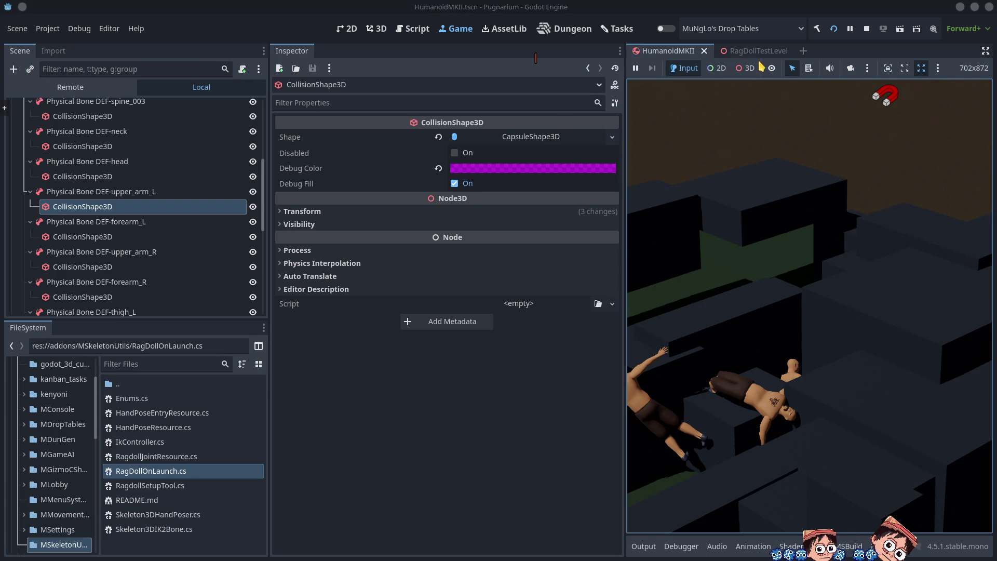
left_click(760, 51)
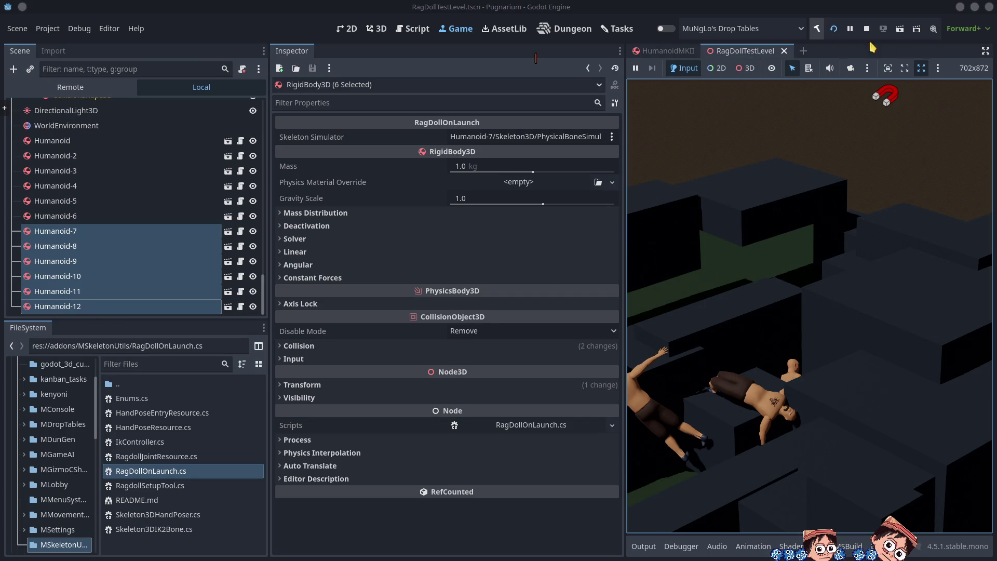
left_click(866, 28)
View the level from low and top-down angles, select the first Humanoid, then switch to Blender
mouse_move(816, 305)
left_mouse_down()
mouse_move(975, 391)
mouse_move(970, 273)
left_mouse_up()
scroll(968, 213, "up", 3)
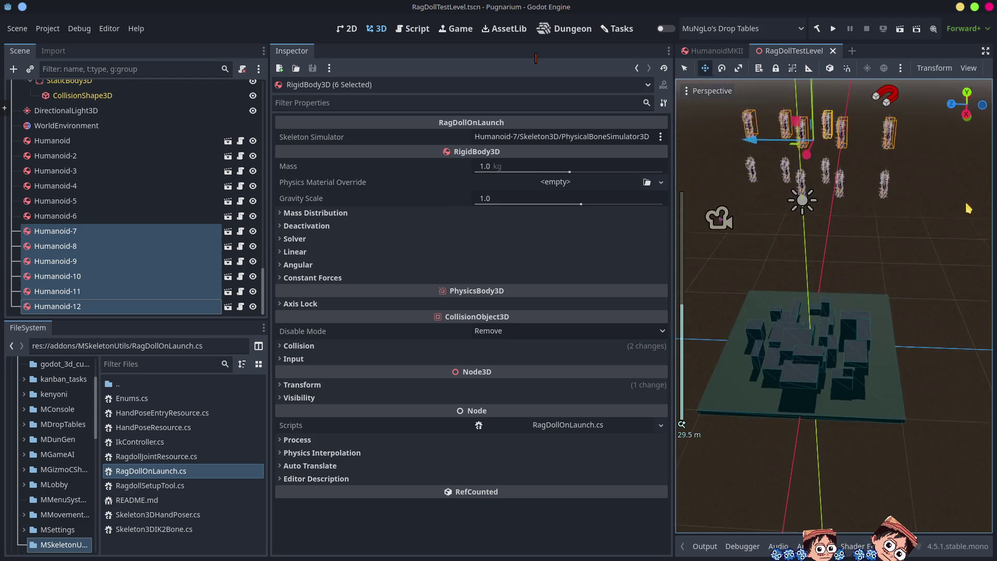
left_click_drag(968, 213, 883, 197)
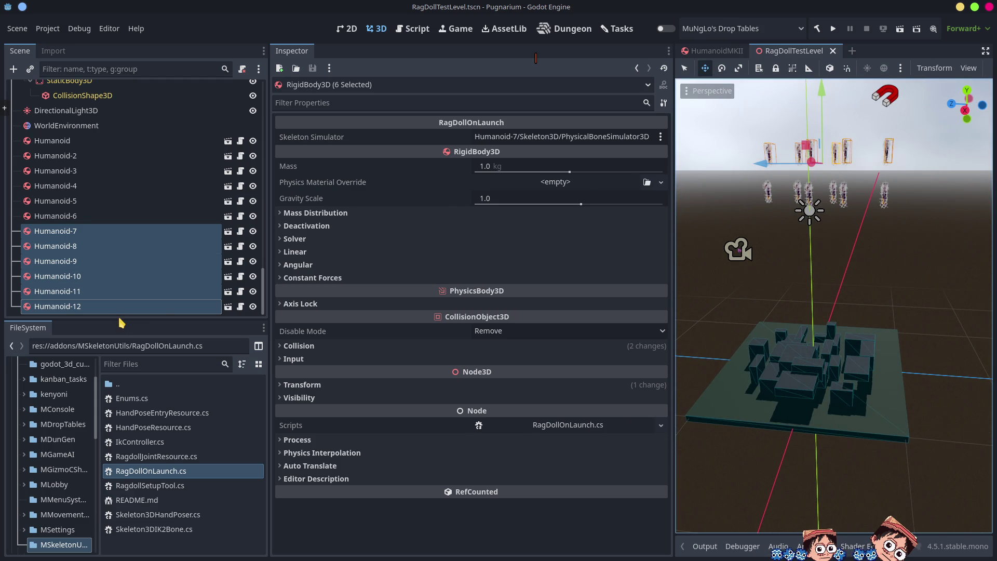
scroll(136, 283, "up", 3)
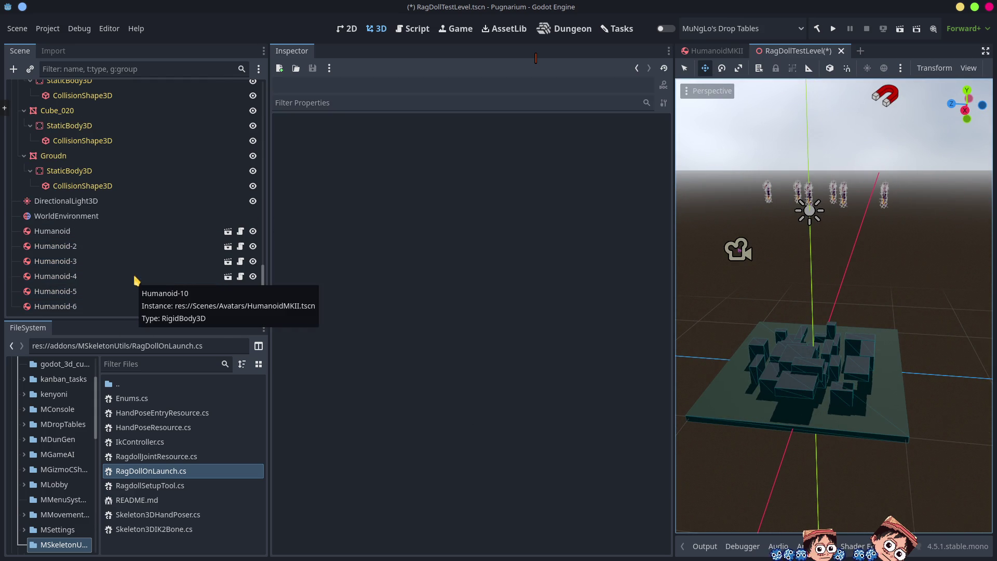
left_click(70, 230)
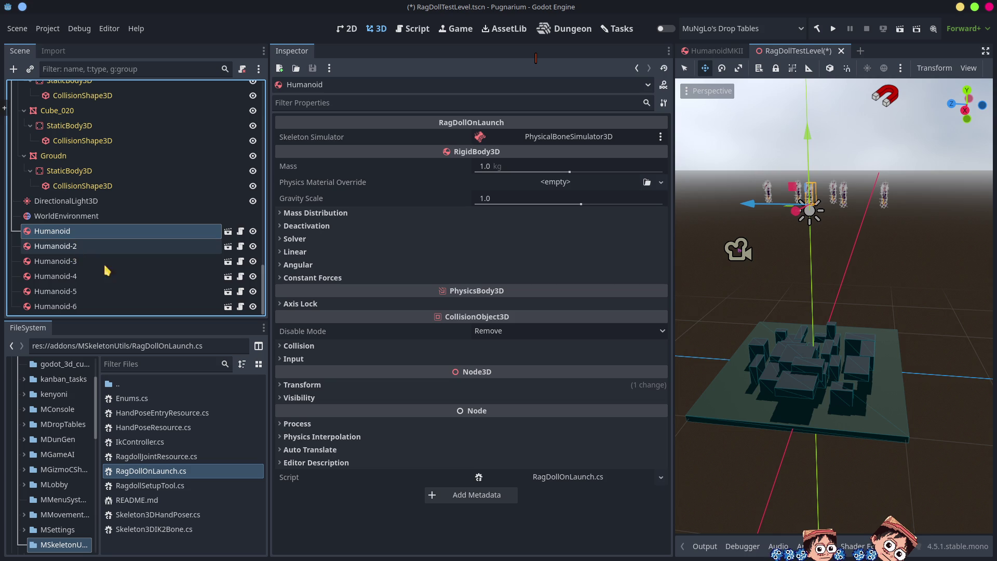
mouse_move(753, 363)
left_mouse_down()
mouse_move(757, 327)
mouse_move(813, 332)
left_mouse_up()
scroll(784, 335, "up", 3)
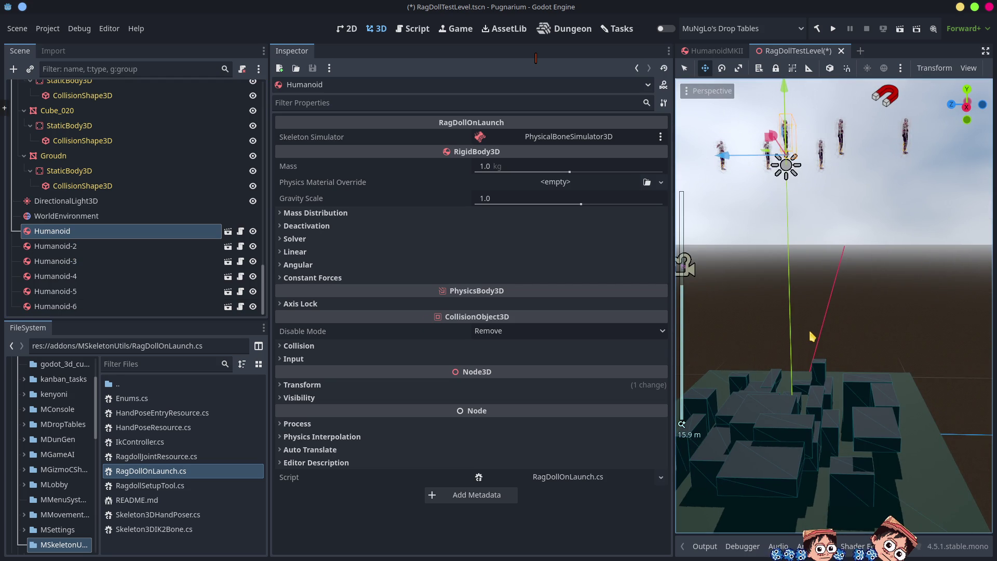
key("alt+Tab")
mouse_move(391, 296)
left_mouse_down()
mouse_move(509, 263)
mouse_move(529, 285)
mouse_move(488, 328)
mouse_move(511, 340)
left_mouse_up()
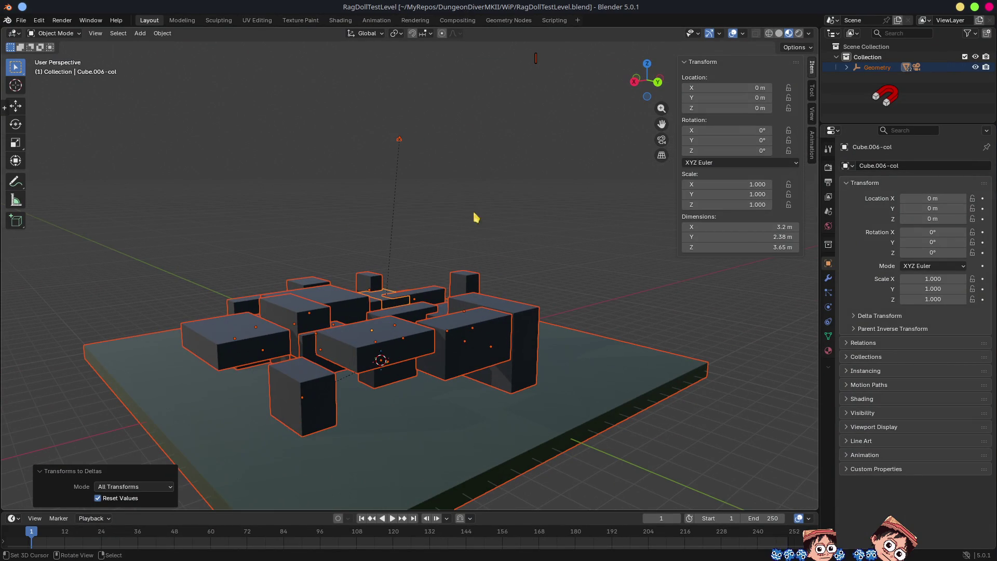
Set the pivot to Individual Origins and enable snapping from Closest to Vertex
left_click(378, 34)
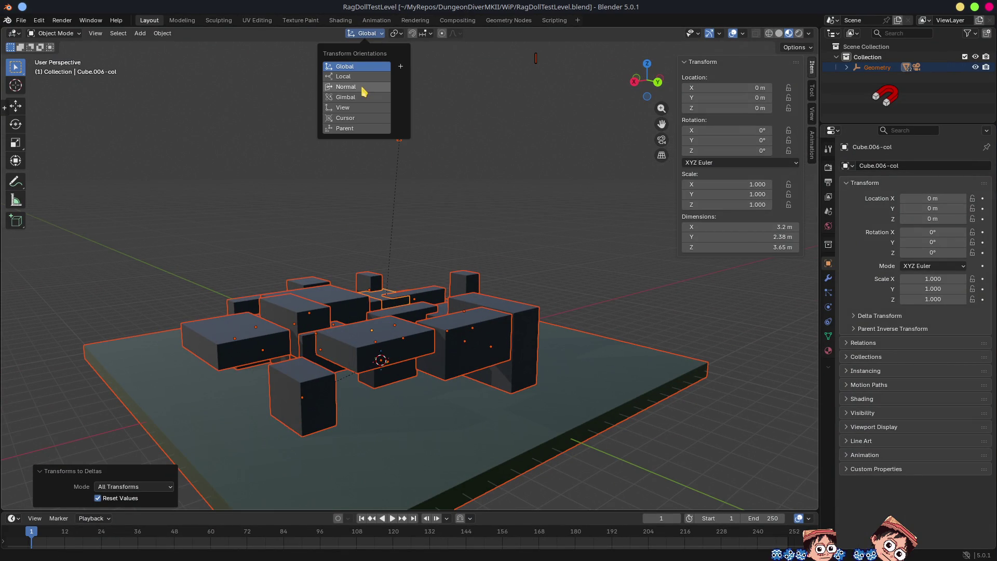
left_click(396, 33)
left_click(415, 83)
left_click(412, 34)
left_click(425, 34)
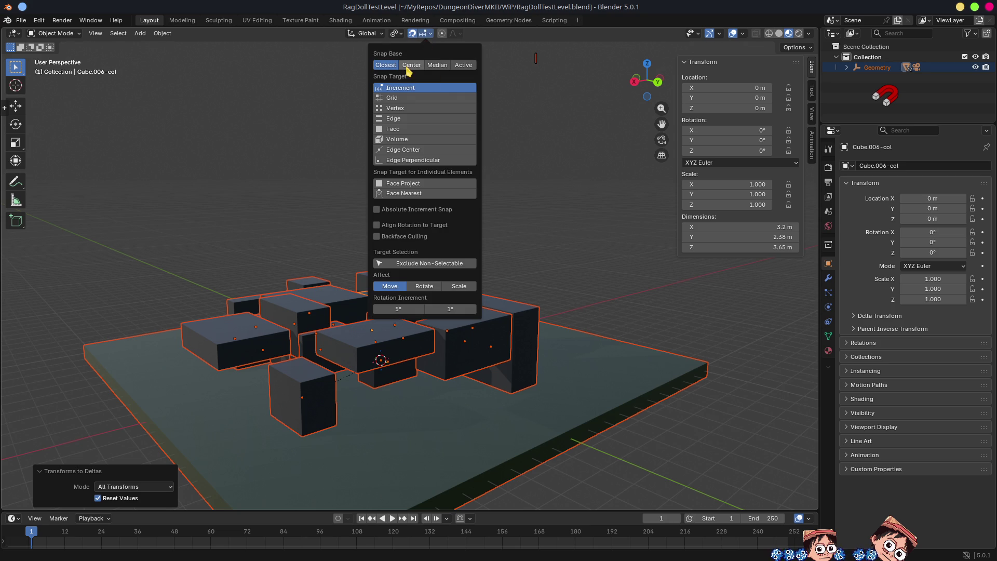
left_click(386, 64)
left_click(395, 108)
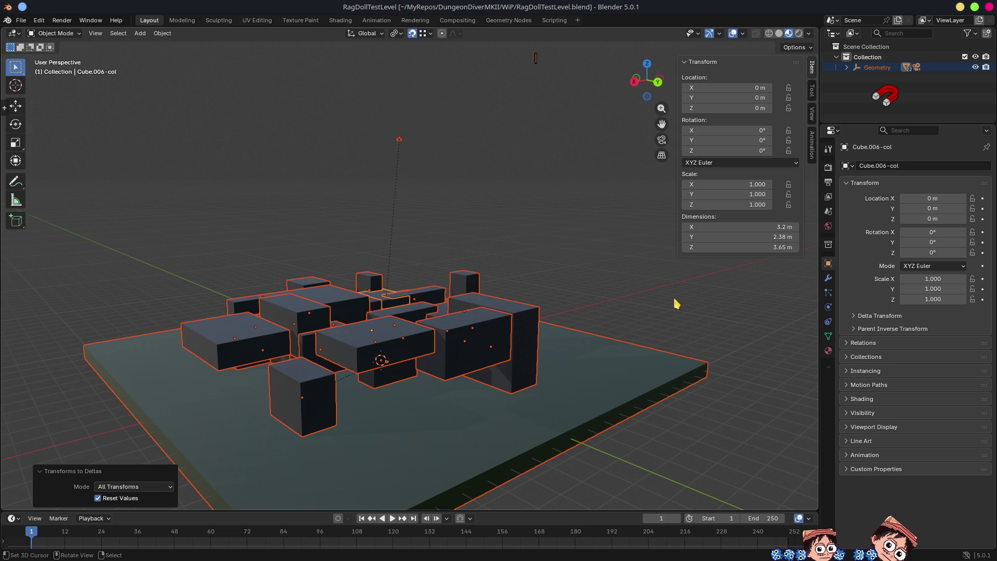
Select only the ground plane Groudn-col and orbit to a low side view of the level
left_click(615, 384, "shift")
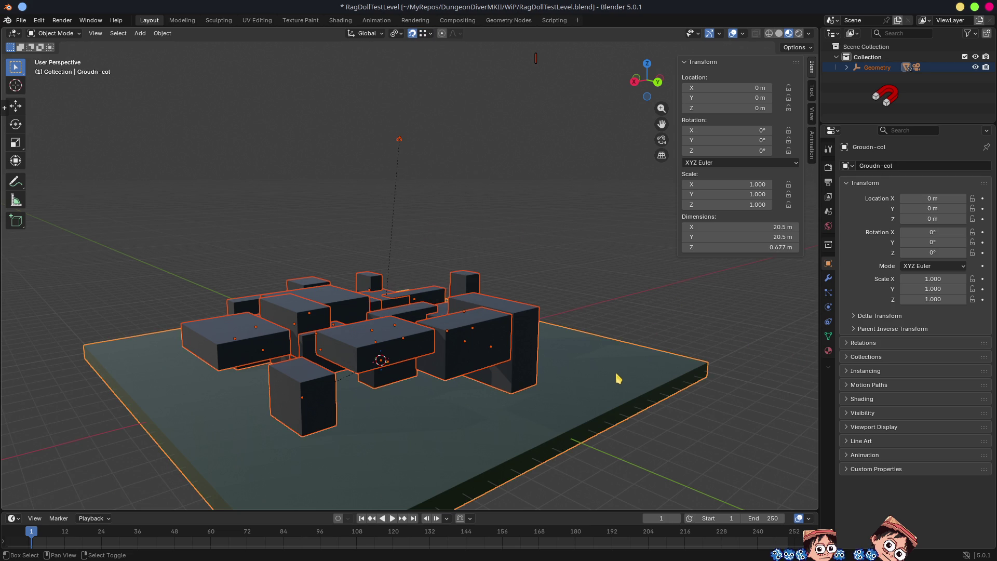
key("g")
key("z")
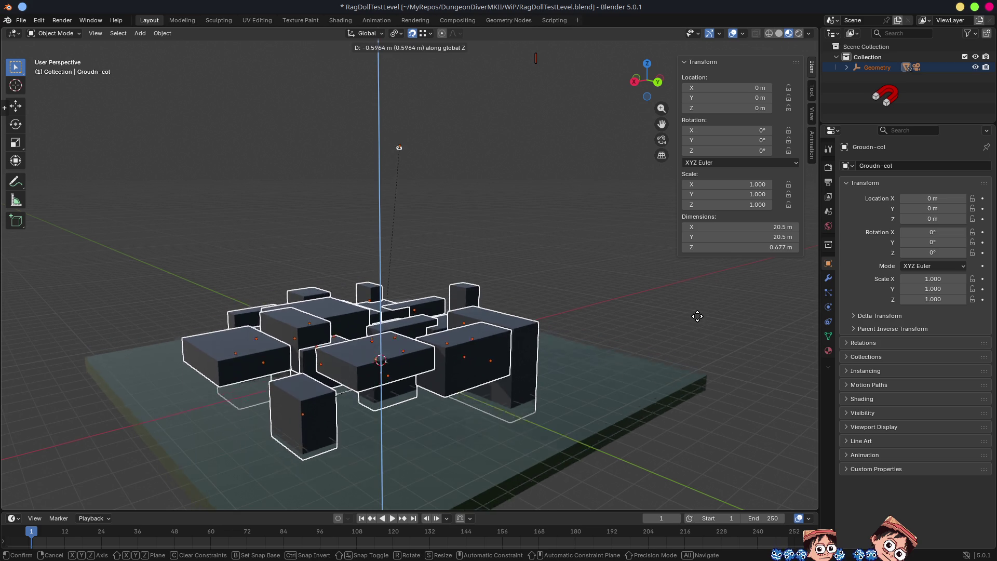
right_click(696, 289)
left_click(594, 367)
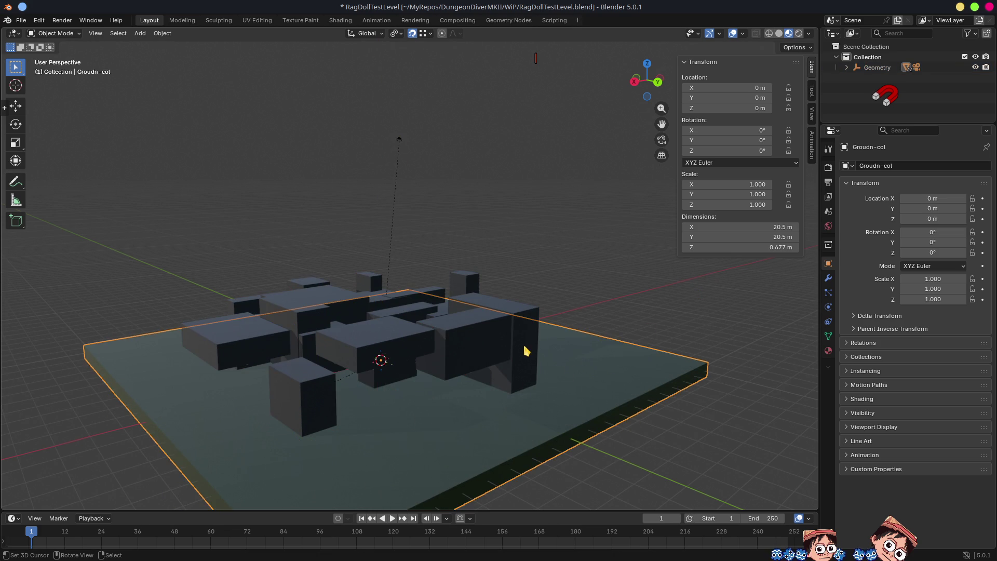
mouse_move(523, 346)
left_mouse_down()
mouse_move(527, 301)
mouse_move(554, 334)
mouse_move(539, 343)
left_mouse_up()
Select all boxes sharing one collision mesh's data and raise them 0.576 m along Z
left_click(420, 324)
key("shift+l")
left_click(486, 338)
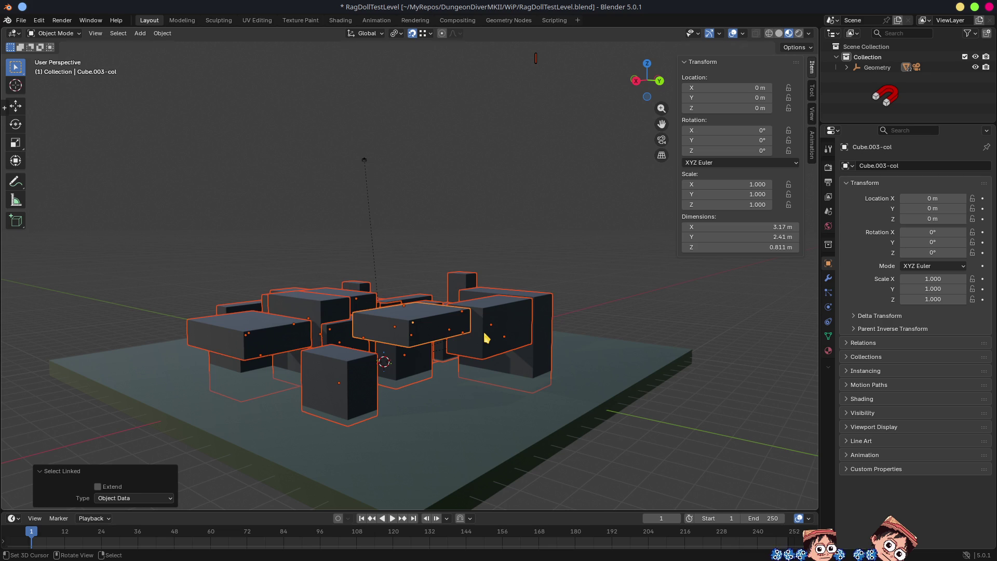
key("g")
key("z")
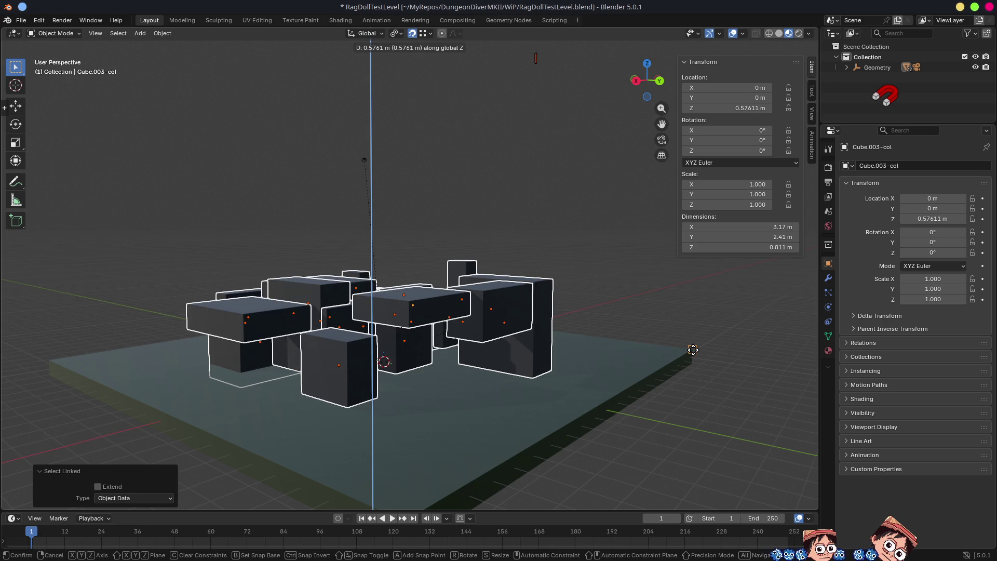
left_click(693, 349)
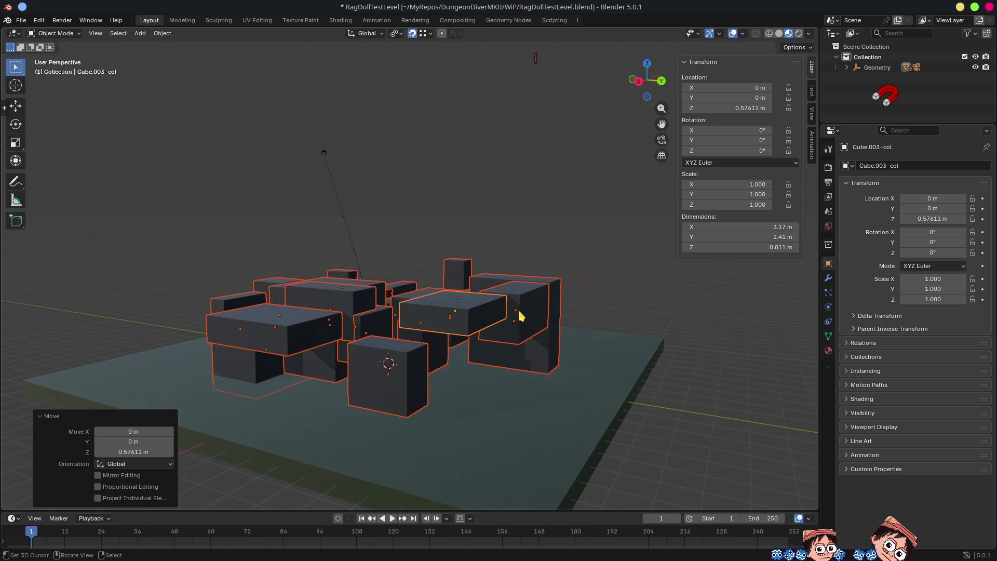
Sink three boxes along Z, including the front flat box to -2.2257 m and left-front box to -1.4707 m
left_click(520, 316)
key("g")
key("z")
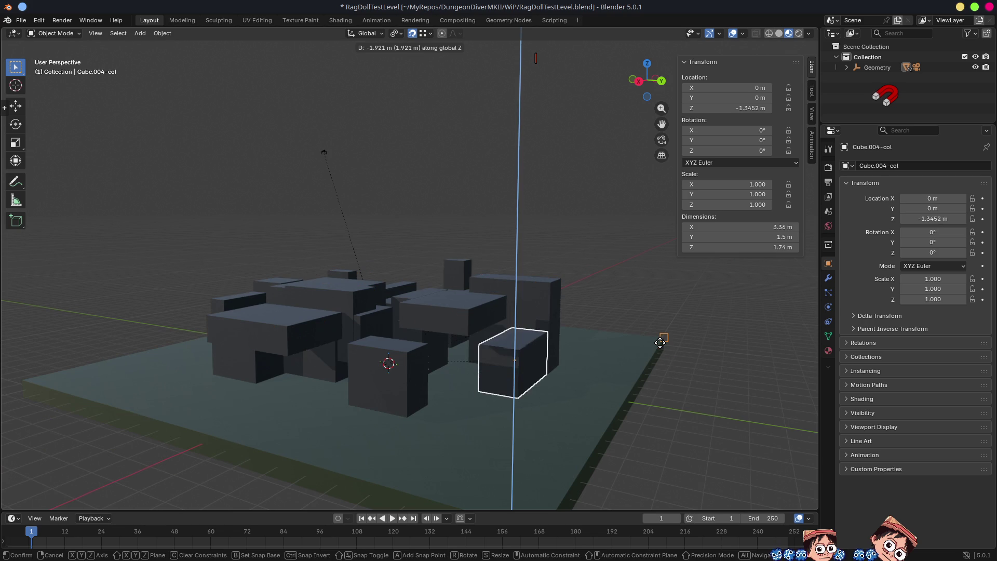
left_click(663, 347)
left_click(450, 307)
key("g")
key("z")
left_click(655, 341)
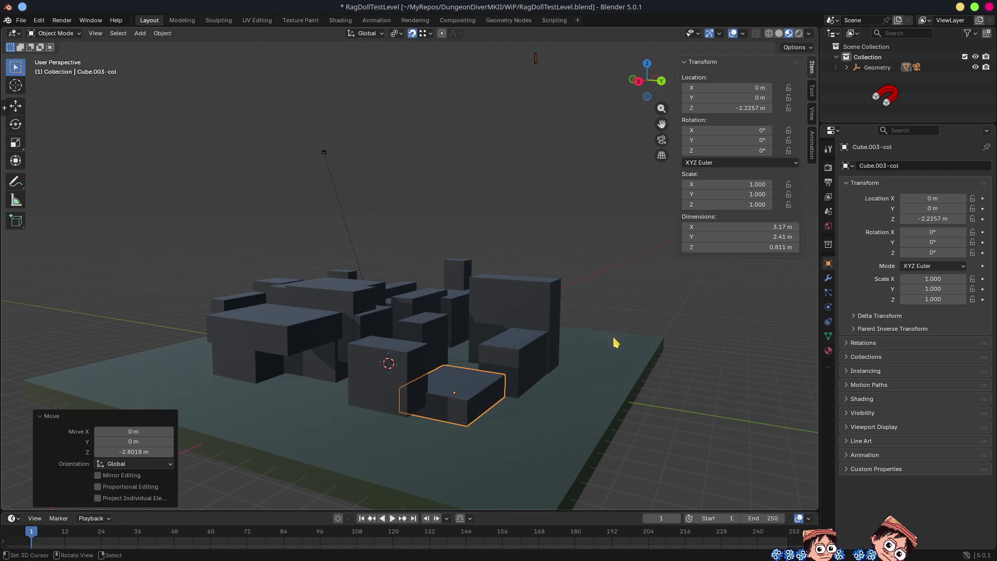
left_click(299, 320)
key("g")
key("z")
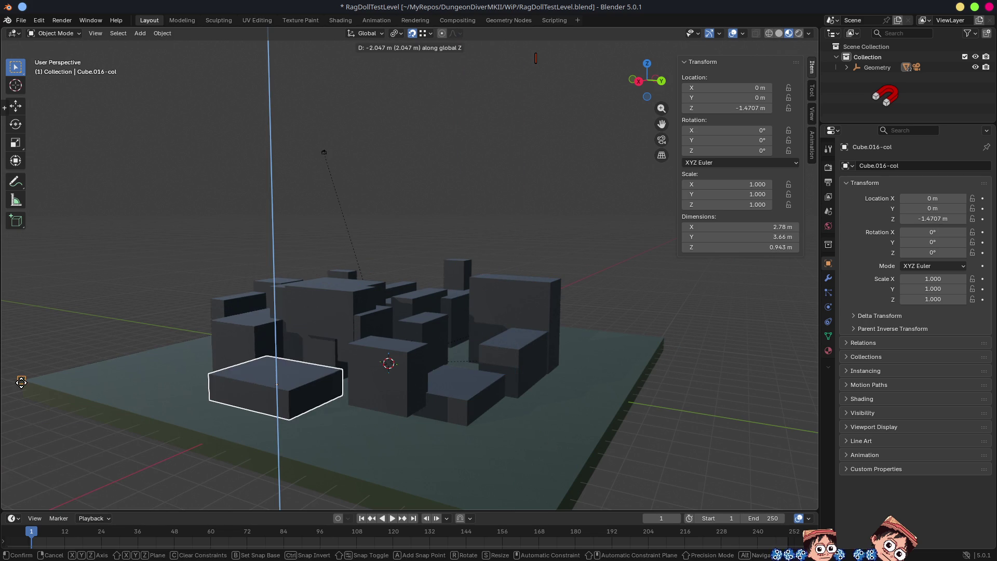
left_click(116, 363)
Lower a centre box to Z -1.3935 m and adjust the height of the next box
left_click_drag(116, 362, 448, 345)
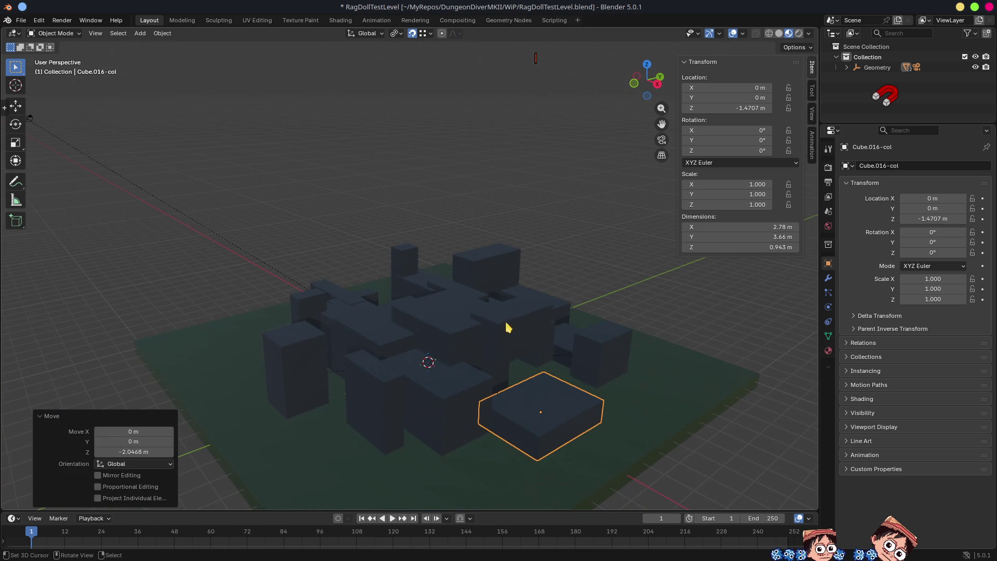
left_click(515, 327)
key("g")
key("z")
left_click(679, 368)
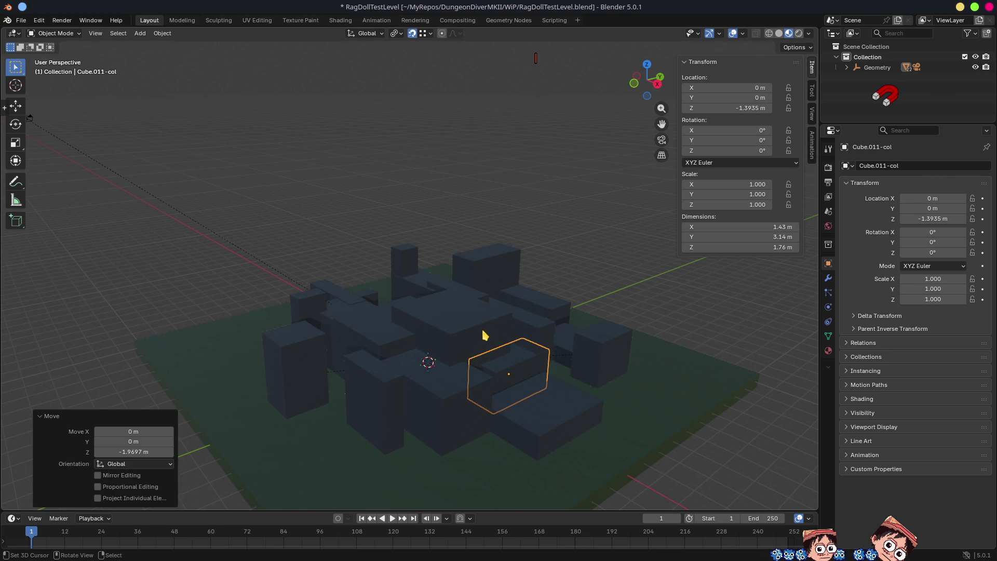
left_click(483, 335)
key("g")
key("z")
left_click(761, 381)
key("g")
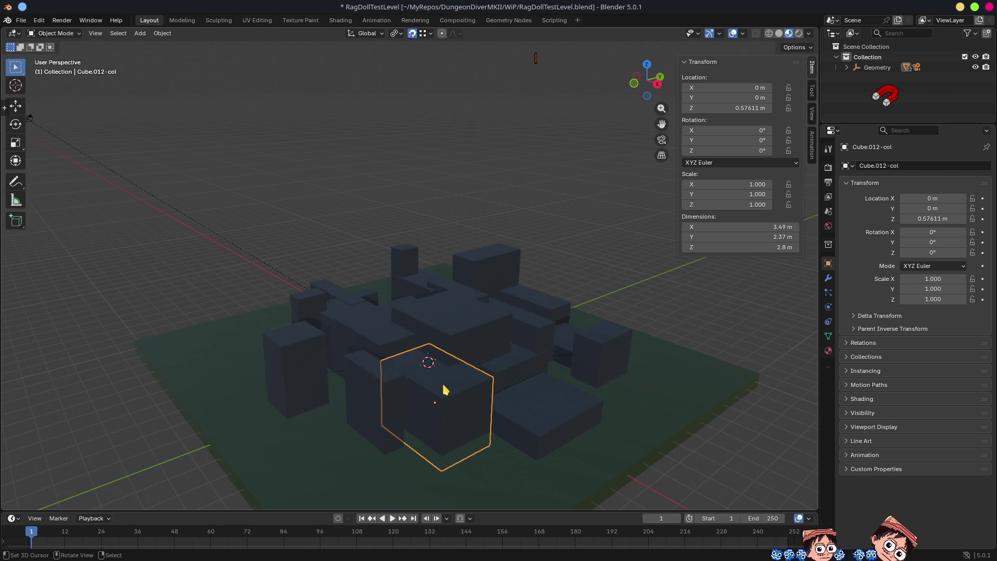
key("z")
left_click(385, 397)
Raise the thin upright box 0.2065 m and the tall narrow front box to Z 1.179 m
left_click(382, 397)
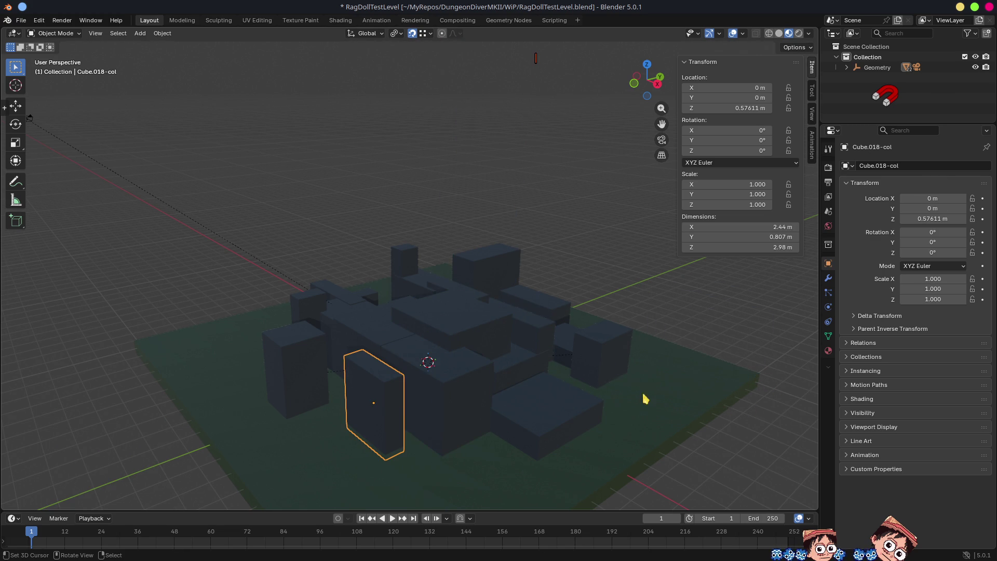
key("g")
key("z")
left_click(772, 380)
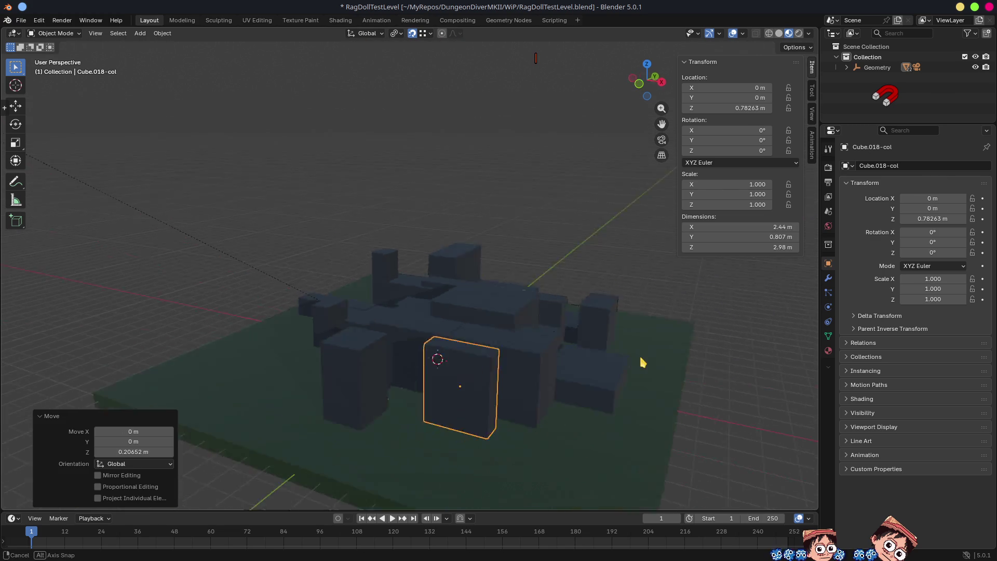
left_click_drag(638, 361, 486, 371)
left_click(485, 371)
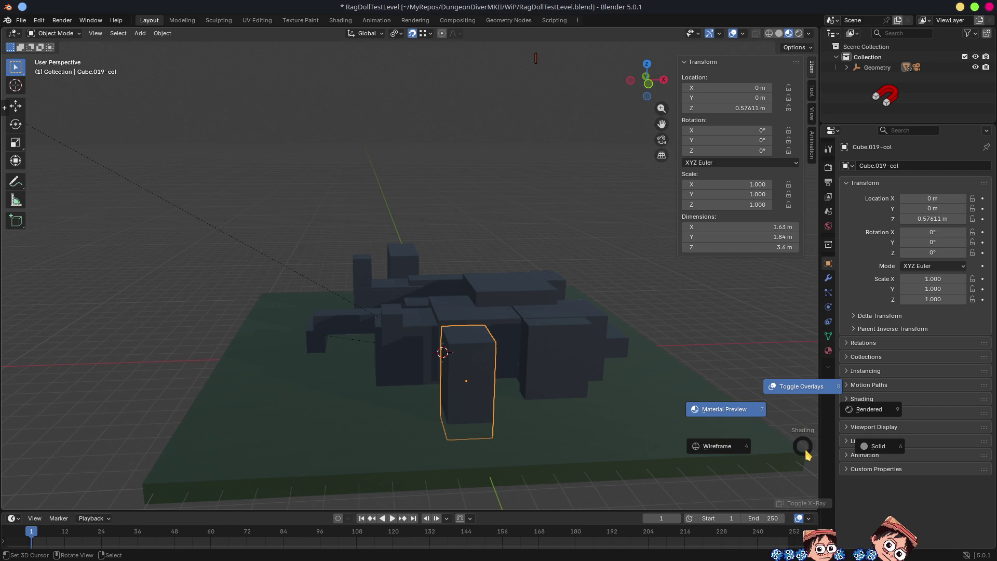
left_click_drag(583, 354, 681, 373)
key("g")
key("z")
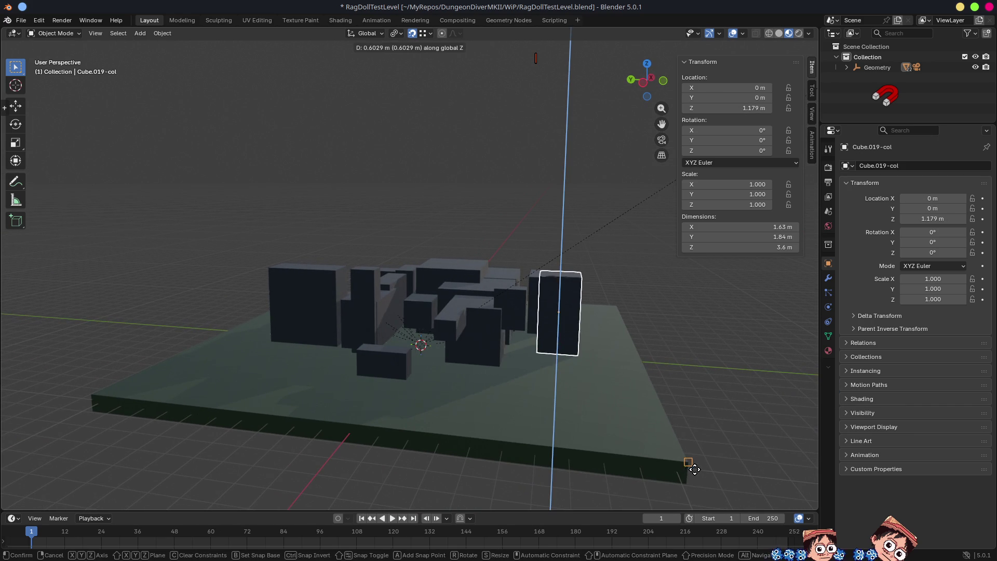
left_click(690, 465)
Raise one box to Z 1.7082 m and lower another about 1.73 m
left_click_drag(645, 374, 508, 326)
left_click(506, 326)
key("g")
key("z")
left_click(725, 426)
left_click_drag(603, 372, 647, 367)
left_click(483, 307)
key("g")
key("z")
left_click(722, 363)
Lower a box about 0.2 m, then set Cube.015-col to Z 0.167 m
left_click(461, 355)
key("g")
key("z")
left_click(707, 357)
key("g")
key("z")
left_click(709, 361)
mouse_move(574, 325)
left_mouse_down()
mouse_move(601, 394)
mouse_move(663, 351)
mouse_move(412, 344)
mouse_move(468, 397)
mouse_move(475, 387)
left_mouse_up()
left_click(411, 363)
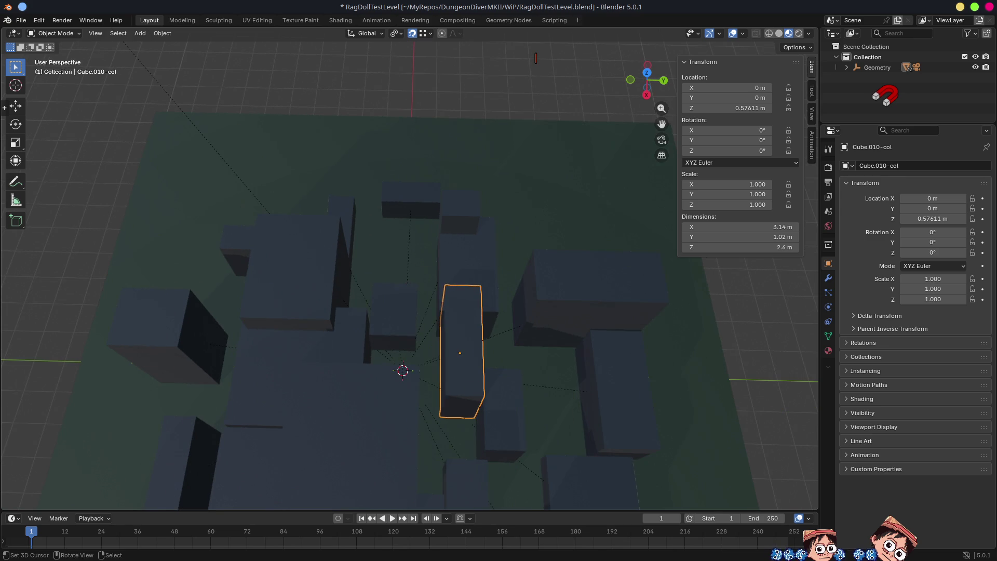
Stretch the narrow box to 5.289 along Y, apply its transforms to deltas, and sink it lower
key("s")
key("y")
left_click(635, 391)
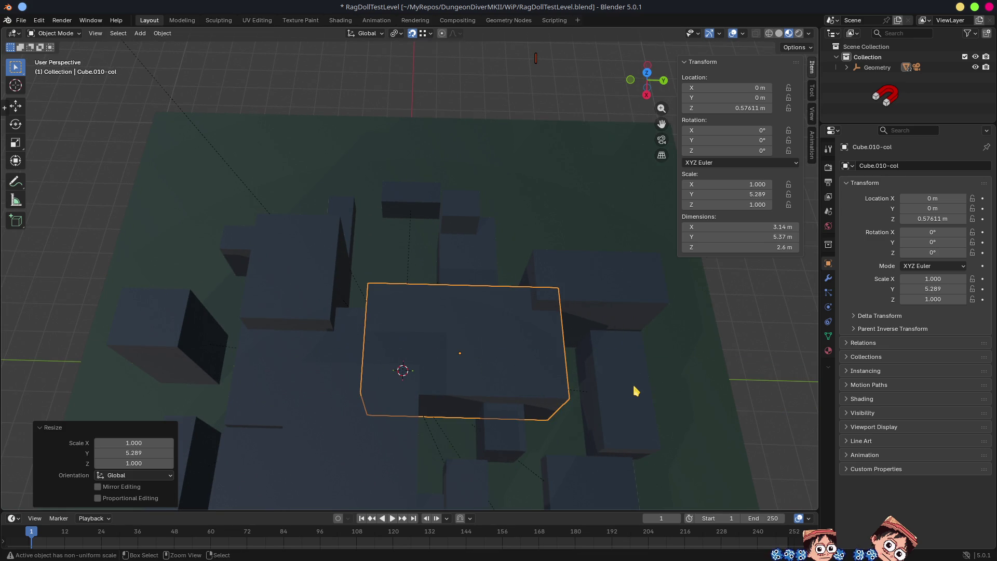
key("ctrl+a")
left_click(566, 330)
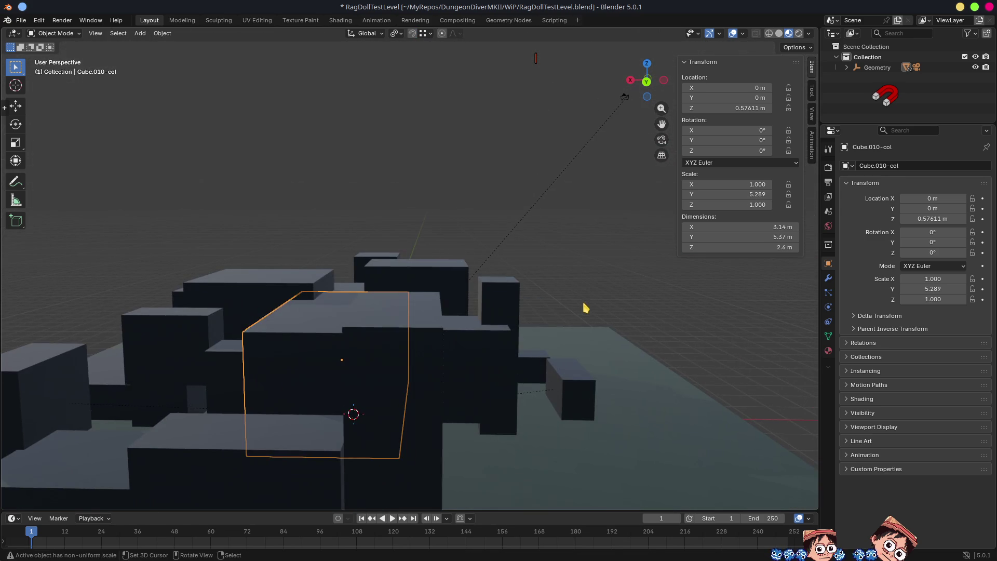
key("g")
key("z")
left_click(560, 378)
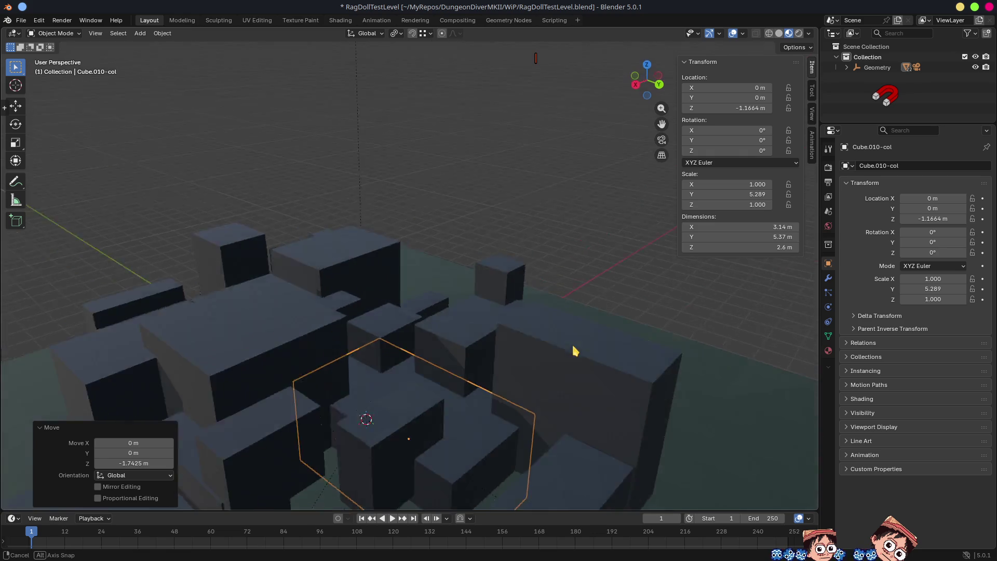
Stretch a small box to 5.428 along Y and widen the middle cube in X and Y
left_click(523, 405)
key("s")
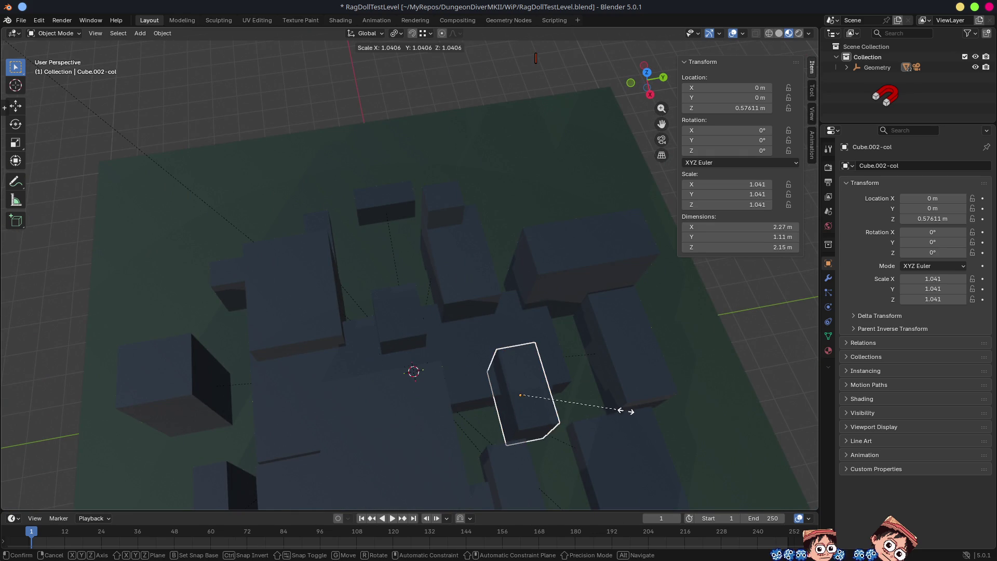
key("y")
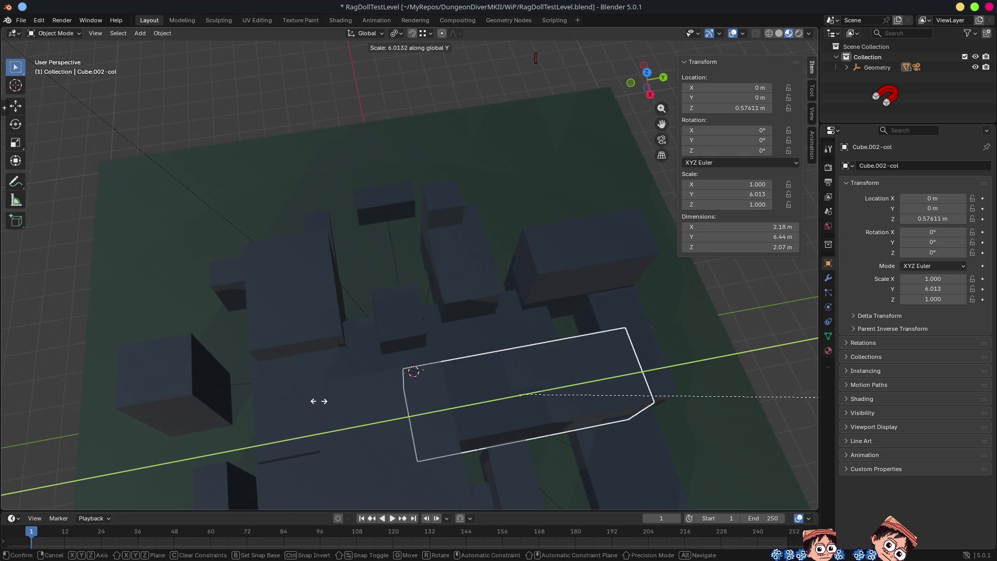
left_click(262, 426)
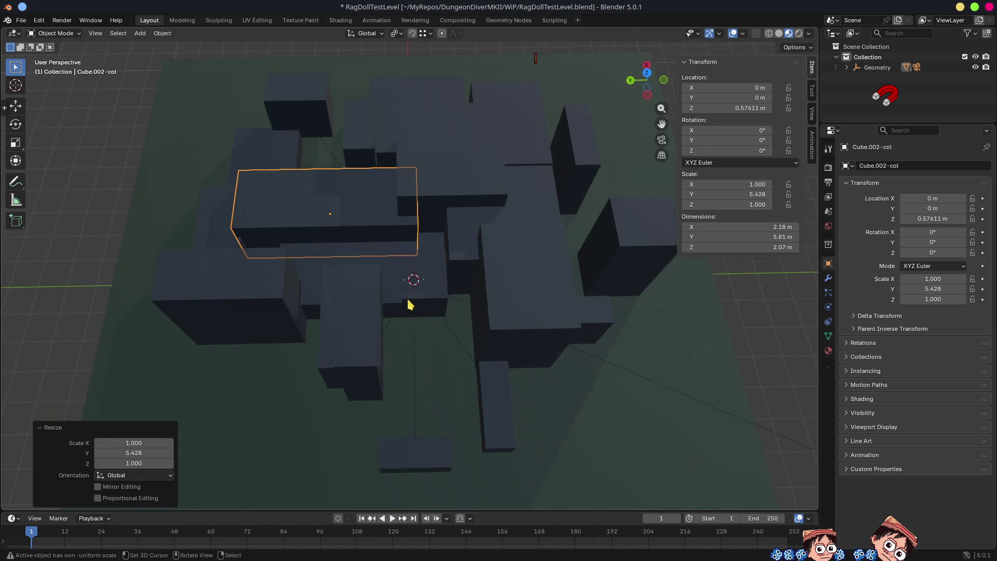
left_click(408, 301)
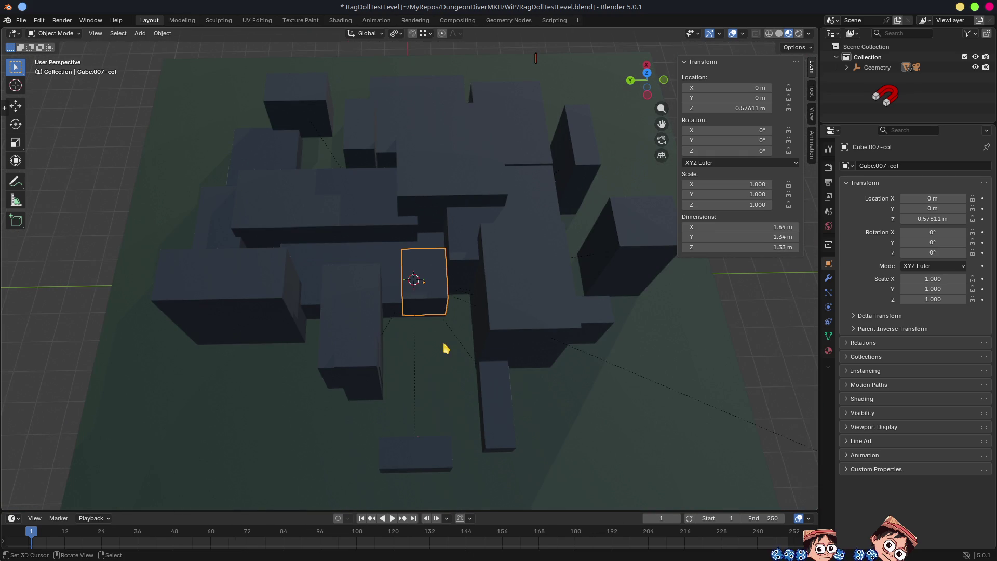
key("s")
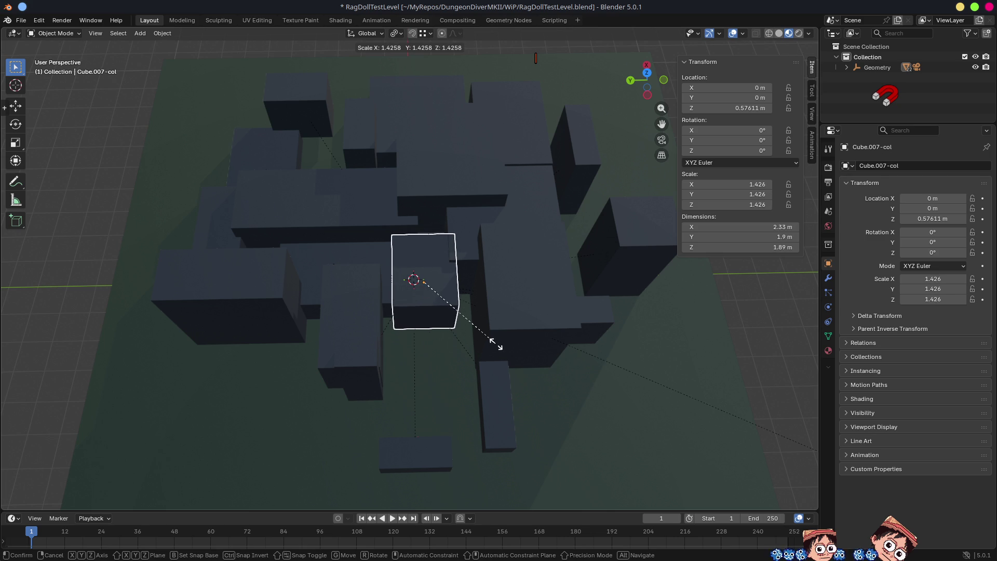
key("shift+z")
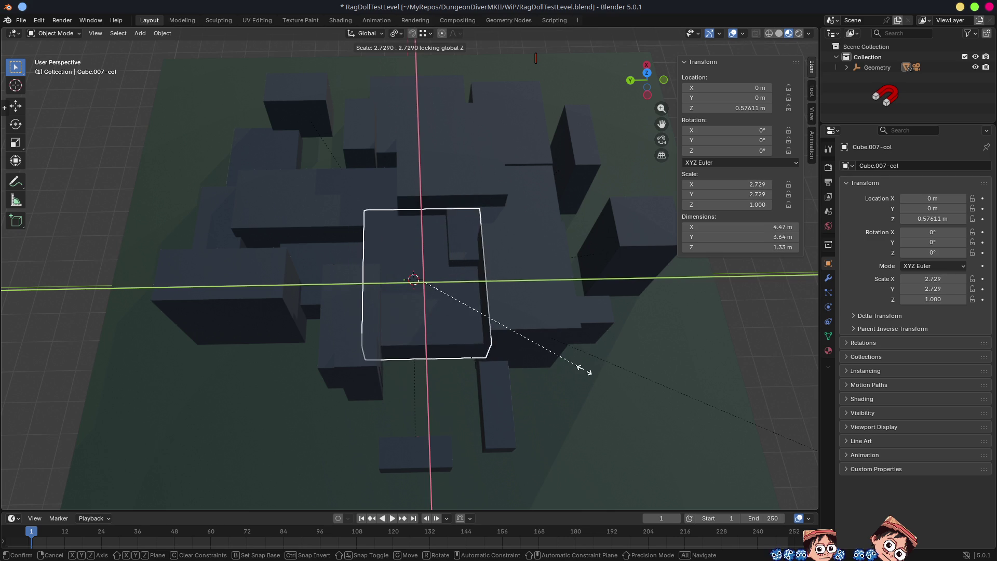
left_click(564, 371)
Lower another box along Z to a new height
mouse_move(564, 370)
left_mouse_down()
mouse_move(665, 352)
mouse_move(305, 282)
mouse_move(567, 260)
mouse_move(567, 278)
mouse_move(545, 278)
left_mouse_up()
left_click(517, 247)
key("g")
key("z")
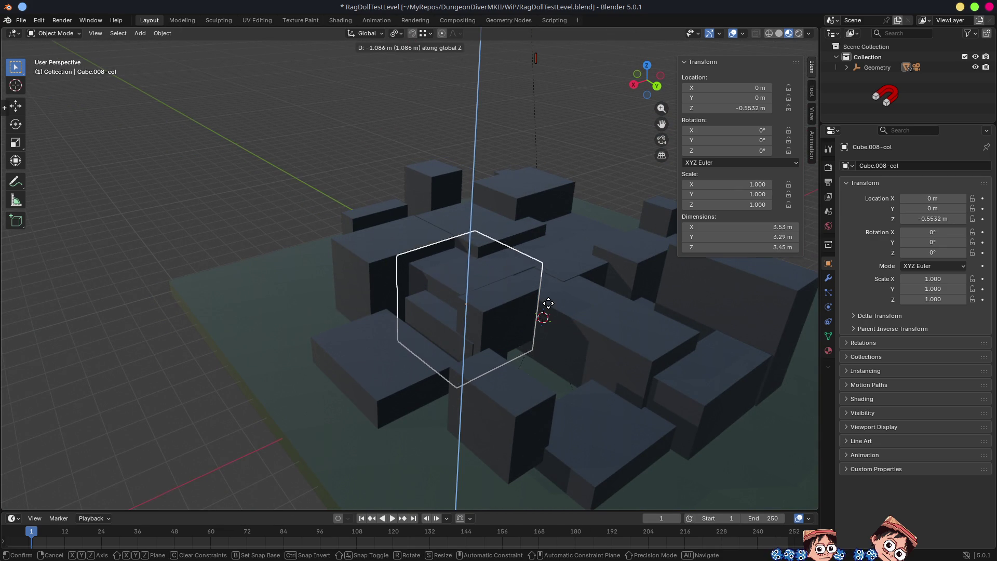
left_click(549, 303)
key("g")
key("z")
left_click(547, 312)
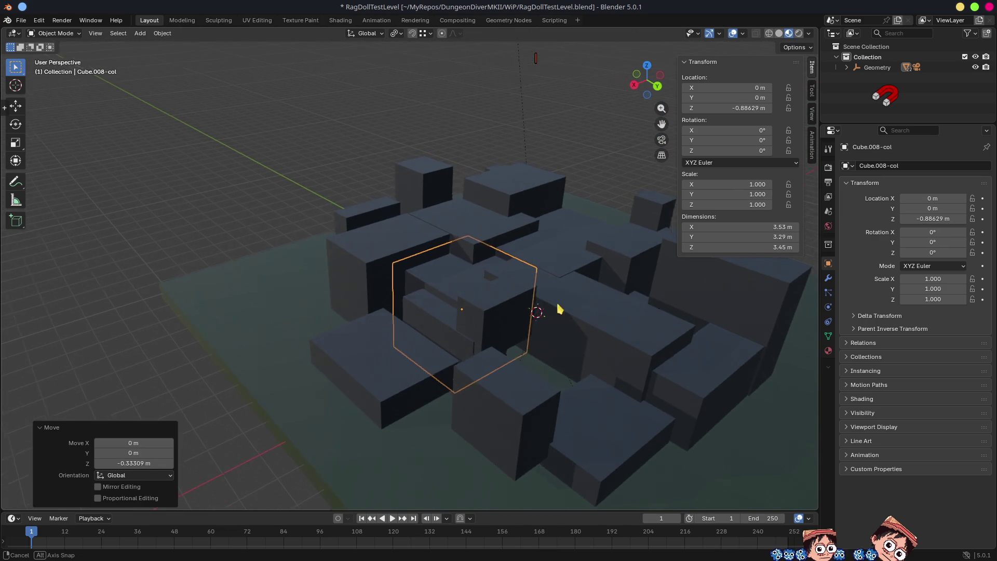
Lower the narrow box Cube.005-col along Z
left_click_drag(545, 306, 573, 312)
left_click(447, 268)
key("g")
key("z")
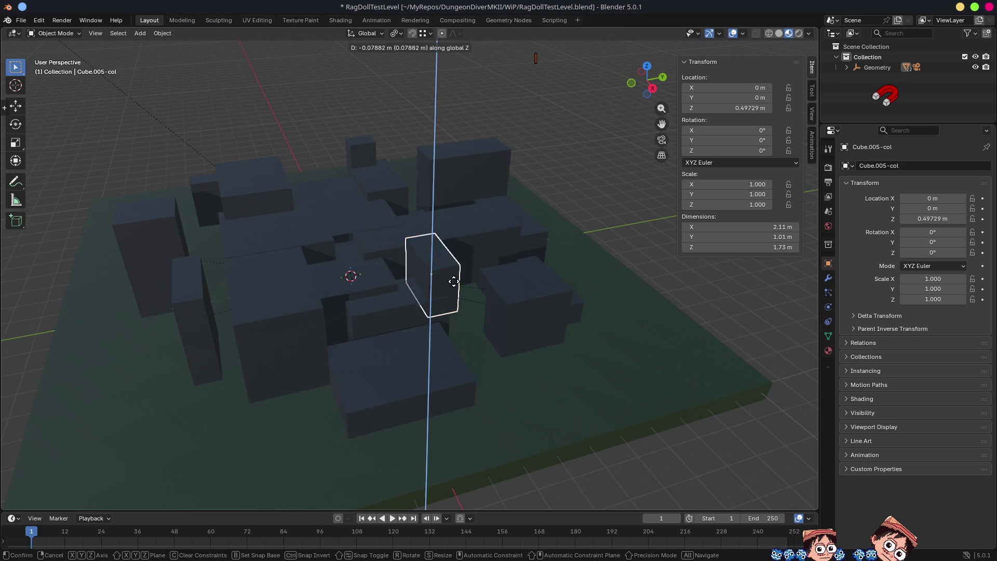
left_click(459, 297)
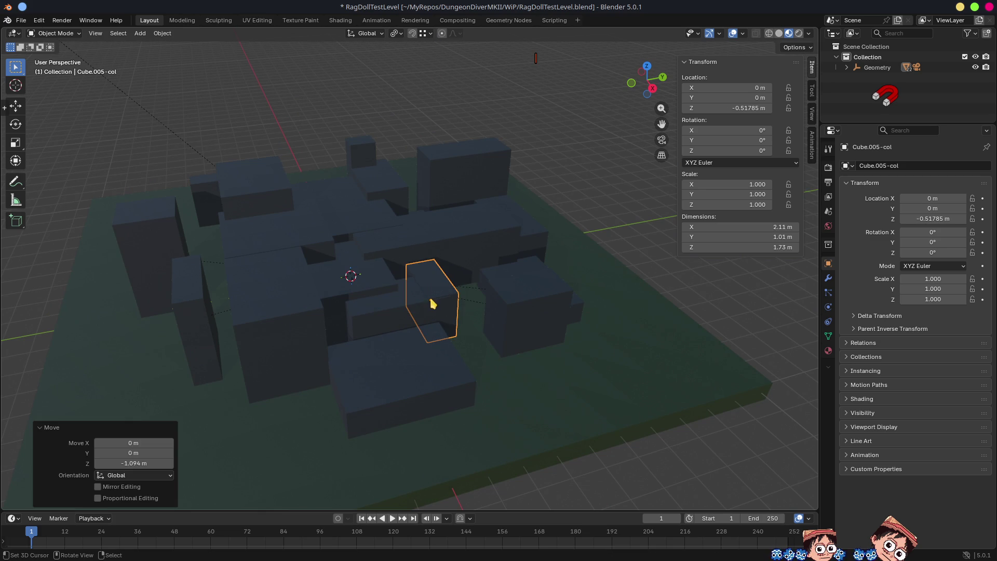
Shrink the long box Cube.011-col's footprint, keeping its height, and shift it along X
left_click(400, 311)
key("s")
key("shift+z")
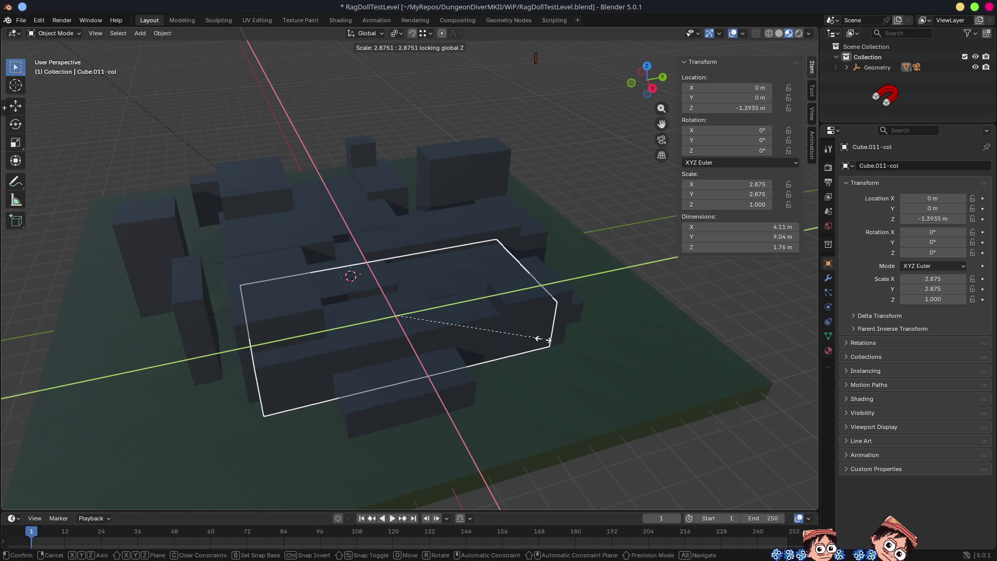
left_click(487, 350)
key("g")
key("x")
left_click(464, 334)
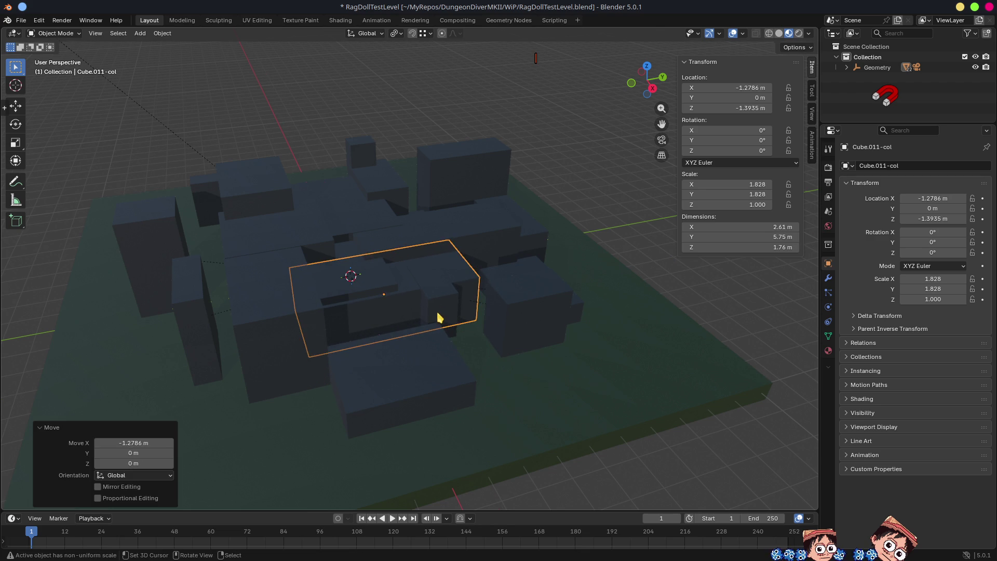
Lower Cube.005-col further and stretch it along Y
left_click(439, 306)
key("g")
key("z")
left_click(440, 322)
key("s")
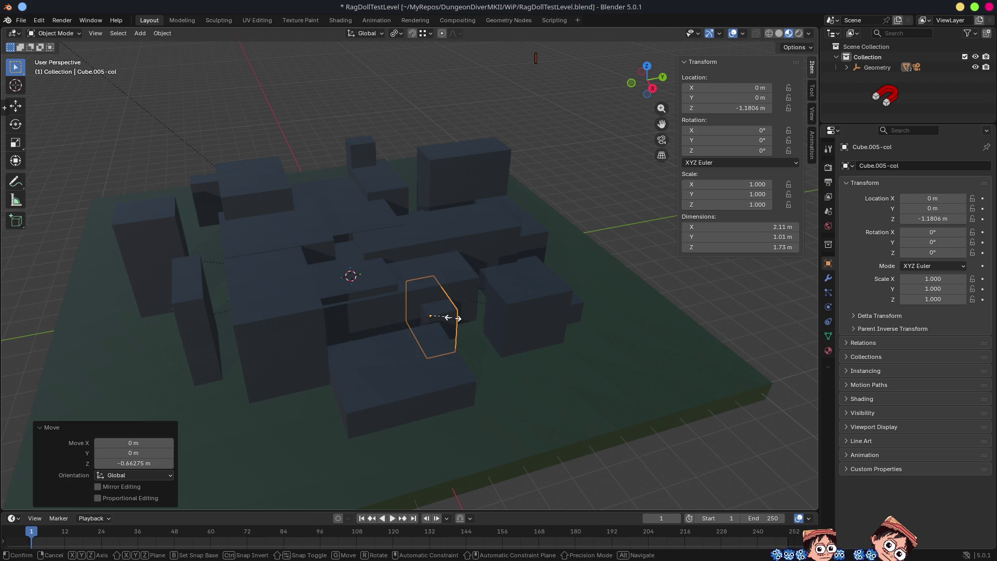
key("y")
left_click(582, 307)
Lower the flat box Cube.016-col and shift it sideways along X
mouse_move(581, 330)
left_mouse_down()
mouse_move(446, 350)
mouse_move(481, 392)
mouse_move(496, 380)
left_mouse_up()
left_click(389, 313)
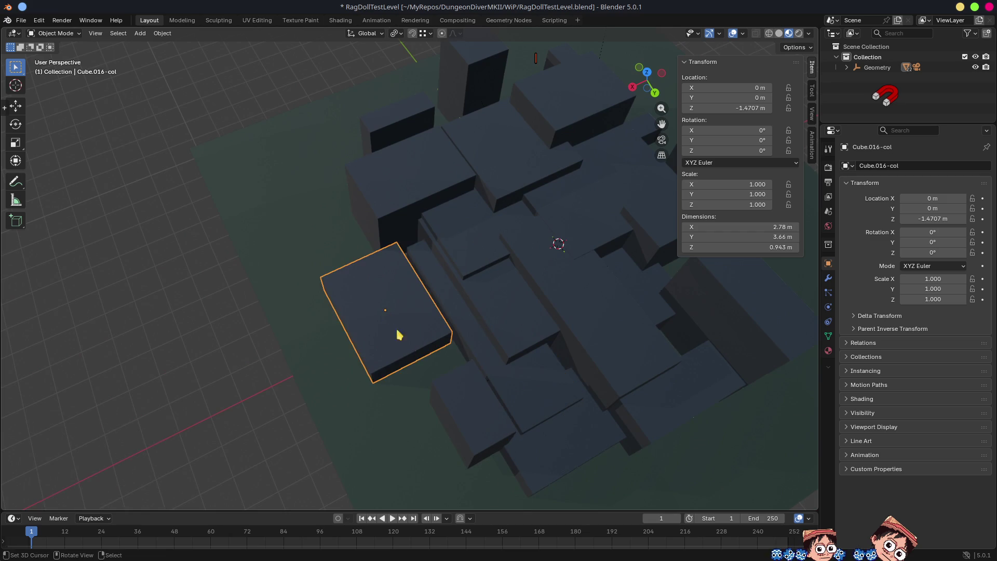
left_click_drag(390, 313, 461, 303)
key("g")
key("z")
left_click(468, 316)
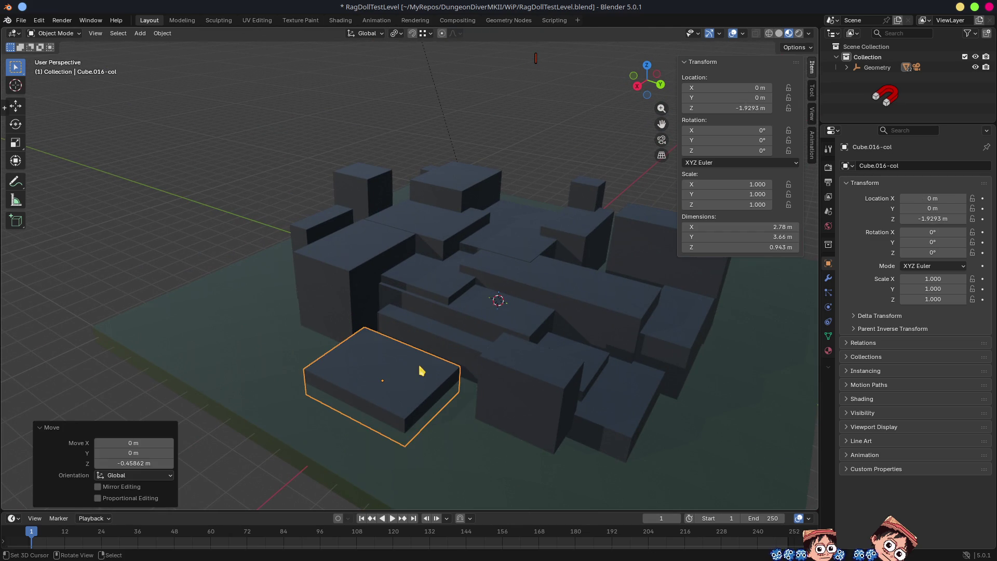
key("g")
key("y")
key("x")
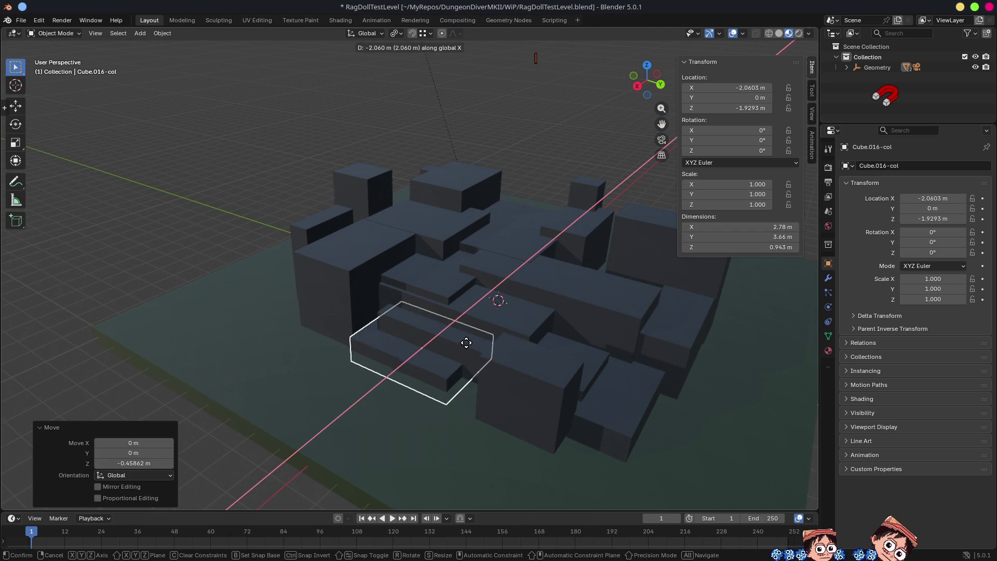
left_click(465, 343)
Lower Cube.012-col, Cube.009-col and Cube.006-col along Z
left_click_drag(466, 343, 546, 307)
left_click(289, 283)
key("g")
key("z")
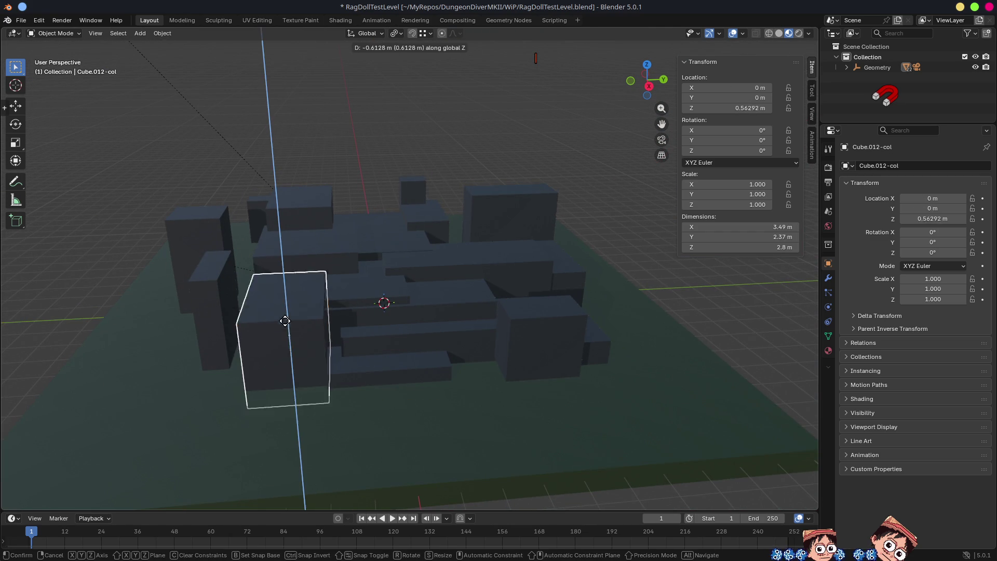
left_click(289, 333)
left_click(282, 271)
key("g")
key("z")
left_click(289, 298)
left_click(293, 234)
key("g")
key("z")
left_click(295, 280)
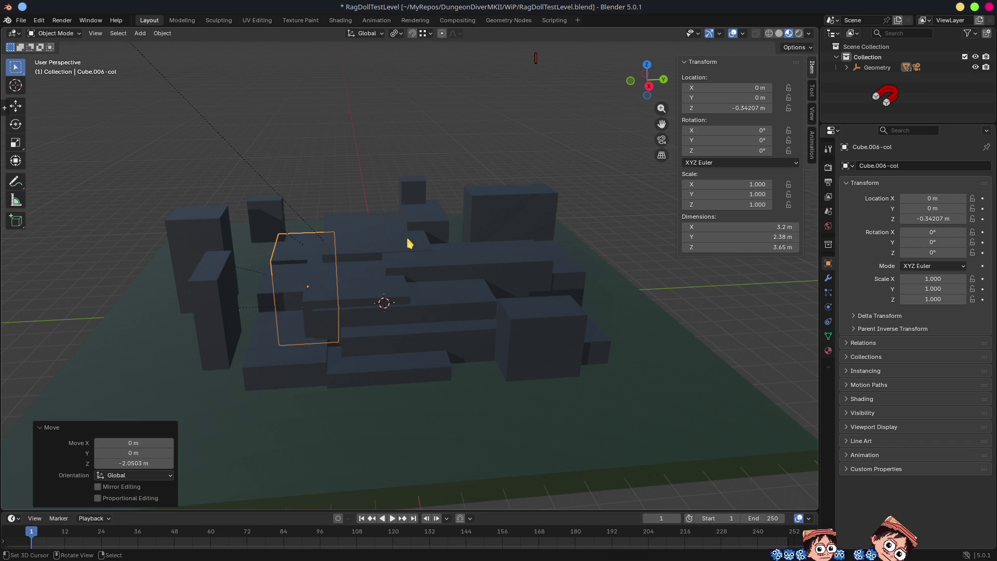
Sink Cube.007-col to Z -0.43782 m, save RagDollTestLevel.blend, and return to Godot
mouse_move(447, 248)
left_mouse_down()
mouse_move(561, 267)
mouse_move(468, 297)
left_mouse_up()
mouse_move(422, 324)
left_mouse_down()
mouse_move(465, 292)
mouse_move(449, 332)
mouse_move(479, 363)
left_mouse_up()
left_click(461, 351)
key("g")
key("z")
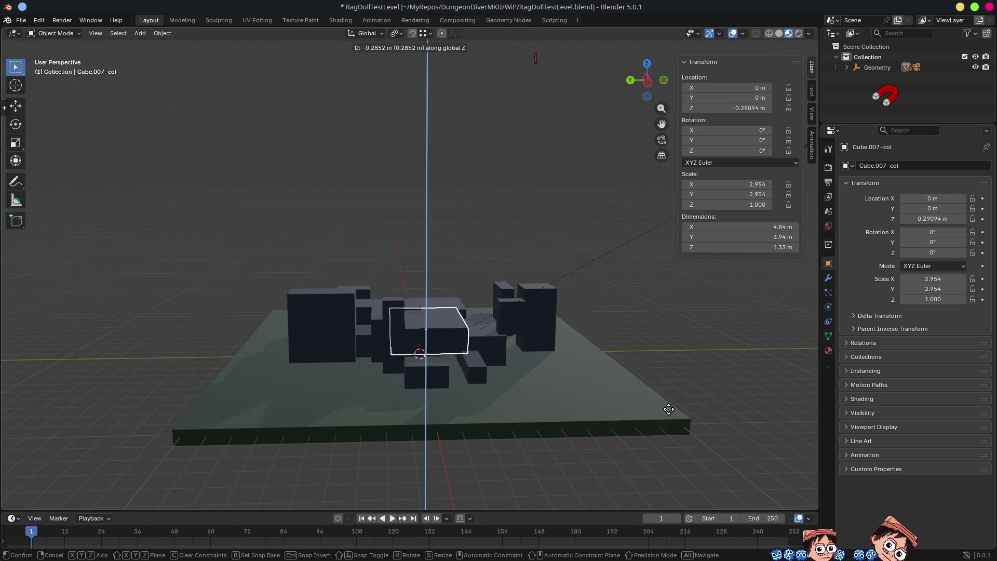
left_click(690, 416)
mouse_move(512, 349)
left_mouse_down()
mouse_move(435, 397)
mouse_move(516, 392)
mouse_move(535, 347)
left_mouse_up()
key("ctrl+s")
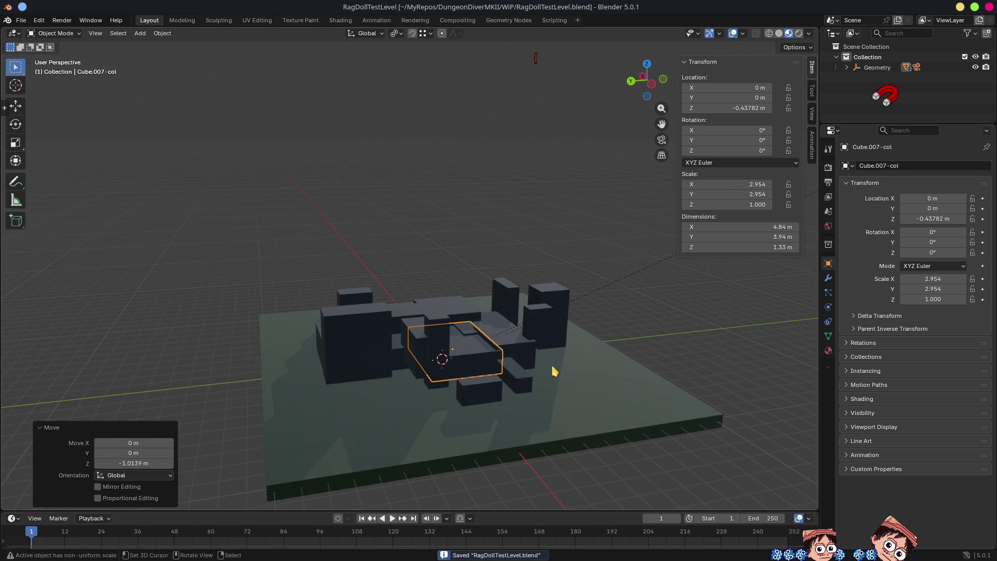
key("alt+Tab")
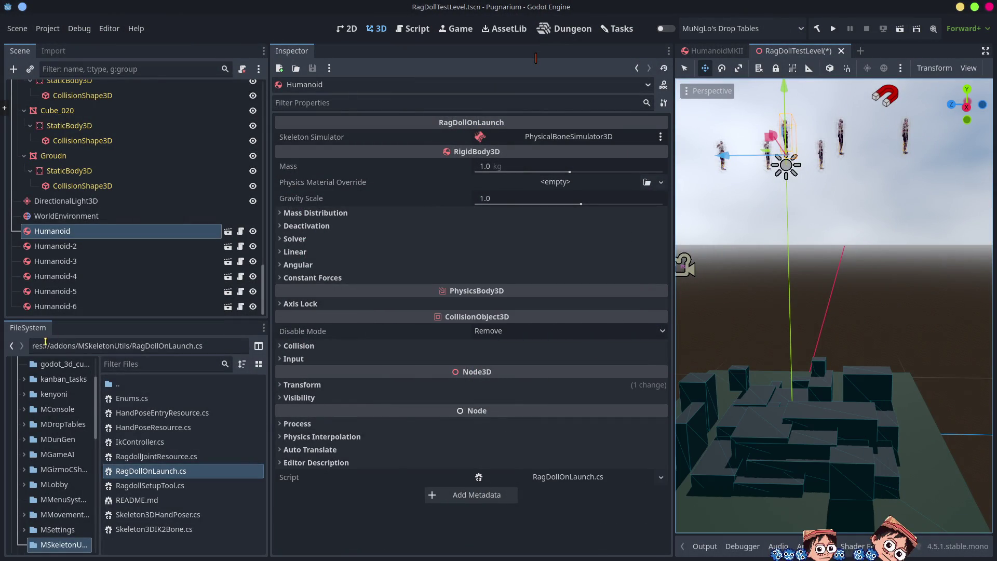
Delete Humanoid-2 through Humanoid-6 from the scene
left_click(62, 307)
left_click(69, 265, "shift")
left_click(70, 250, "shift")
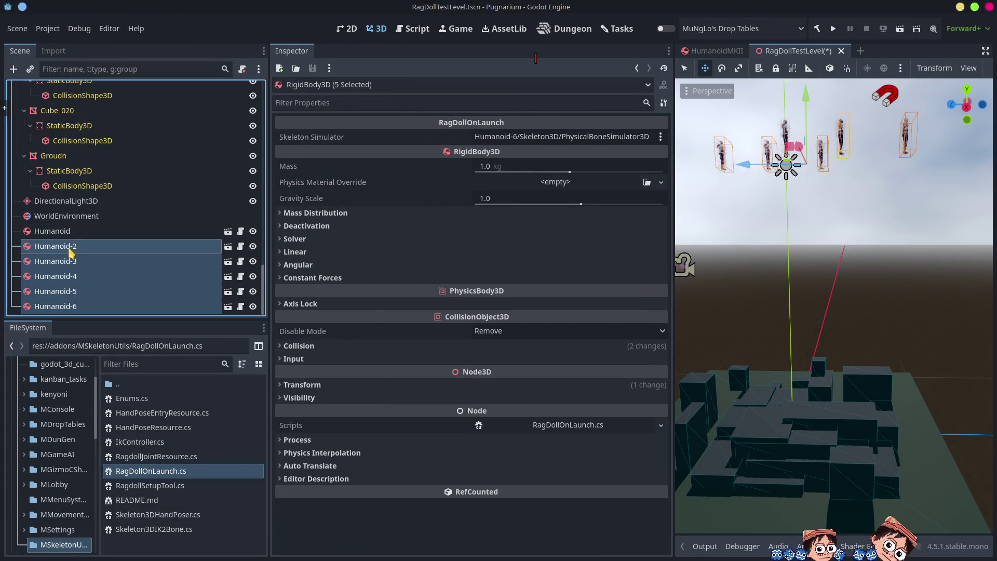
key("Delete")
Lower the remaining Humanoid to just above the box level
left_click(57, 305)
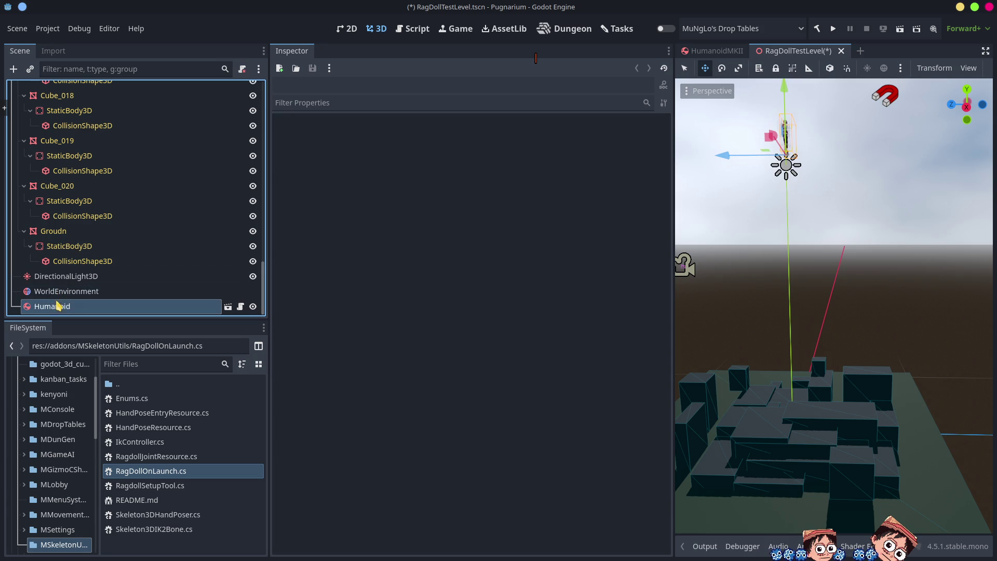
scroll(810, 163, "down", 4)
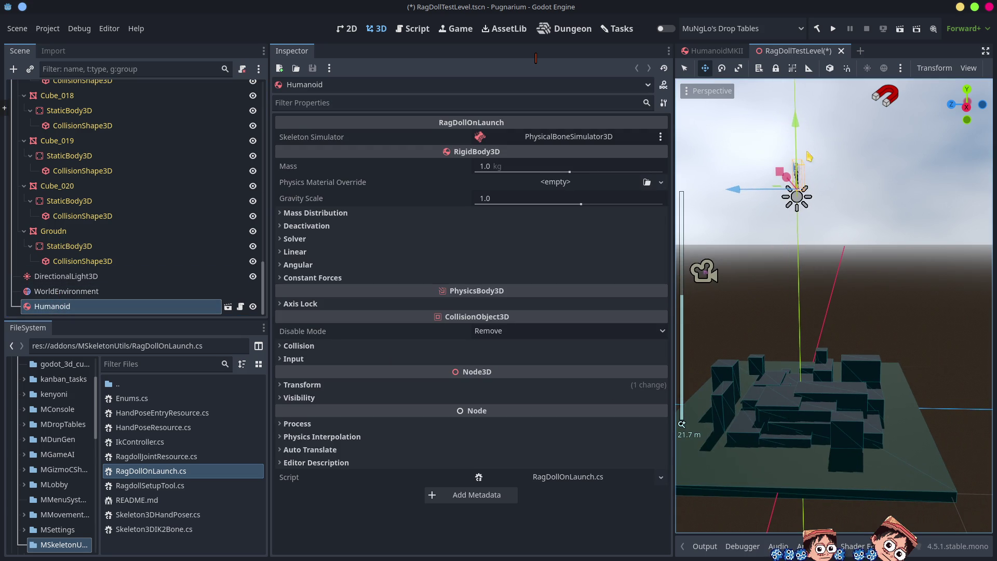
left_click_drag(798, 123, 817, 295)
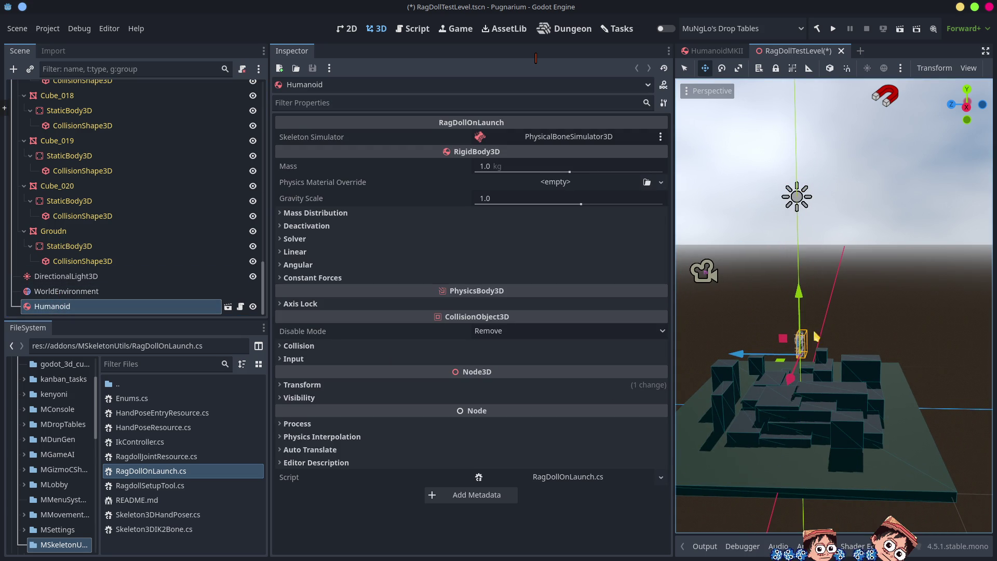
key("f")
scroll(898, 359, "up", 5)
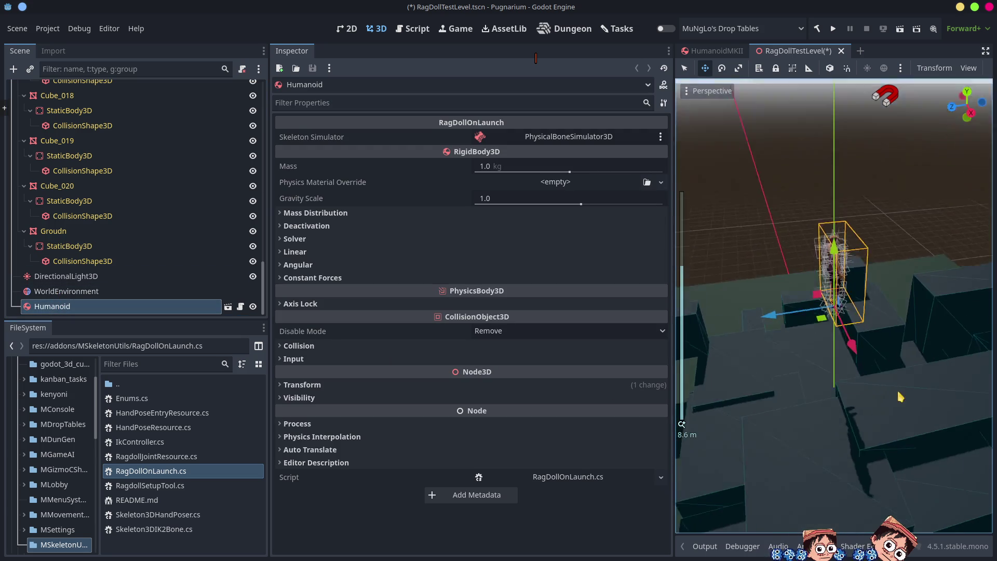
mouse_move(859, 400)
left_mouse_down()
mouse_move(967, 418)
mouse_move(898, 327)
left_mouse_up()
scroll(967, 418, "down", 5)
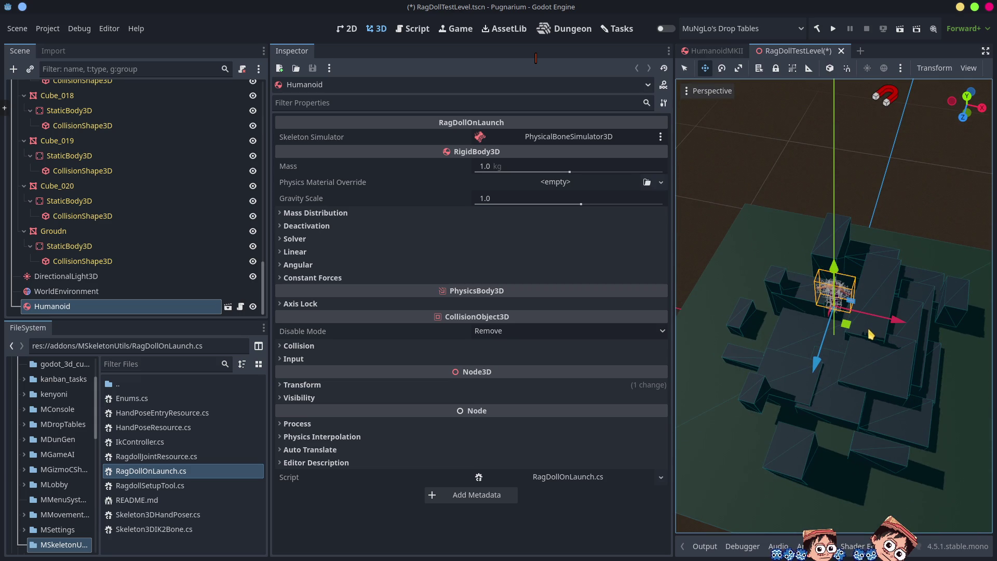
Duplicate the Humanoid into a tight cluster along X and Z, save, and run with F6
key("ctrl+d")
left_click_drag(815, 366, 812, 406)
left_click(60, 291, "ctrl")
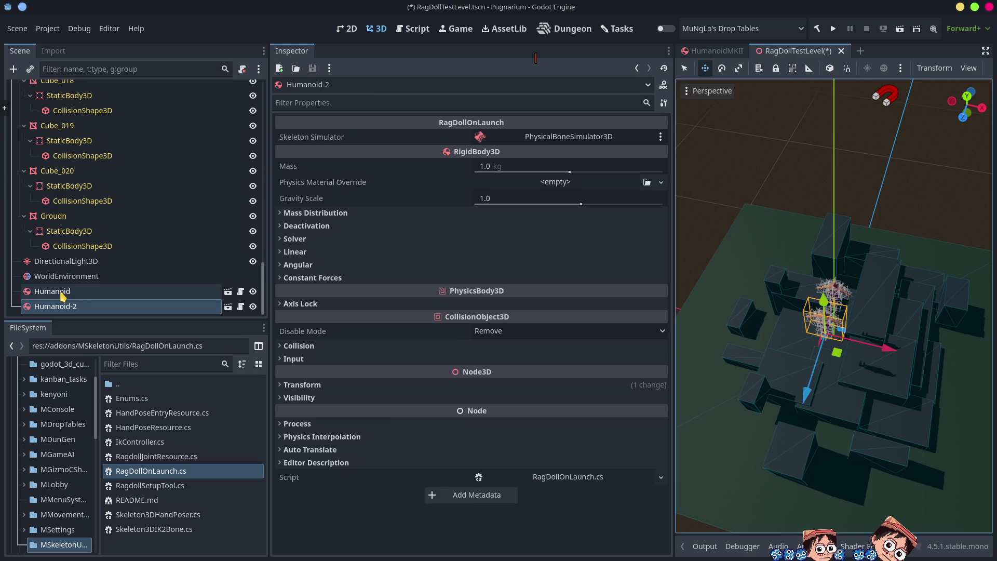
key("ctrl+d")
left_click_drag(891, 344, 939, 349)
key("ctrl+d")
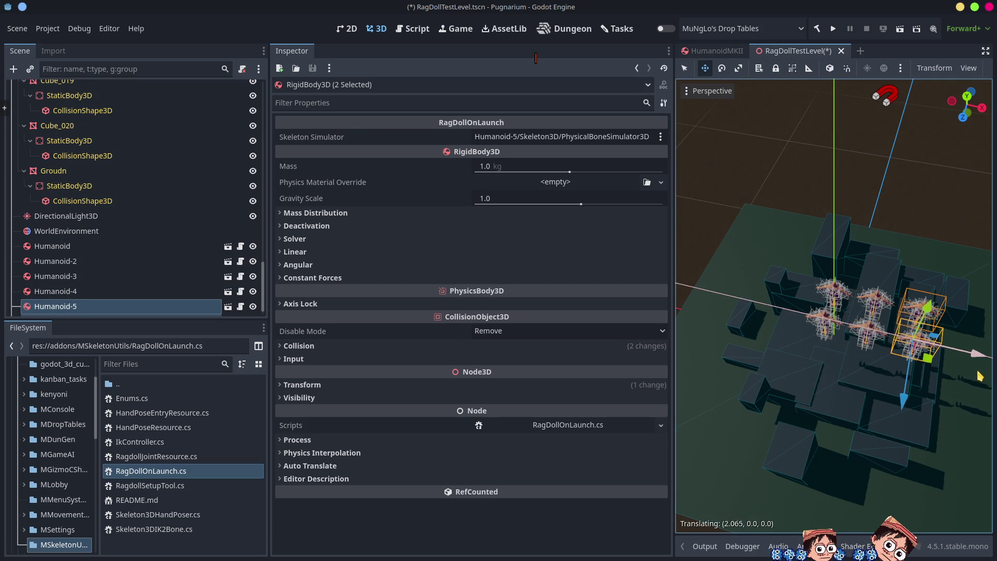
left_click(47, 248)
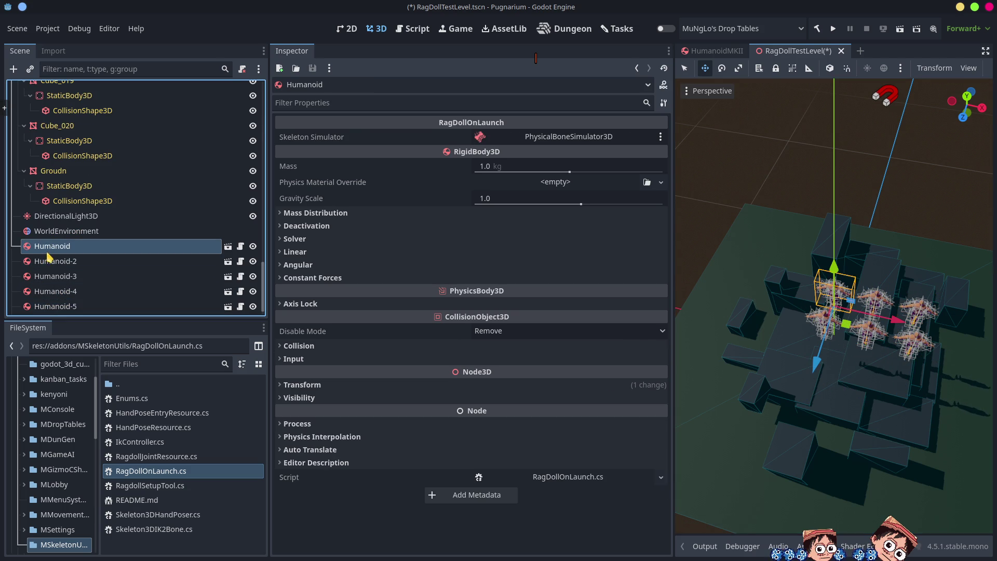
left_click(63, 306, "shift")
key("ctrl+d")
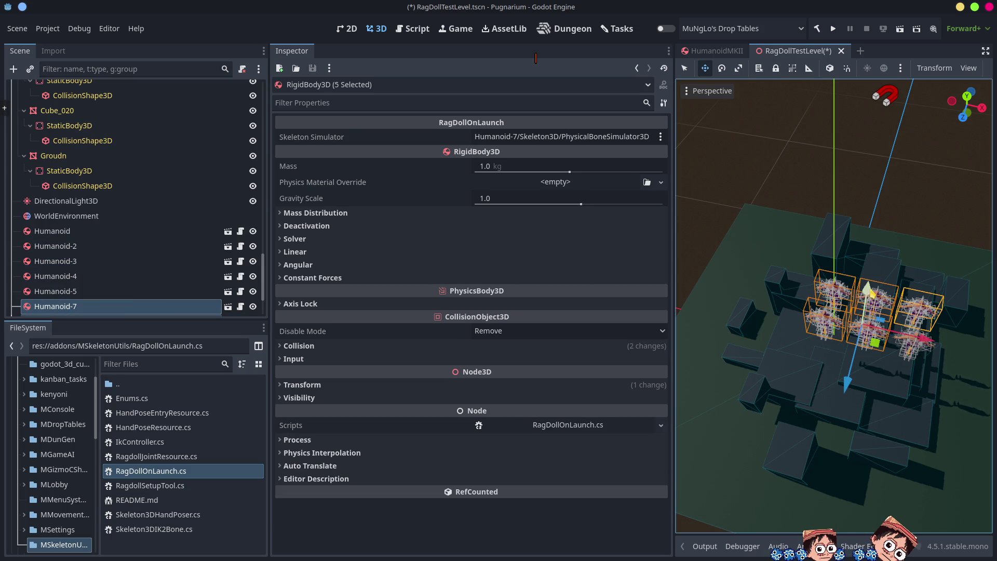
key("ctrl+s")
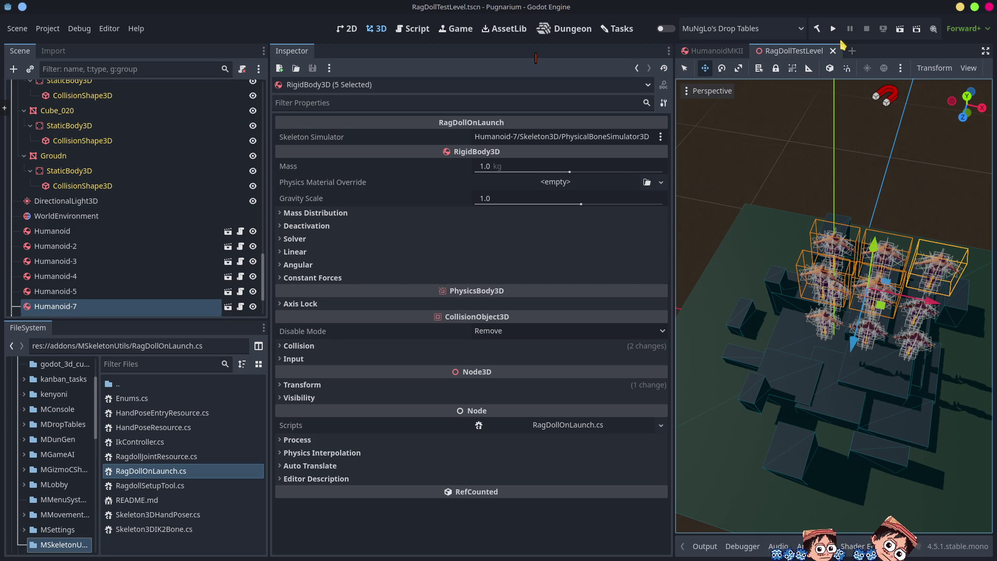
key("F6")
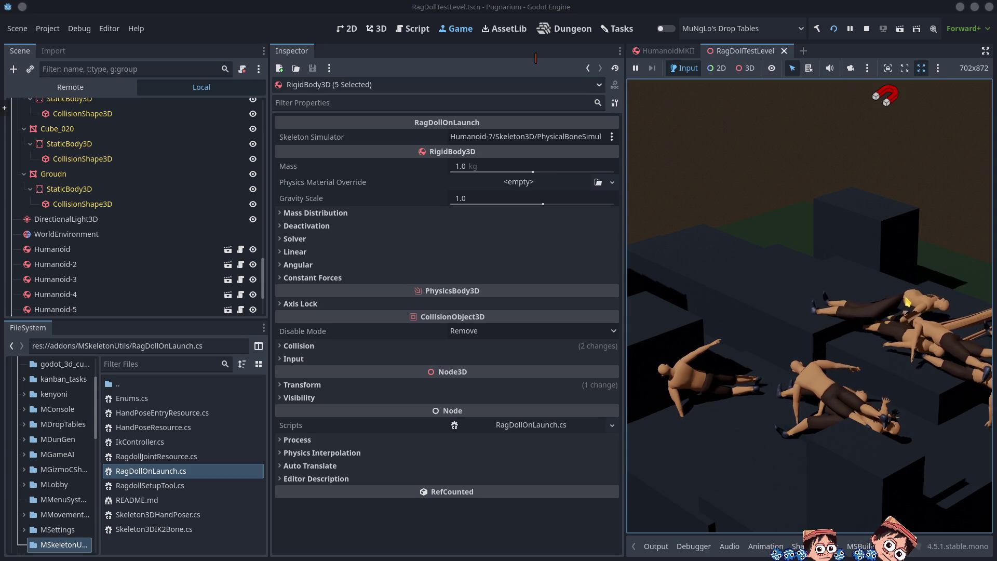
left_click(866, 30)
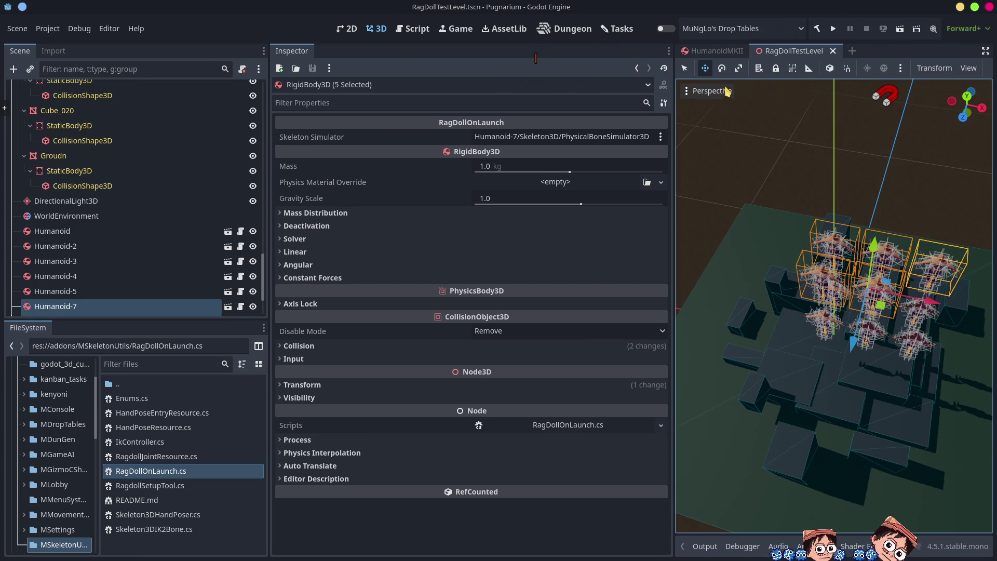
In HumanoidMKII, inspect the DEF-hips PhysicalBone3D's mass and damping properties under PhysicalBoneSimulator3D
left_click(727, 50)
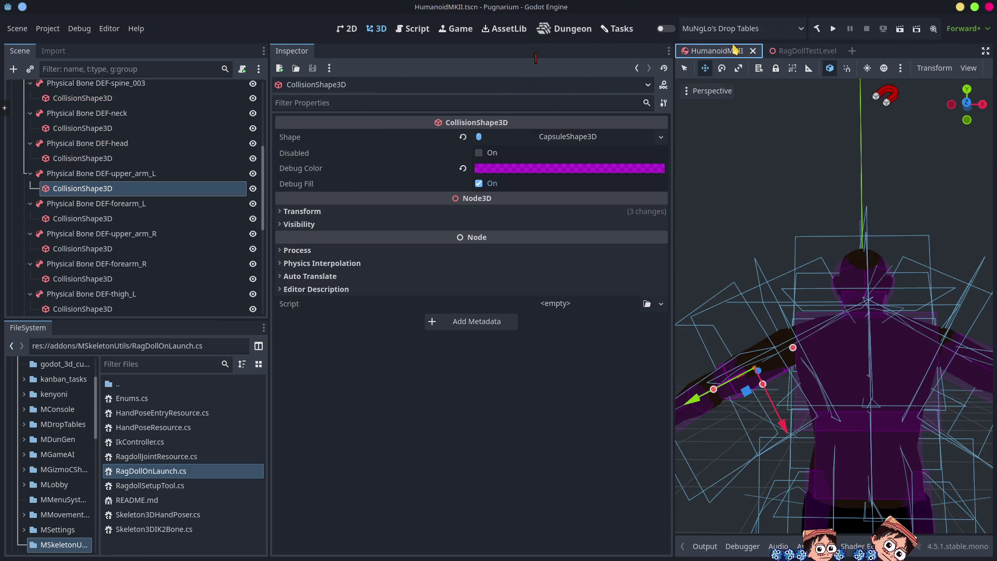
left_click(65, 174)
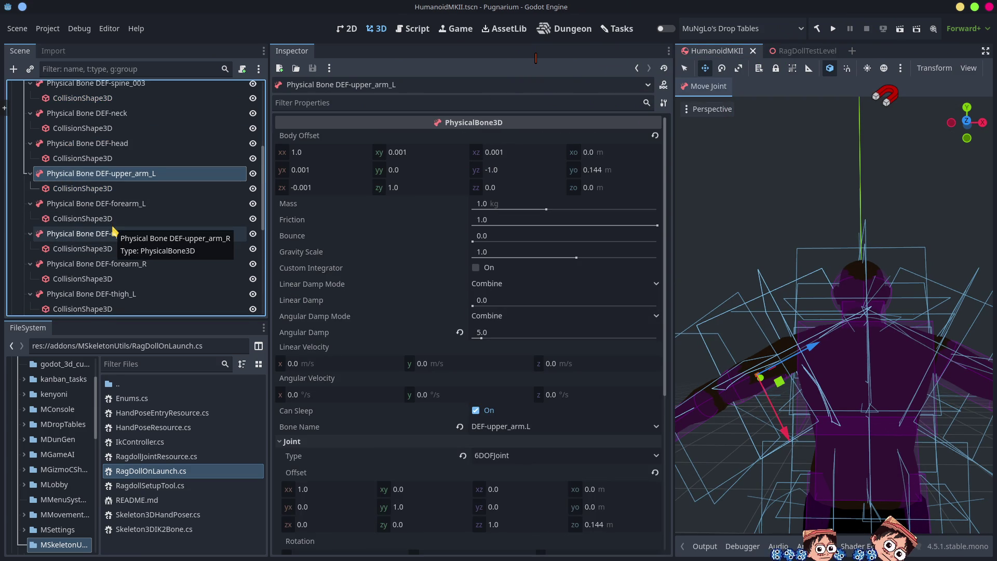
scroll(113, 232, "up", 5)
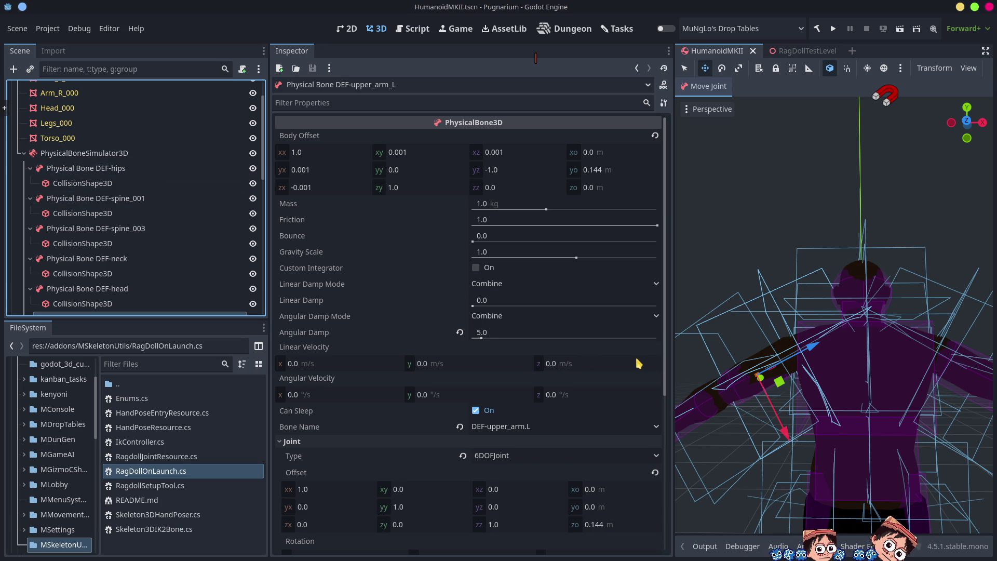
scroll(829, 366, "down", 5)
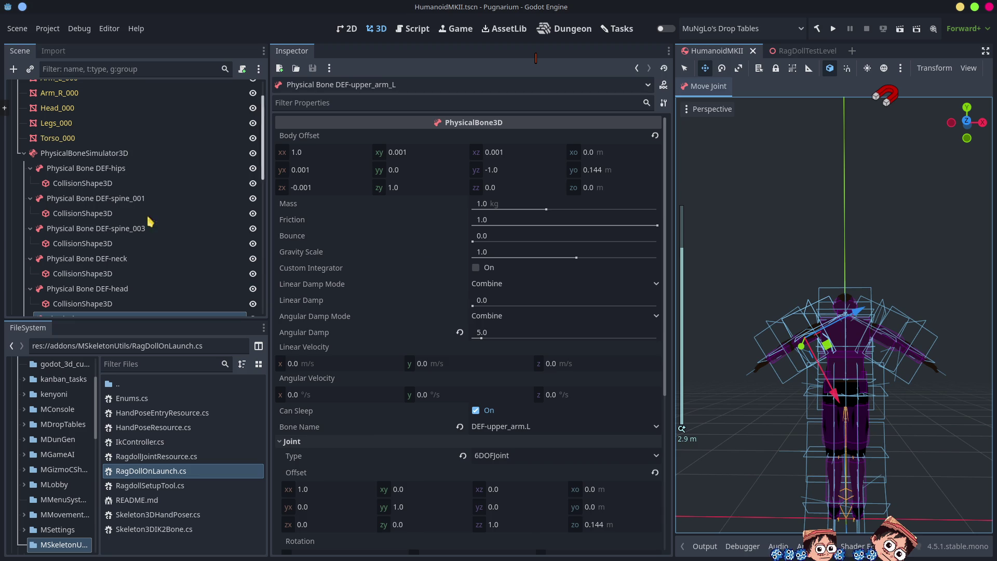
left_click(115, 157)
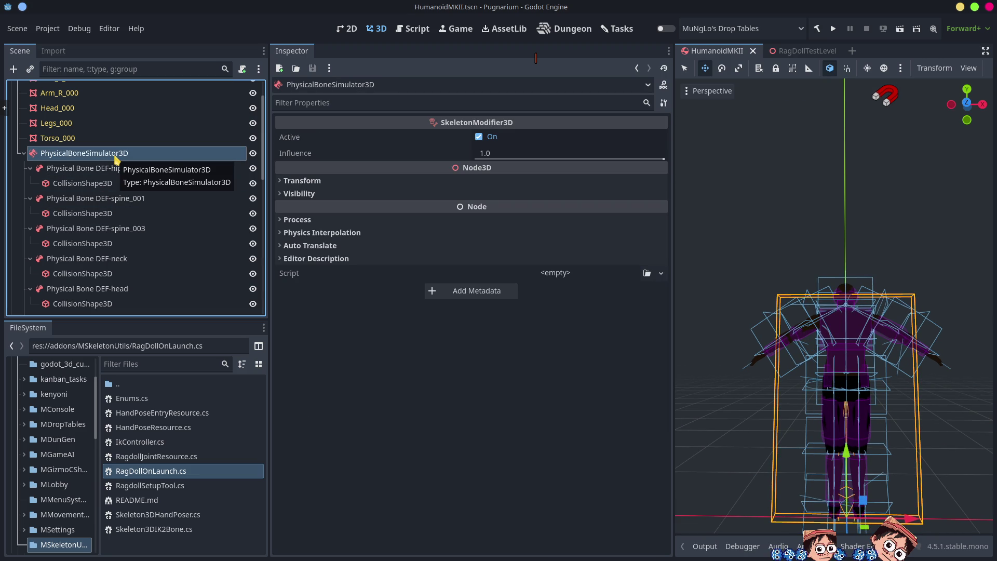
left_click(115, 169)
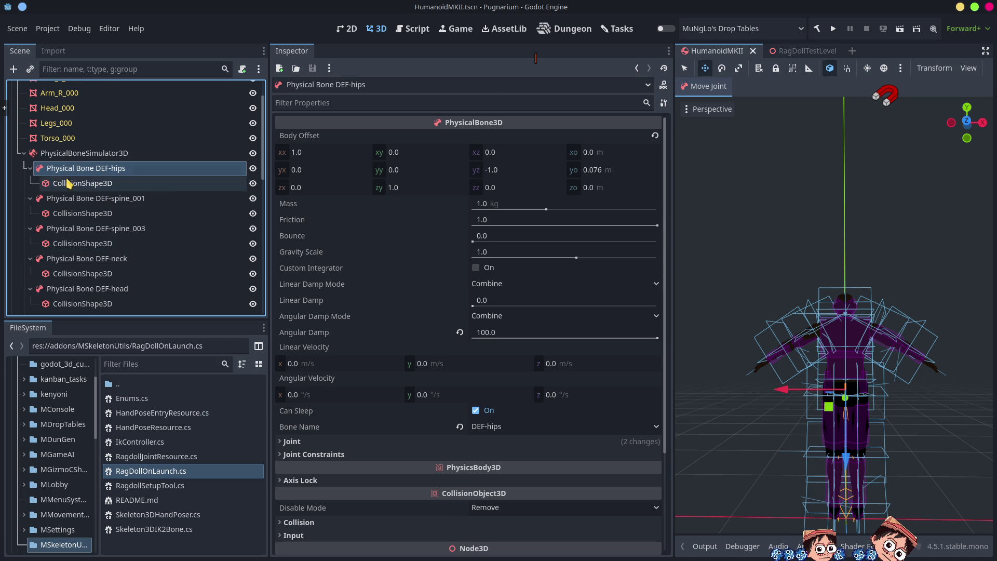
right_click(77, 156)
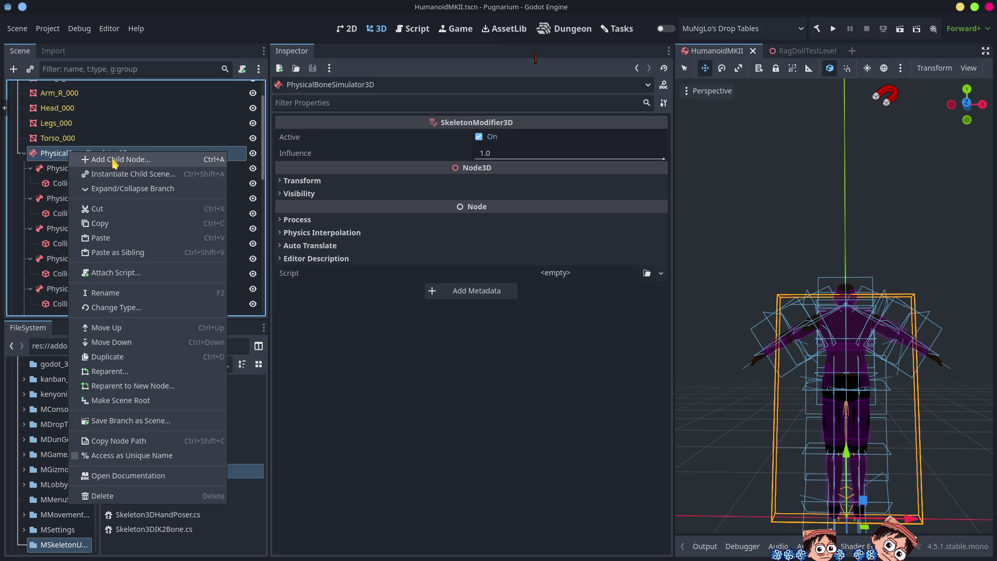
Add a BoneAttachment3D child node via the 'atach' search
left_click(115, 161)
type("a")
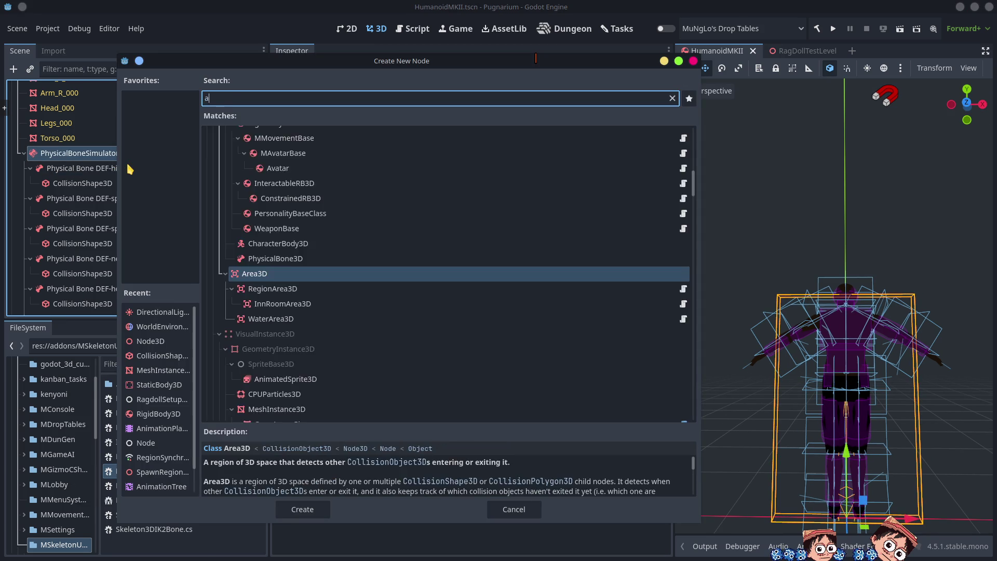
type("tach")
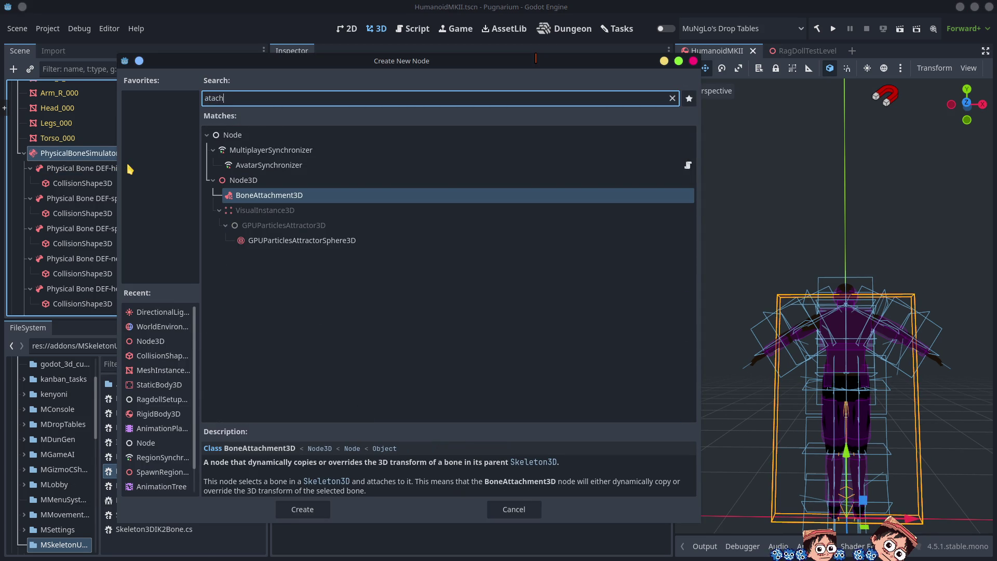
key("Return")
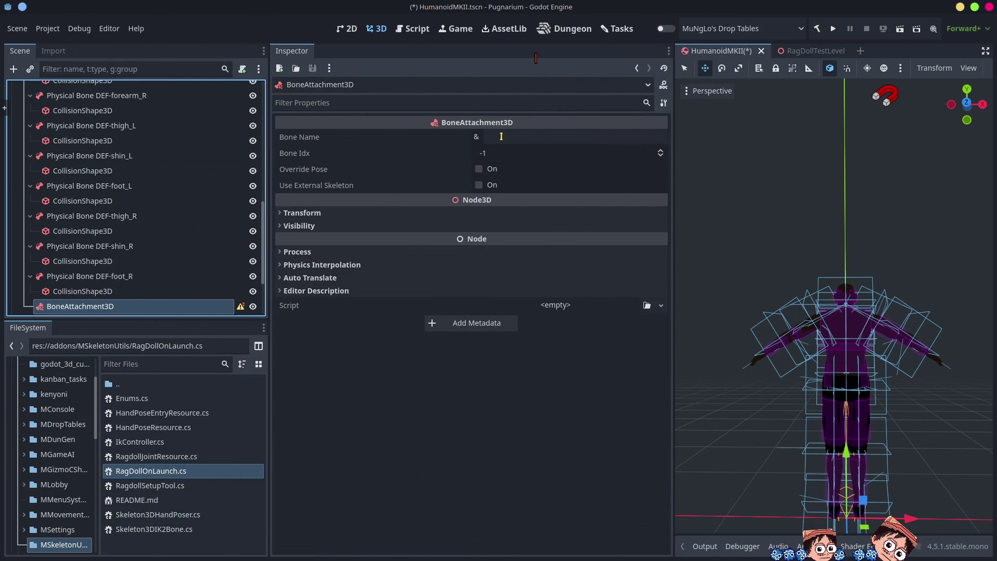
left_click(502, 132)
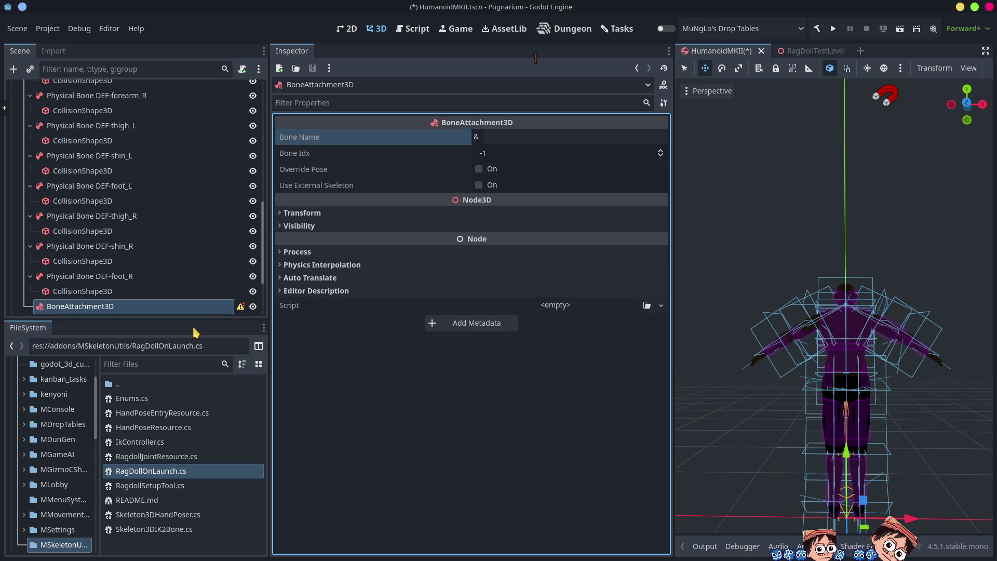
Move the BoneAttachment3D to sit directly under Skeleton3D
left_click_drag(183, 320, 179, 489)
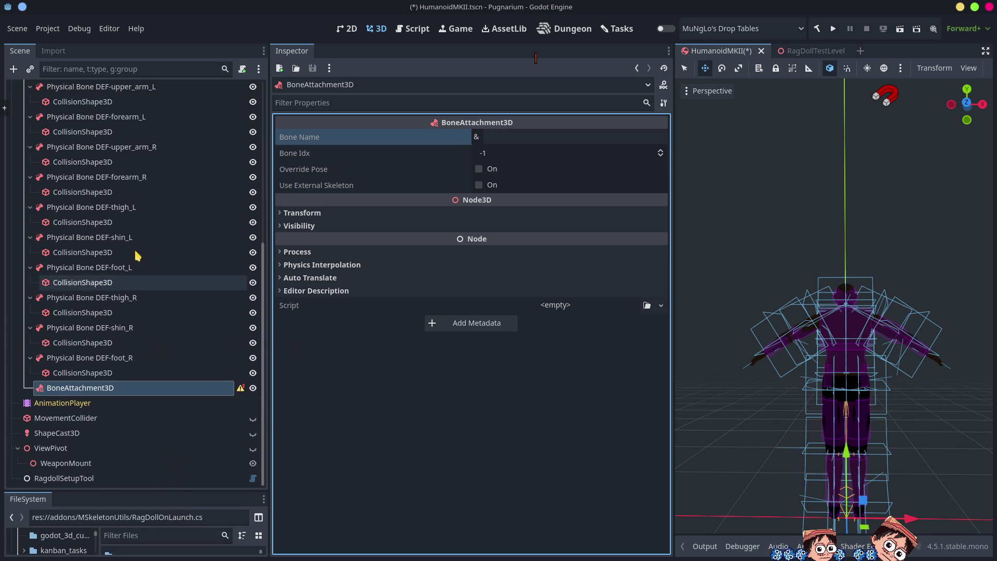
scroll(137, 259, "up", 10)
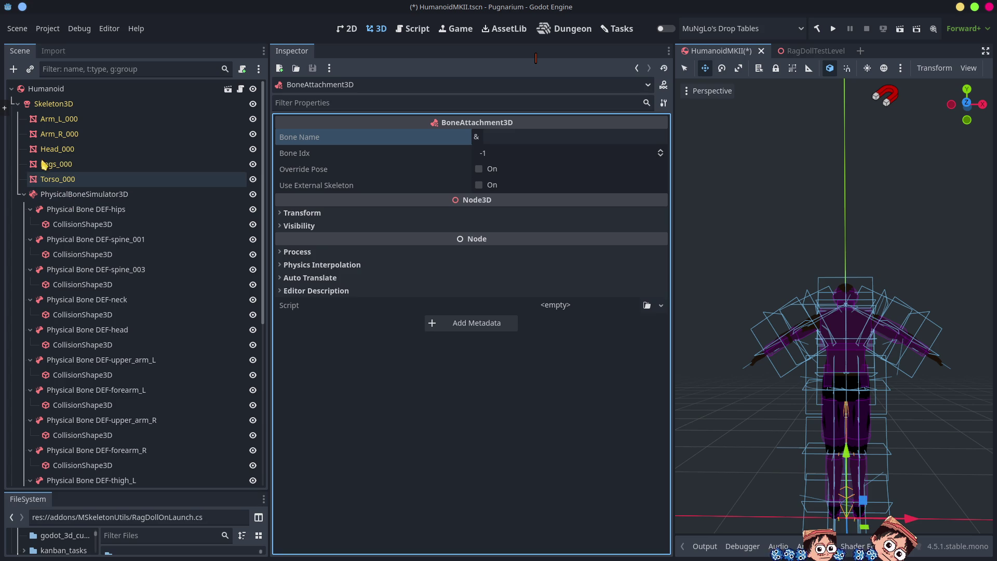
left_click(54, 104)
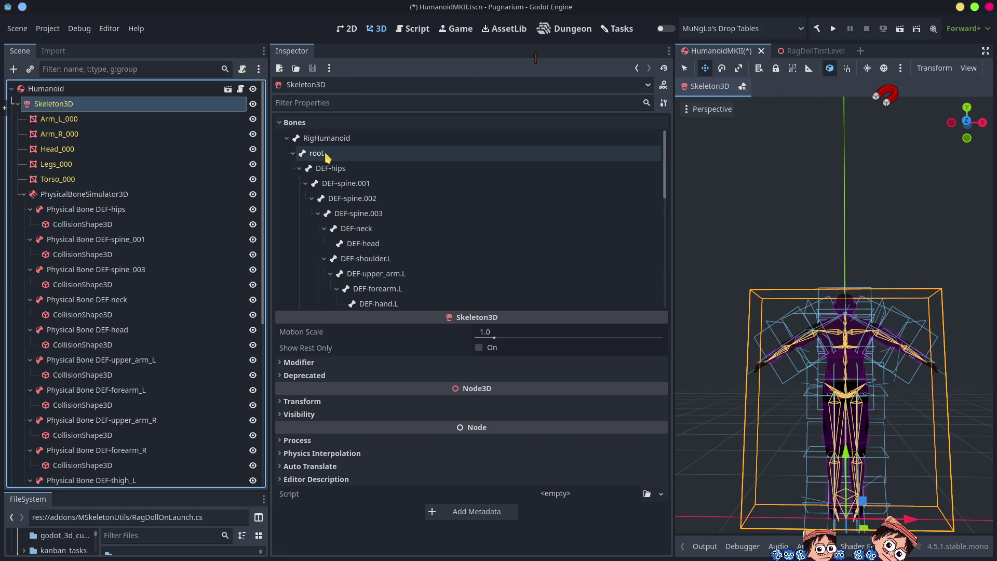
left_click(23, 195)
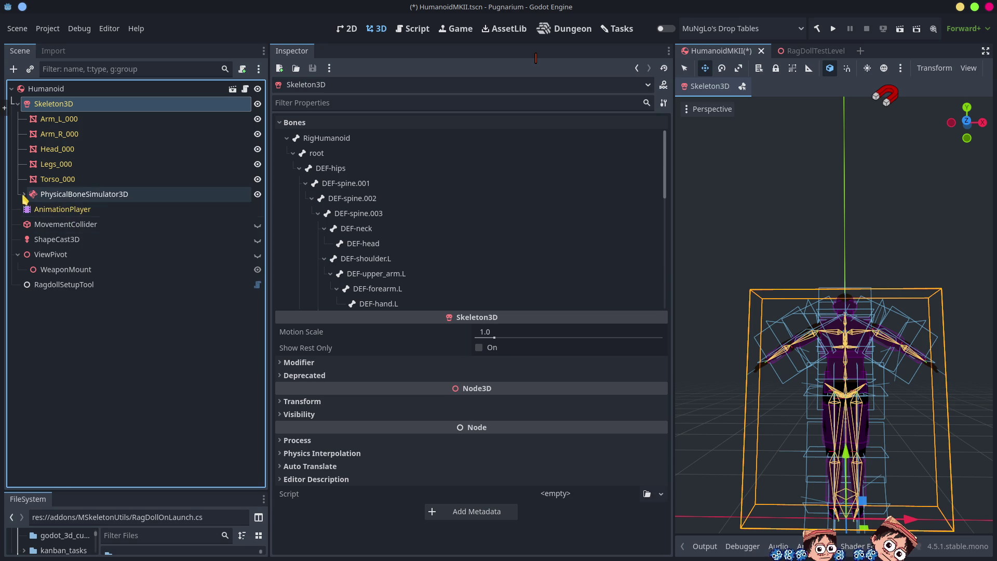
left_click(24, 196)
scroll(93, 242, "down", 5)
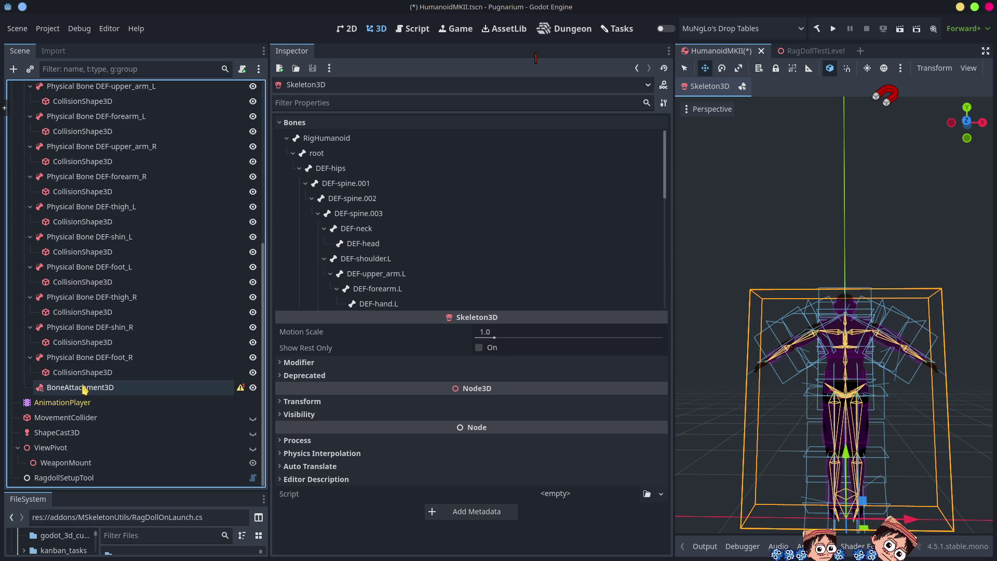
left_click(85, 389)
mouse_move(94, 319)
left_mouse_down()
mouse_move(103, 84)
mouse_move(104, 105)
mouse_move(72, 108)
left_mouse_up()
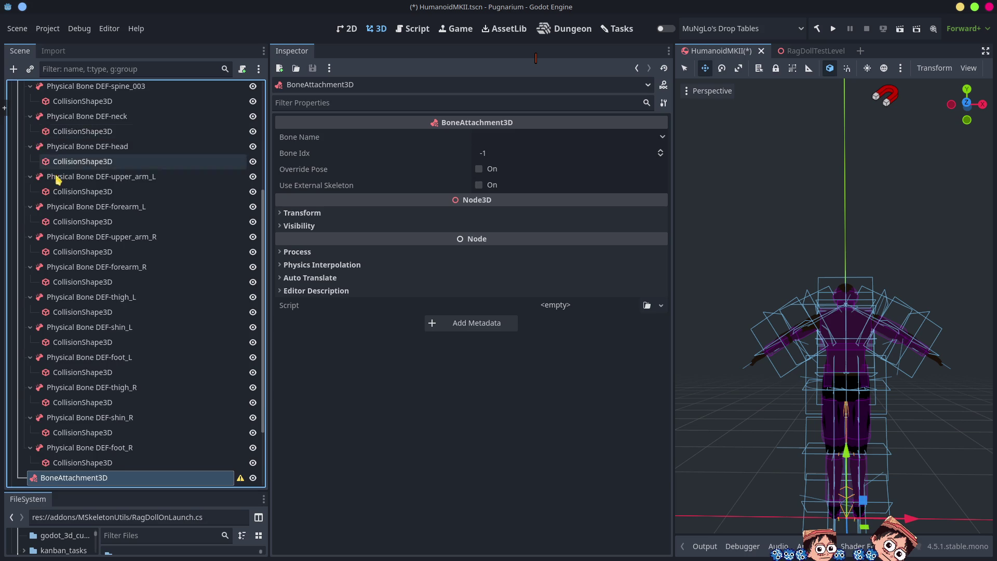
scroll(62, 167, "up", 10)
left_click(24, 196)
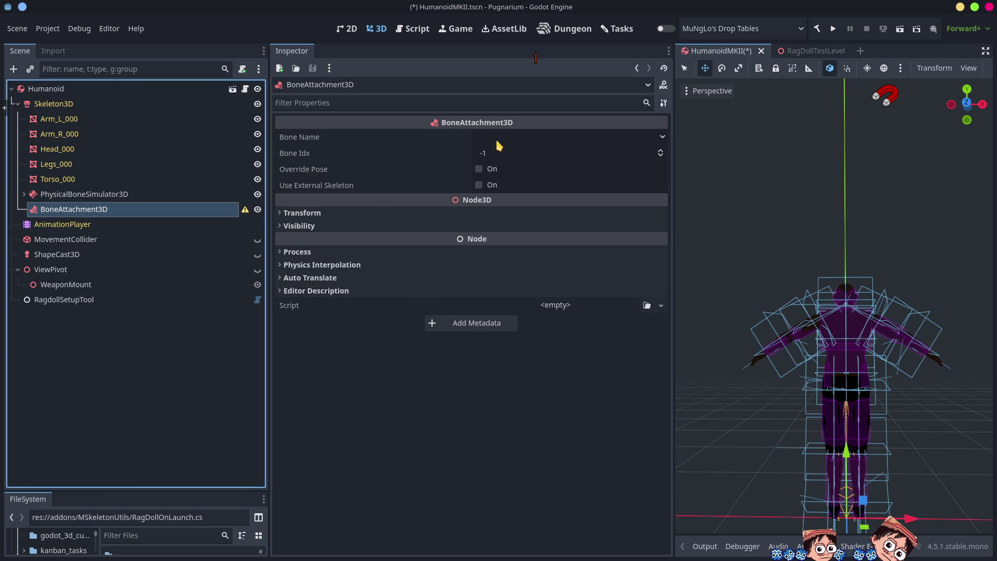
Set the BoneAttachment3D's bone to root and save HumanoidMKII
left_click(497, 140)
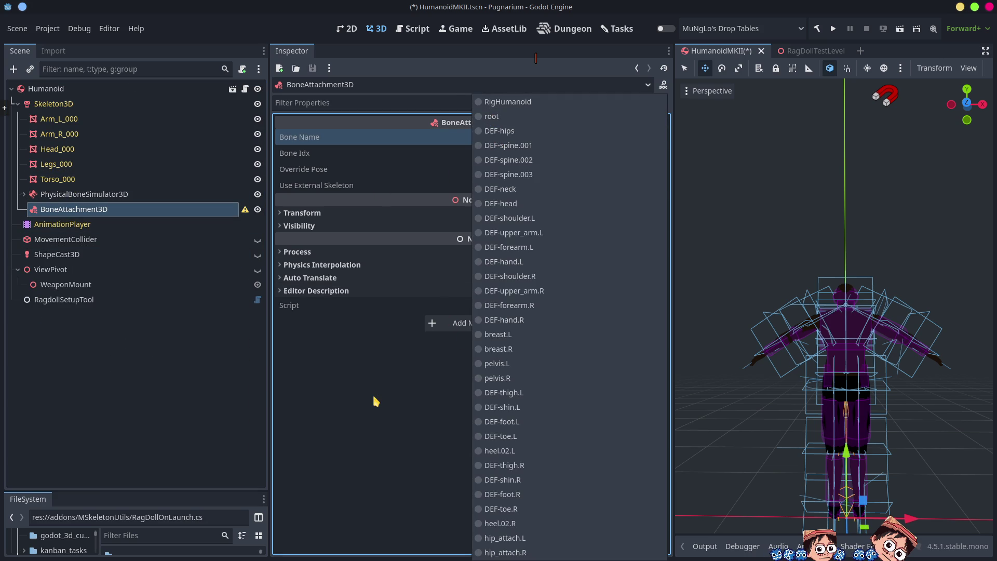
left_click(376, 401)
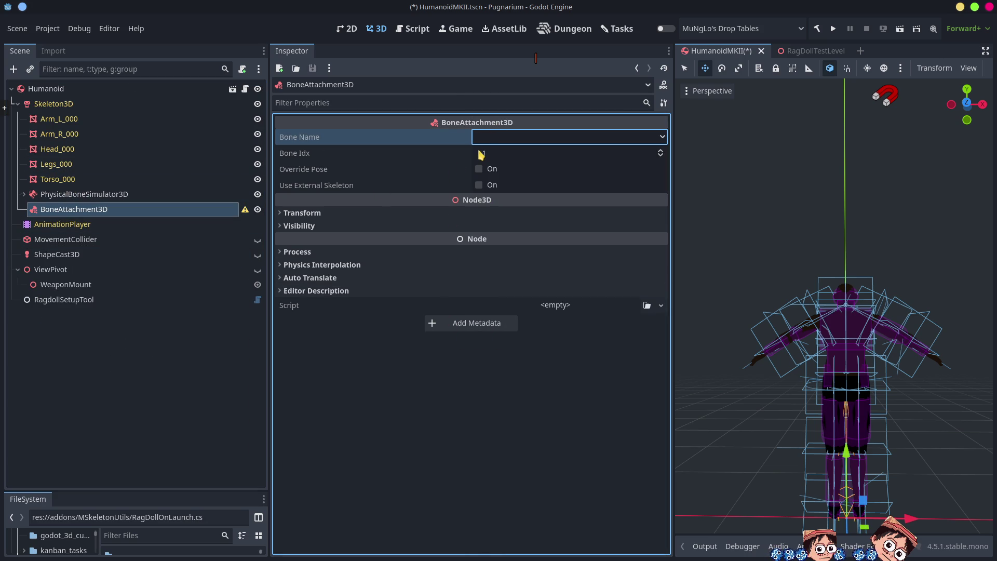
left_click(83, 195)
left_click(99, 209)
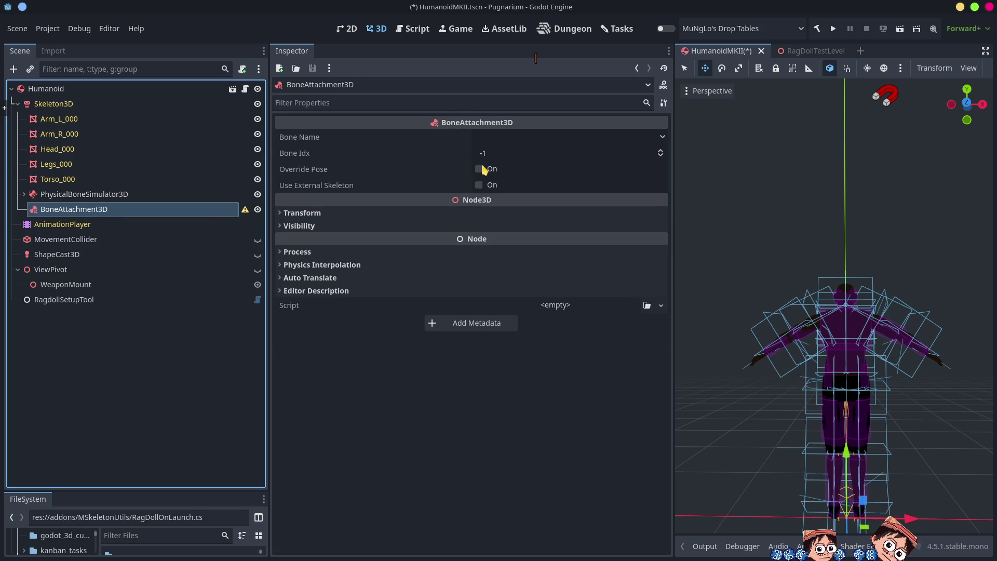
left_click(497, 138)
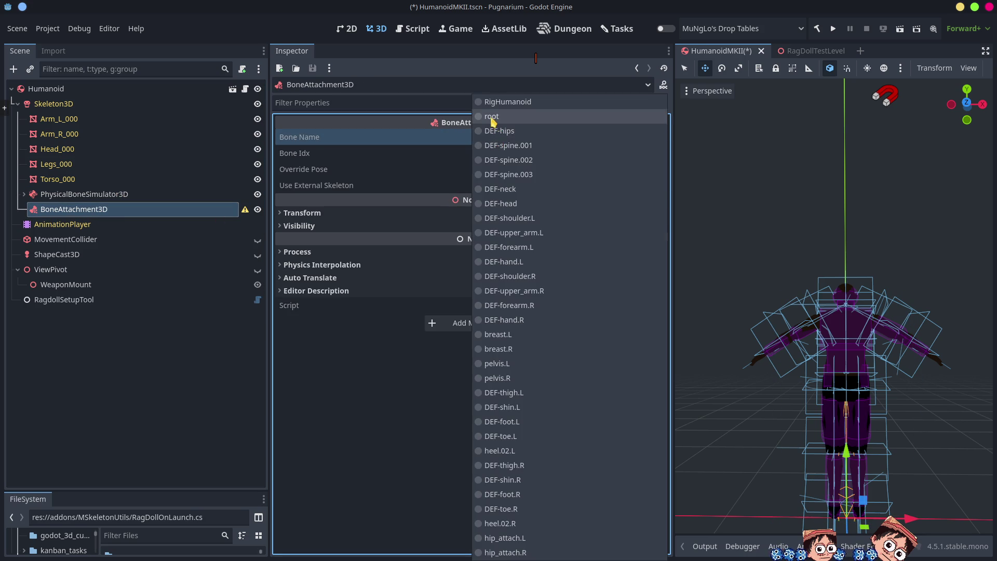
left_click(493, 116)
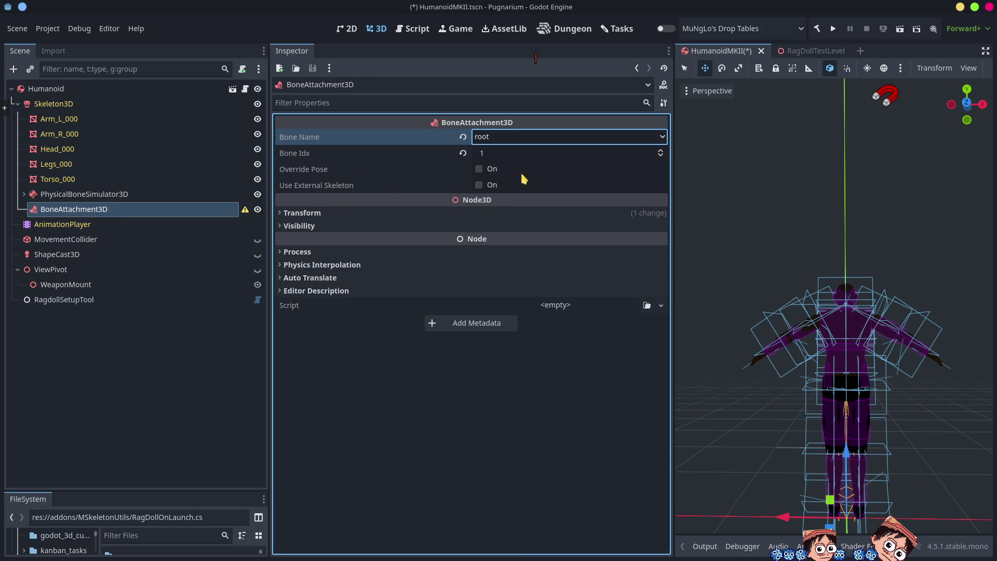
right_click(82, 210)
left_click(400, 422)
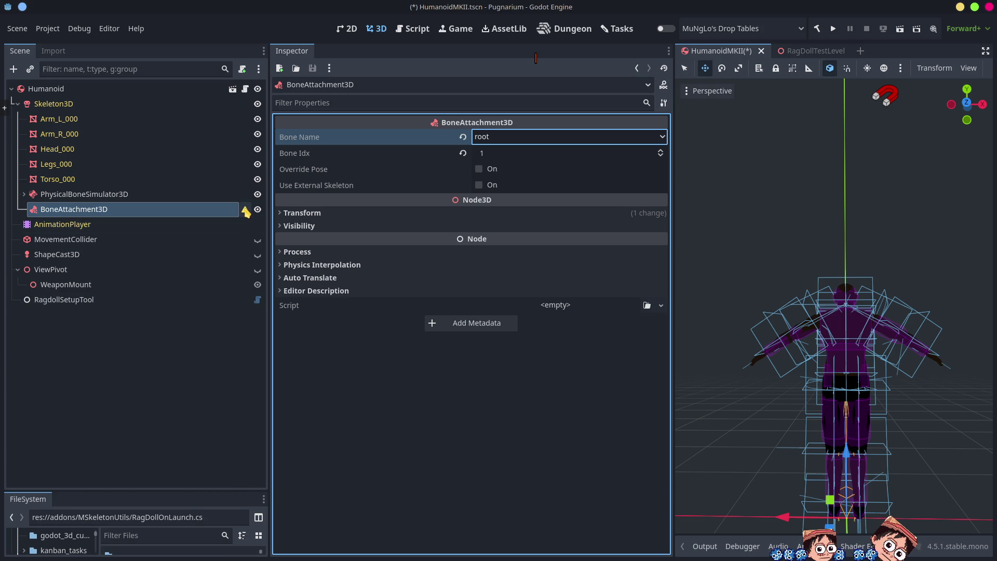
mouse_move(245, 212)
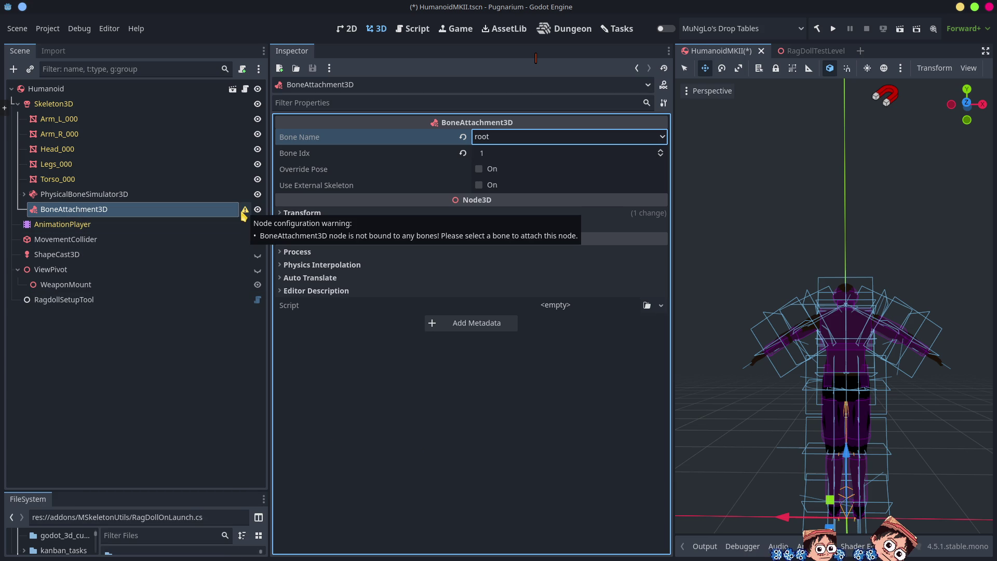
left_click(401, 413)
key("ctrl+s")
right_click(159, 216)
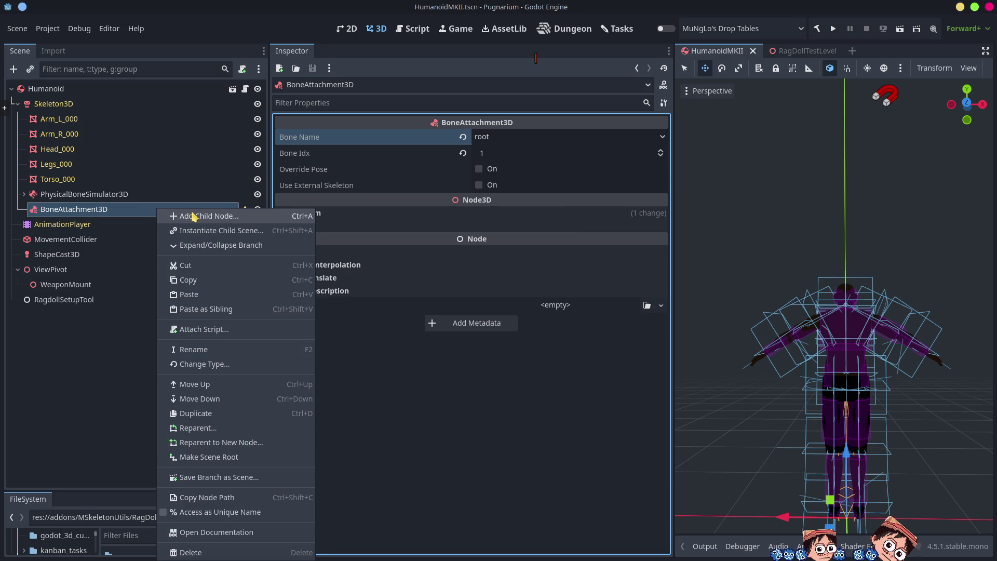
Create a MeshInstance3D via 'mesh' search and give it a new CapsuleMesh (radius 0.5, height 2.0)
left_click(193, 216)
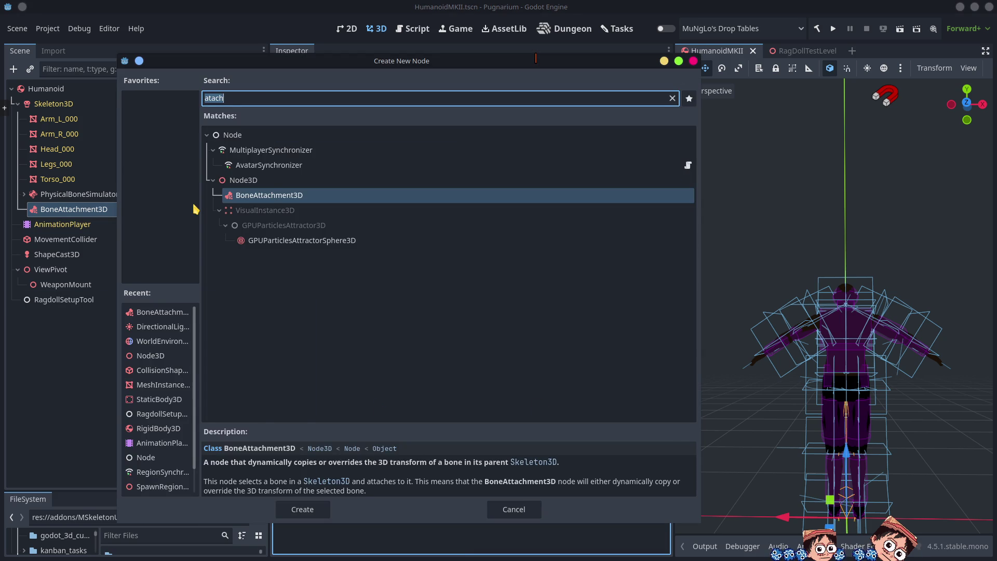
type("mesh")
key("Return")
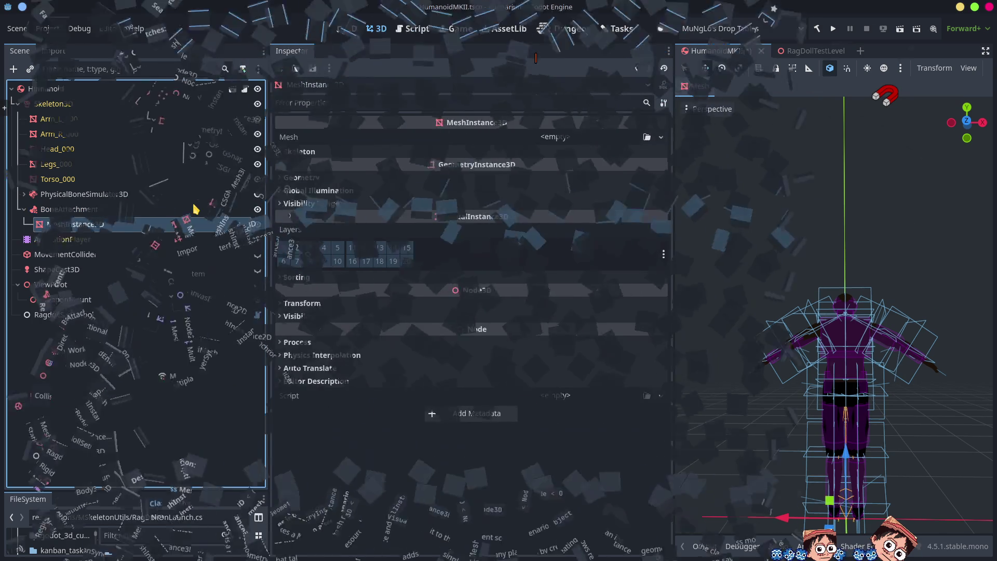
left_click(555, 138)
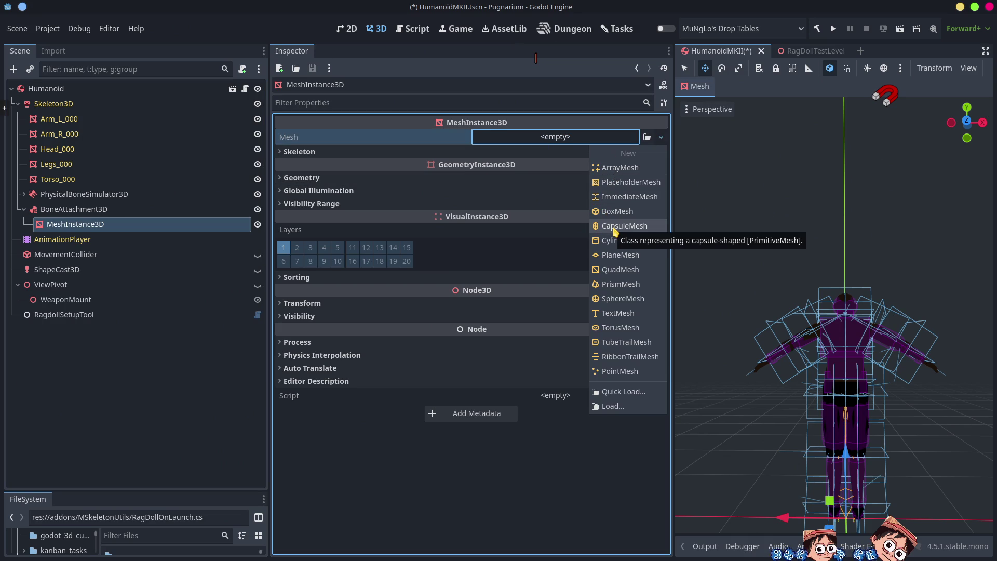
left_click(616, 227)
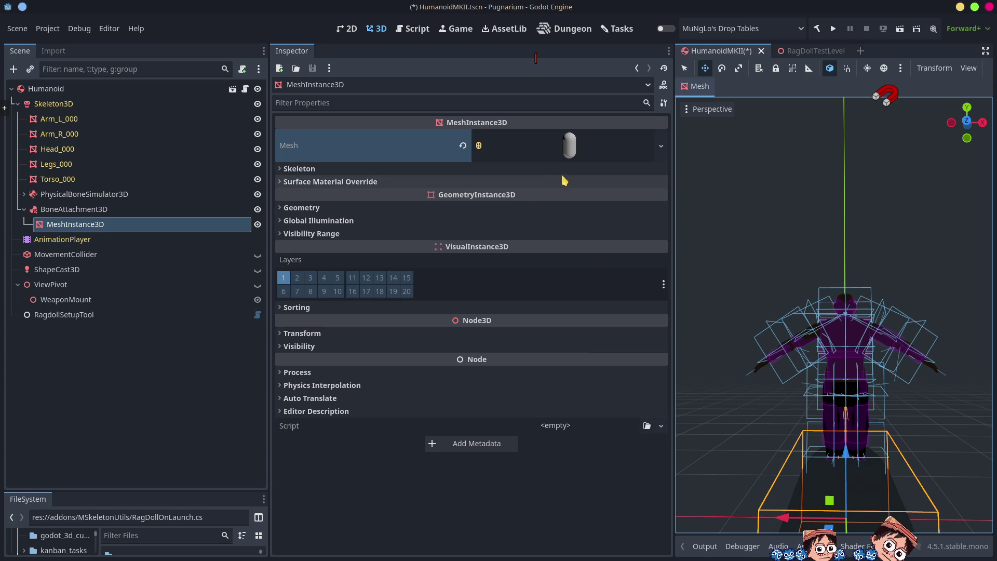
left_click(564, 157)
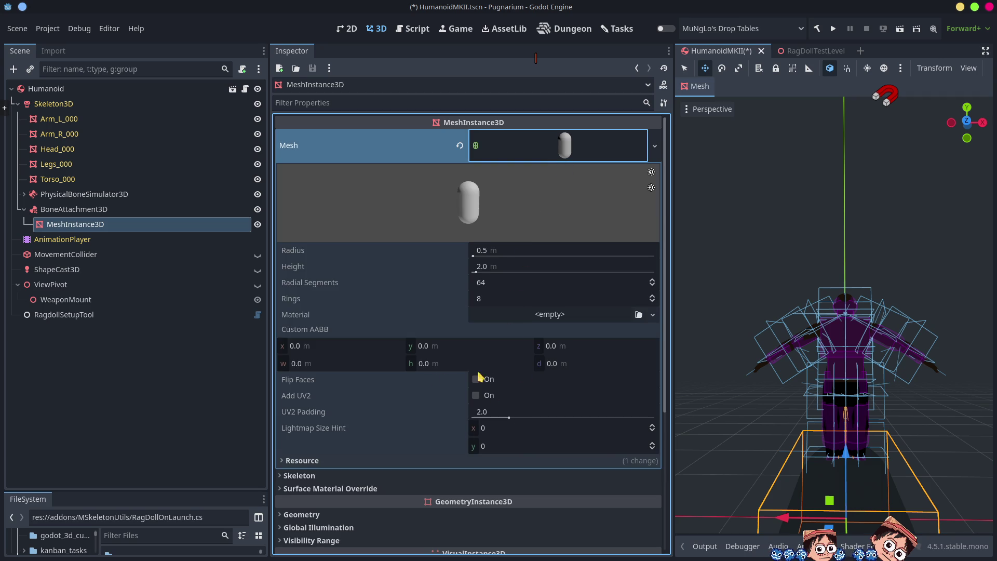
left_click(550, 316)
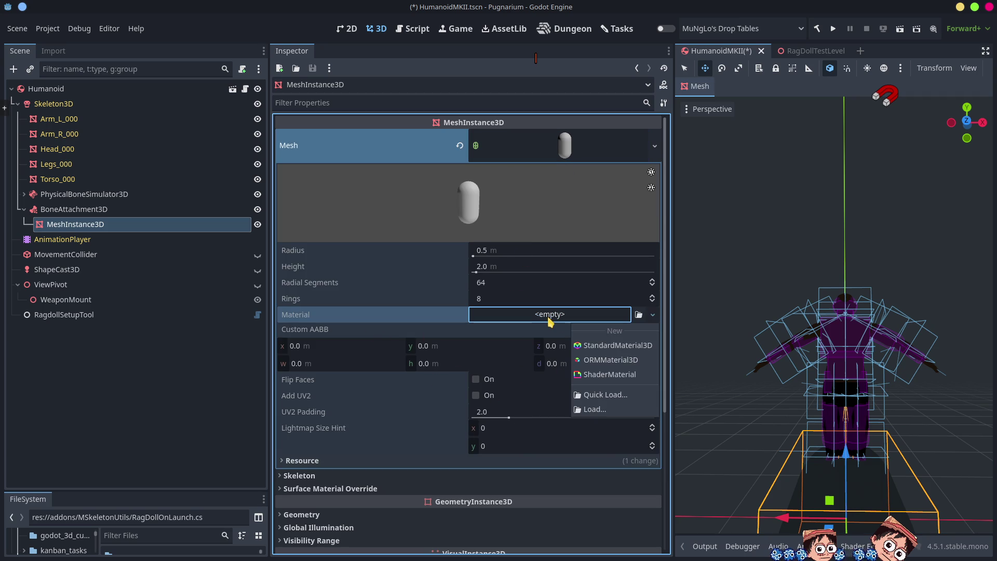
Give the capsule mesh a new StandardMaterial3D and expand its Albedo section
left_click(613, 346)
left_click(595, 338)
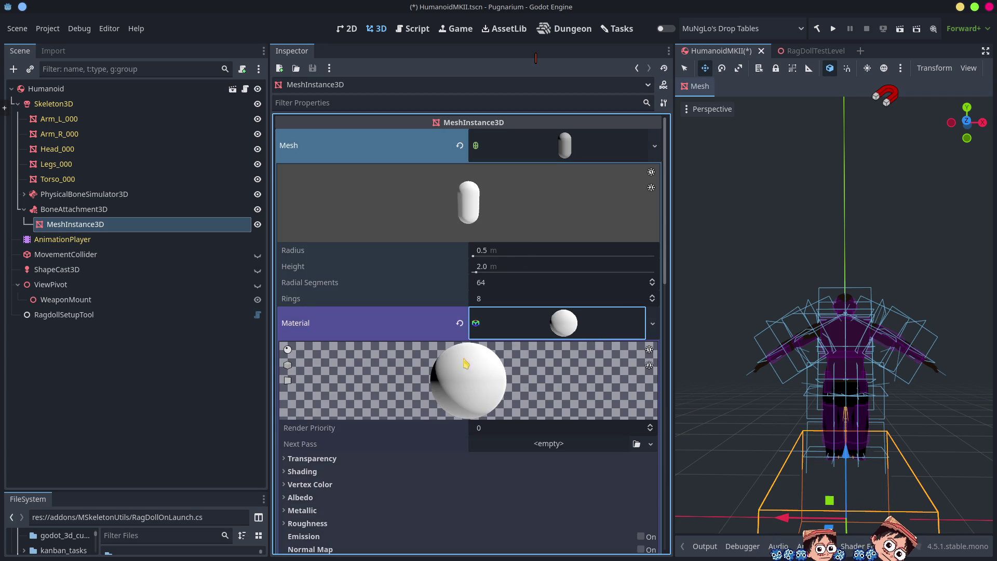
left_click(311, 484)
left_click(310, 484)
left_click(306, 497)
Set the material's Albedo Color to dark red d90000
left_click(545, 511)
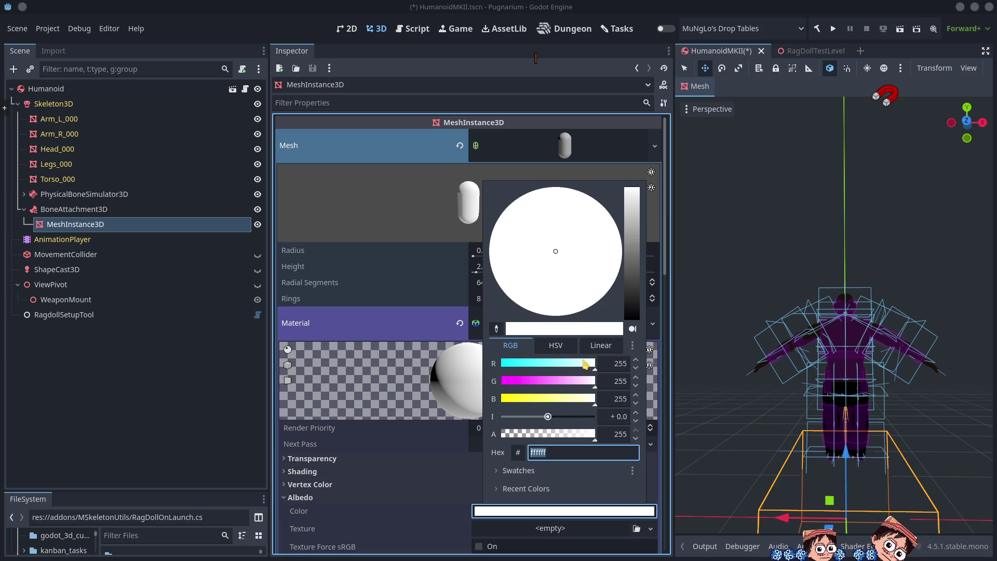
left_click(632, 264)
left_click(612, 218)
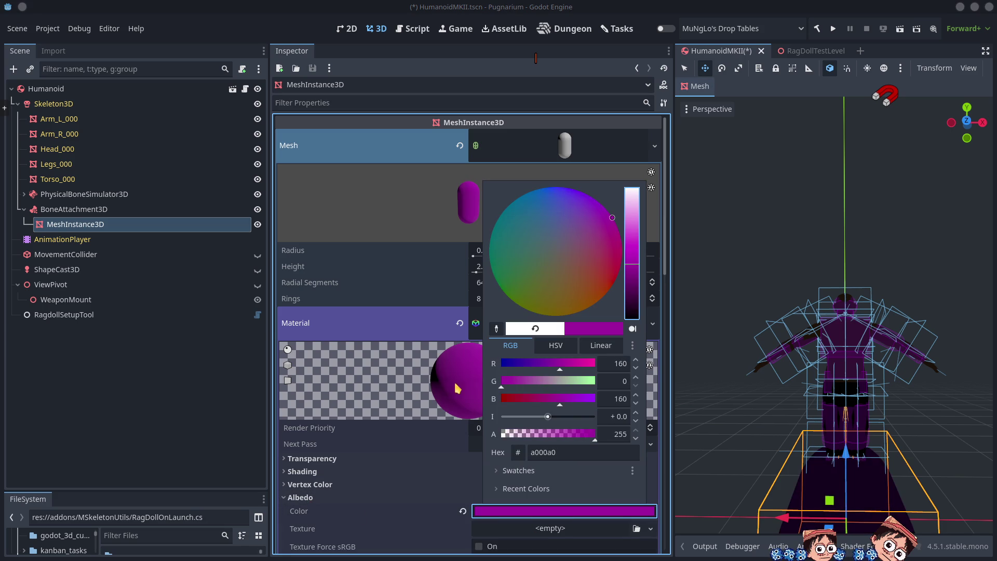
left_click_drag(567, 373, 620, 372)
mouse_move(560, 403)
left_mouse_down()
mouse_move(627, 405)
mouse_move(500, 398)
left_mouse_up()
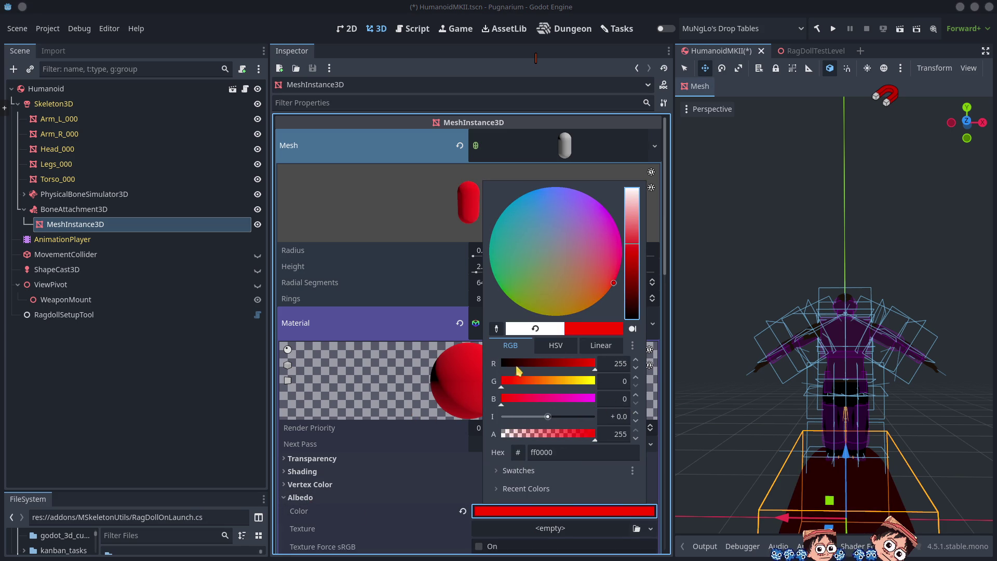
left_click_drag(630, 254, 636, 261)
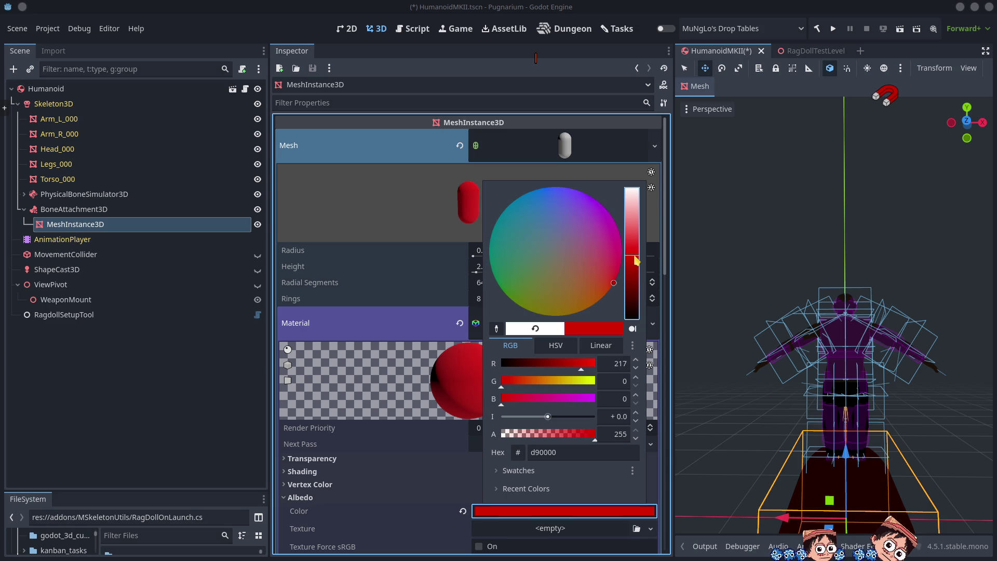
left_click(222, 396)
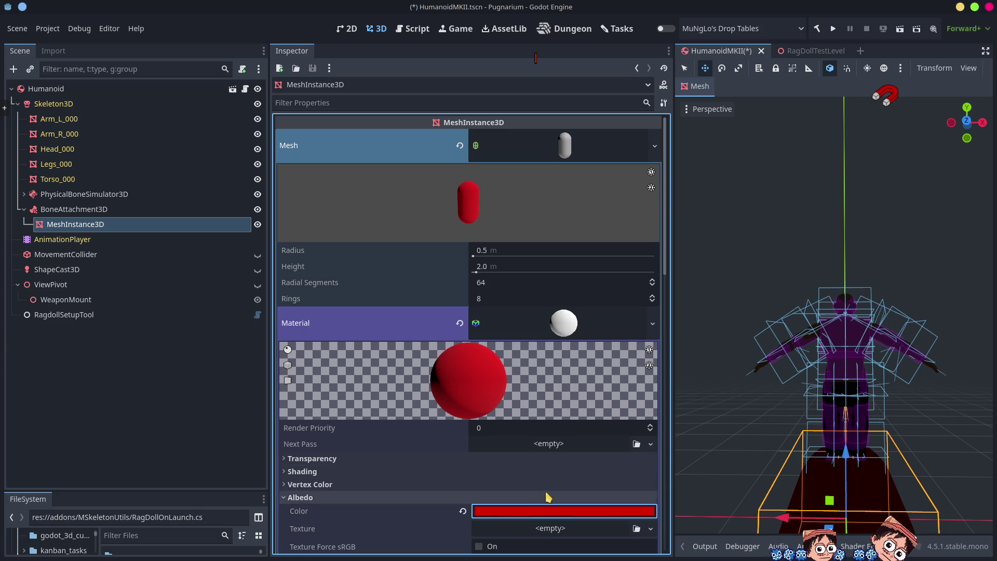
scroll(563, 470, "down", 5)
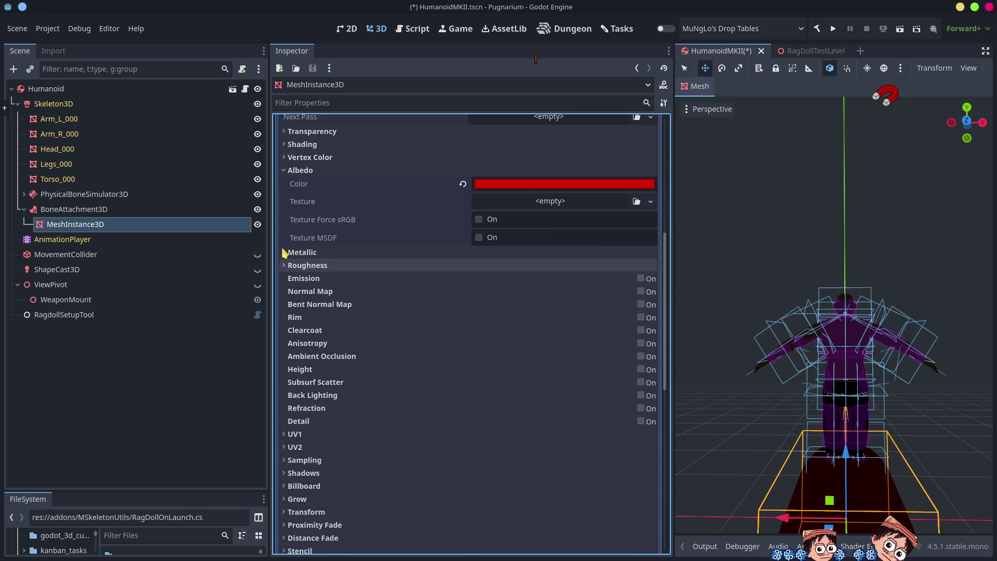
left_click(287, 172)
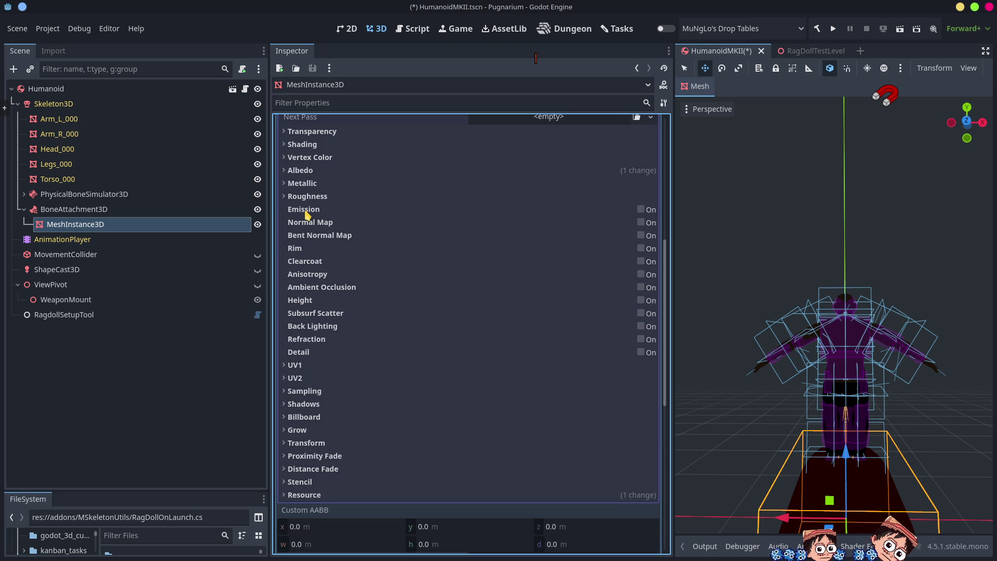
Enable Emission with colour ff0000 and collapse the capsule mesh resource
left_click(641, 209)
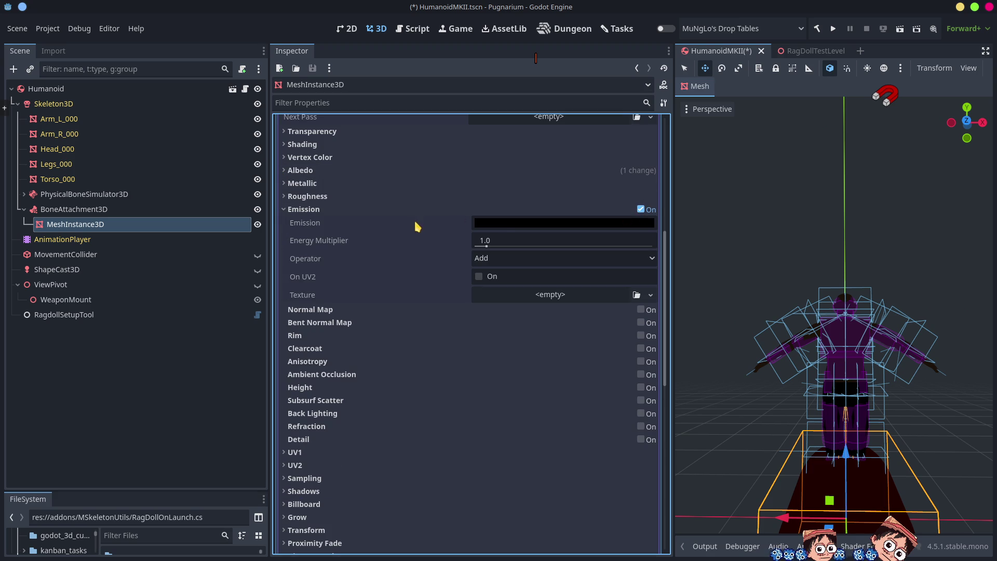
left_click(508, 223)
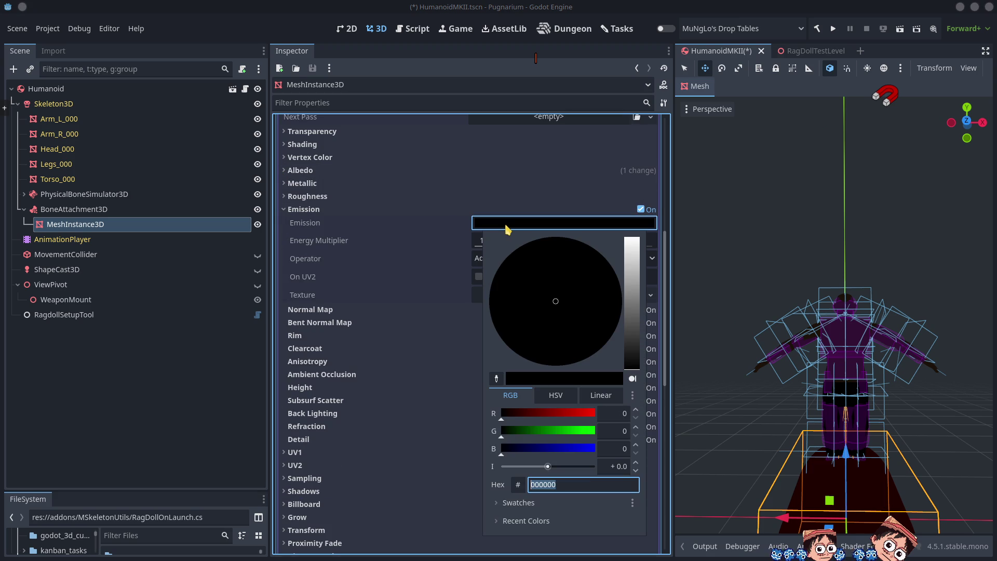
key("ctrl+v")
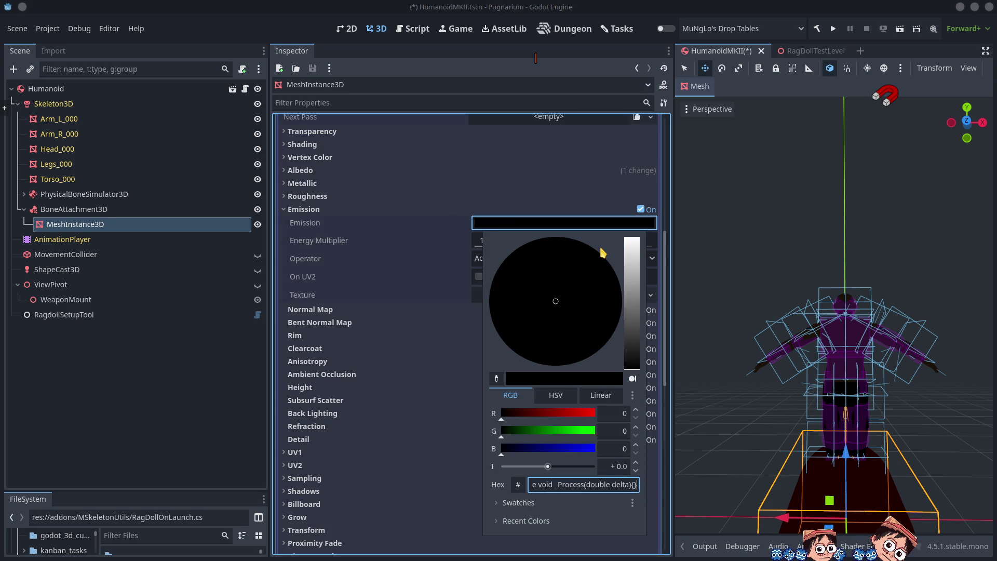
key("Return")
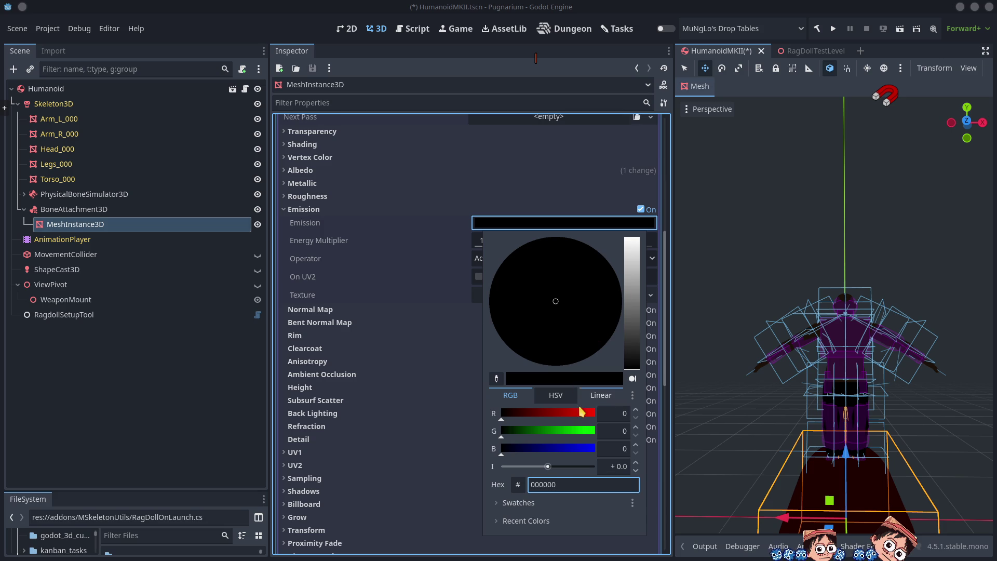
left_click_drag(568, 414, 643, 421)
left_click(193, 397)
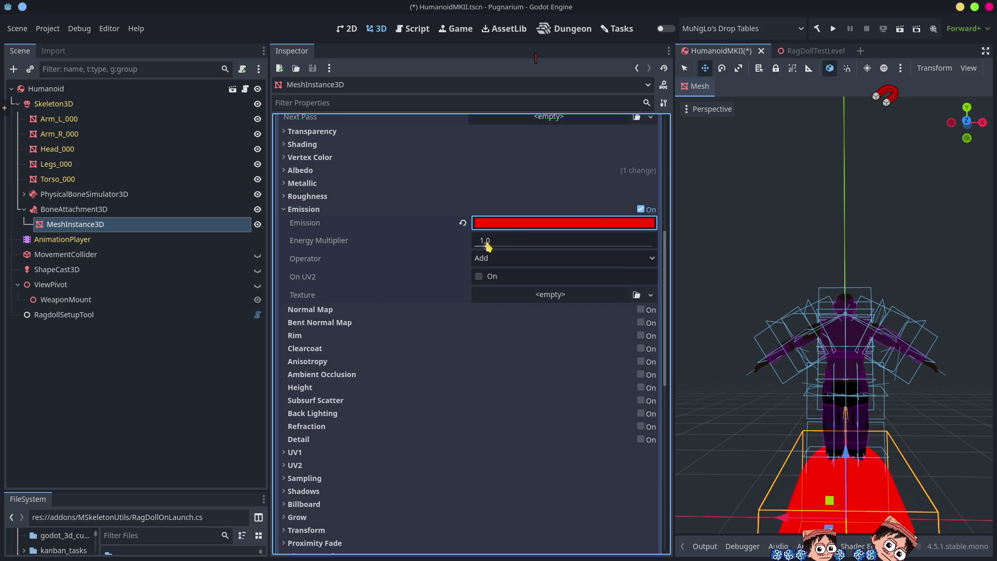
left_click(285, 213)
scroll(486, 307, "up", 5)
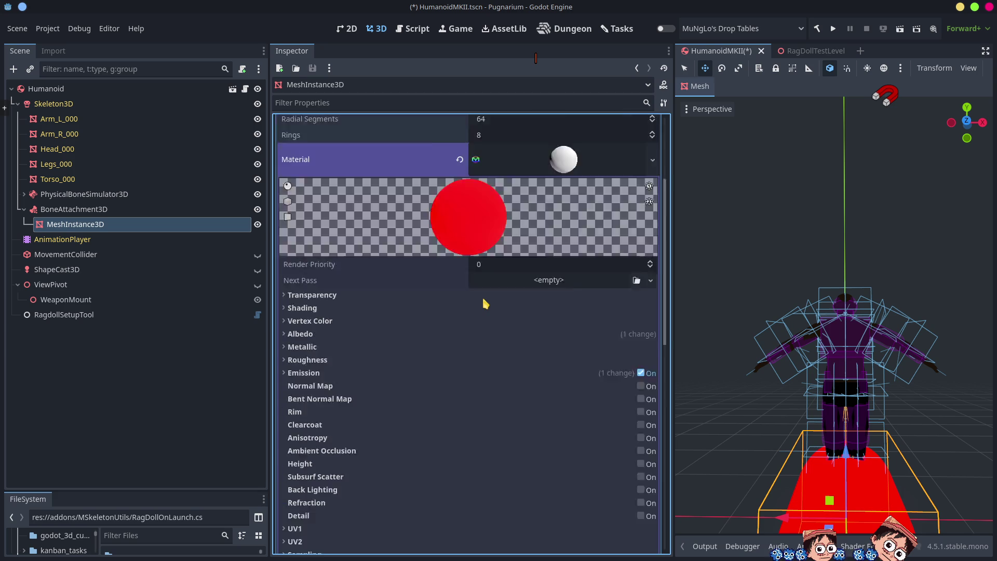
left_click(574, 145)
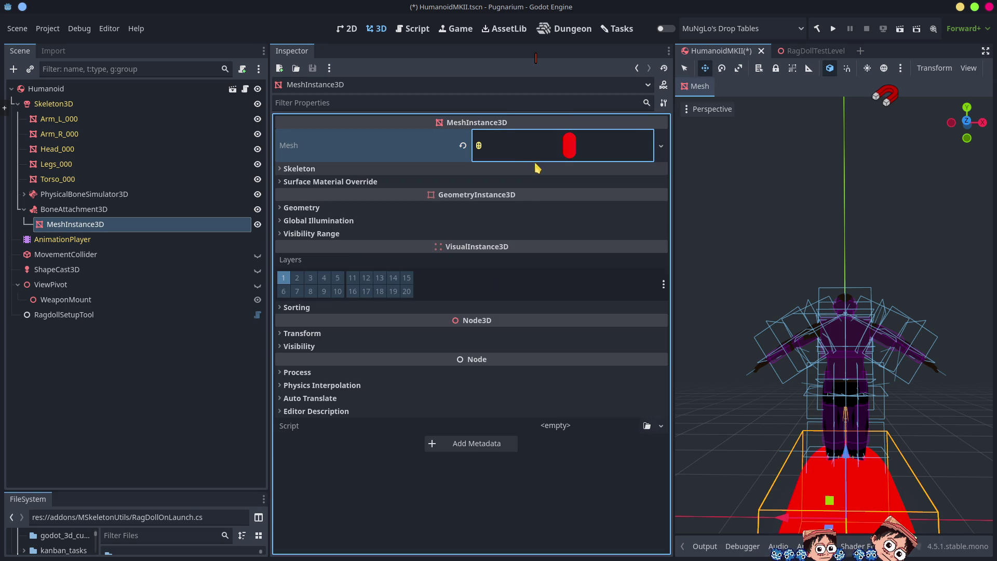
Resize the CapsuleMesh to radius 0.125 m and height 0.405 m
left_click(587, 145)
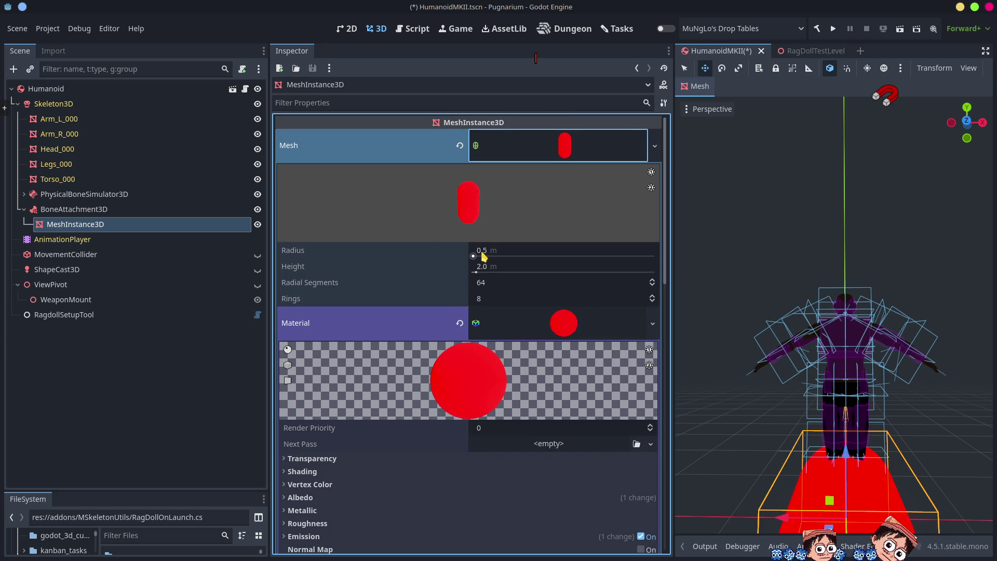
mouse_move(497, 256)
left_mouse_down()
mouse_move(473, 256)
mouse_move(501, 267)
mouse_move(474, 268)
left_mouse_up()
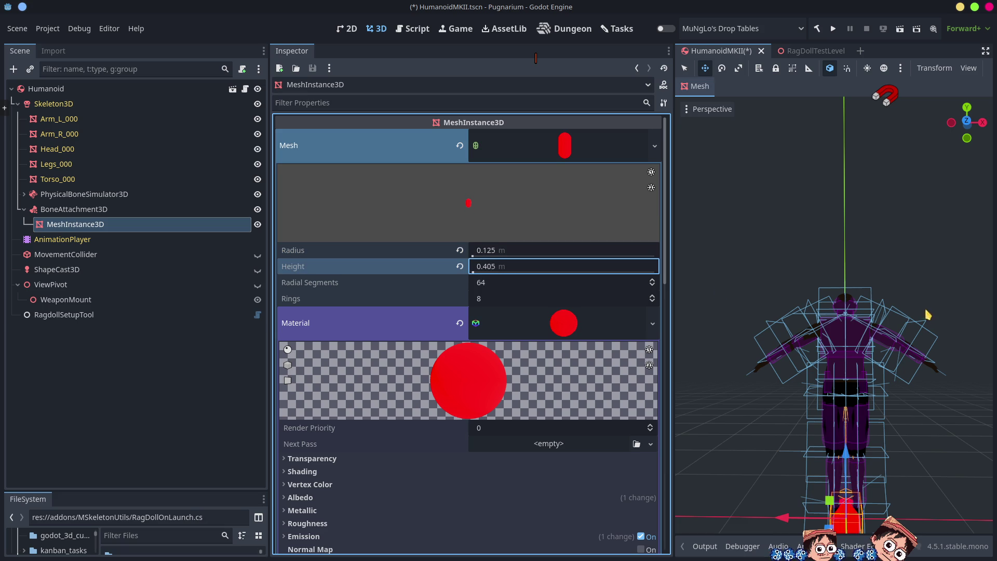
key("f")
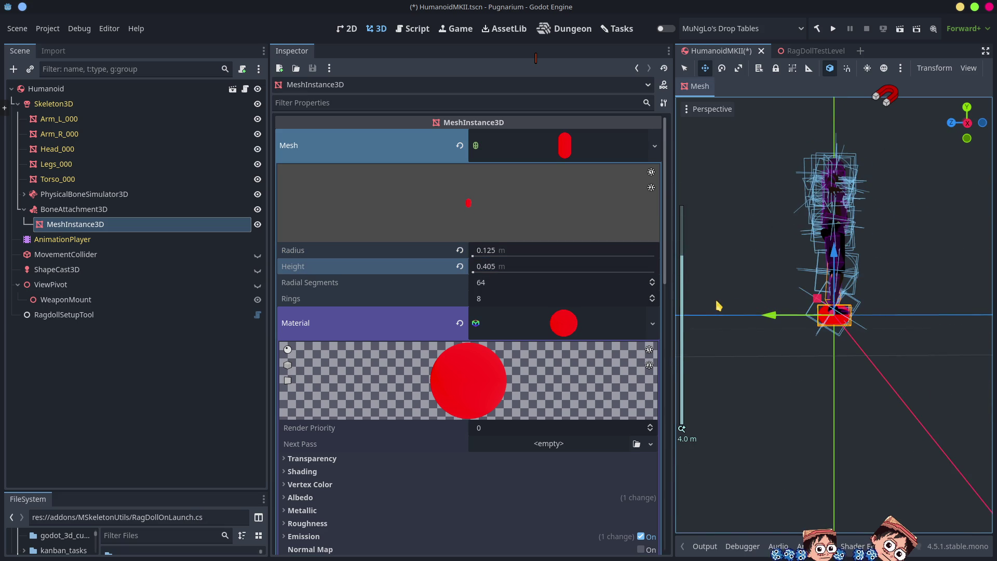
scroll(849, 311, "up", 3)
Orbit the viewport, save the scene with Ctrl+S, and run the project
mouse_move(851, 333)
left_mouse_down()
mouse_move(730, 322)
mouse_move(779, 338)
left_mouse_up()
key("ctrl+s")
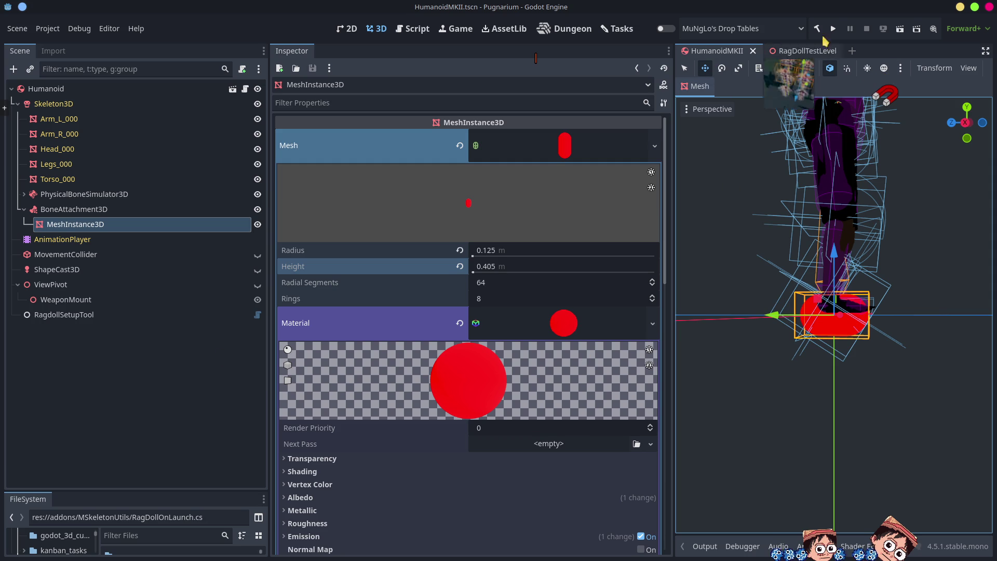
left_click(833, 29)
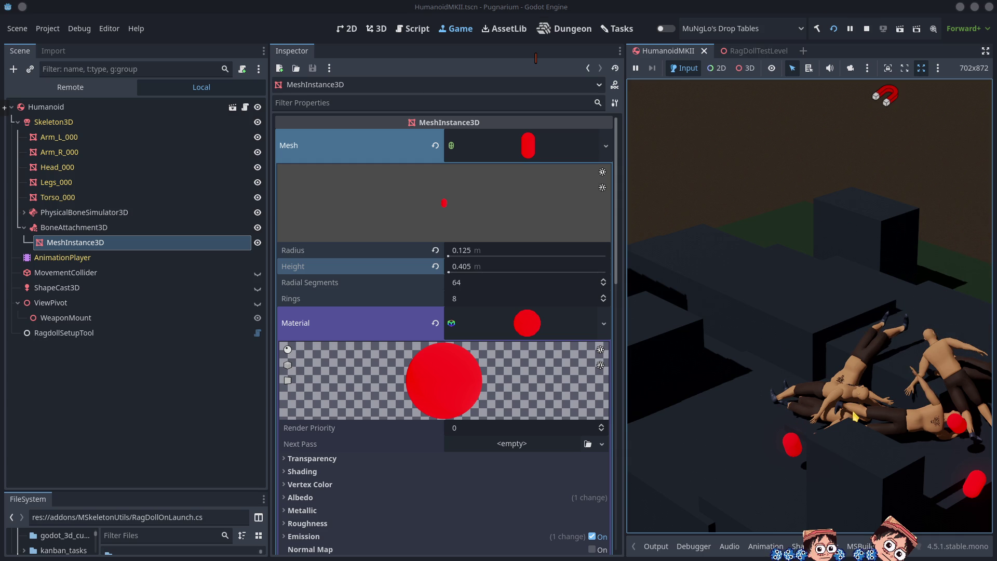
Widen the Game panel to watch the ragdolls fall, then stop the run
left_click_drag(625, 342, 477, 345)
left_click(814, 329)
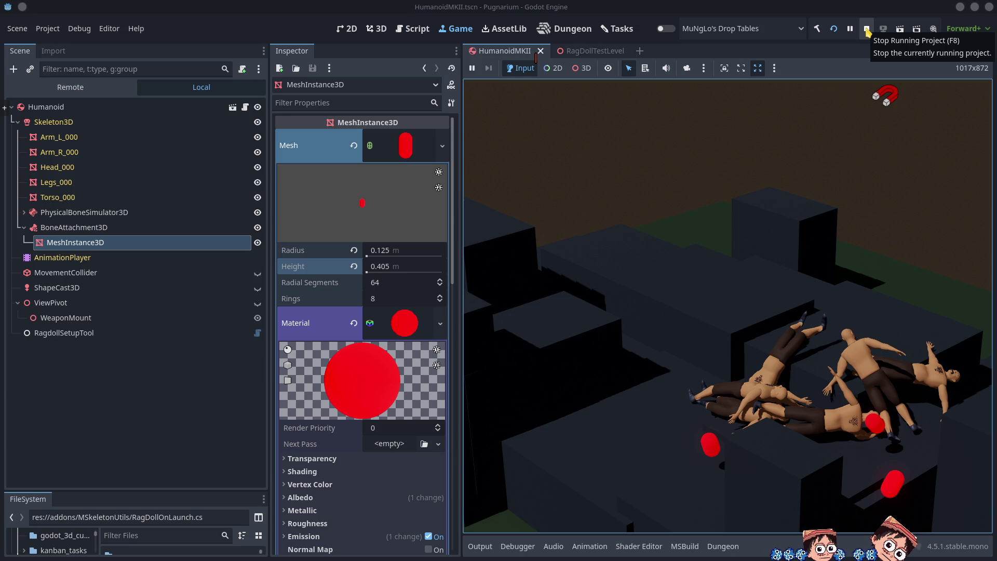
left_click(867, 30)
Orbit the 3D viewport to inspect the red marker at the character's root bone
mouse_move(859, 273)
left_mouse_down()
mouse_move(722, 364)
mouse_move(743, 281)
left_mouse_up()
scroll(754, 214, "down", 5)
mouse_move(754, 214)
left_mouse_down()
mouse_move(725, 211)
mouse_move(735, 151)
mouse_move(688, 138)
mouse_move(828, 129)
mouse_move(772, 203)
mouse_move(803, 183)
left_mouse_up()
scroll(772, 203, "up", 2)
scroll(772, 202, "down", 2)
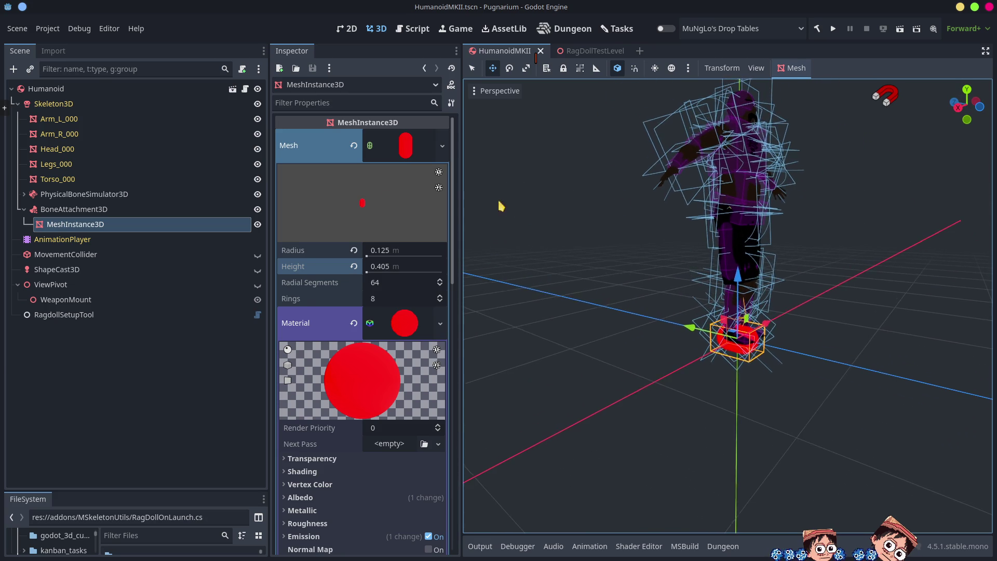
Select the hips collision shape and frame it in the viewport
left_click(742, 226)
scroll(777, 220, "up", 3)
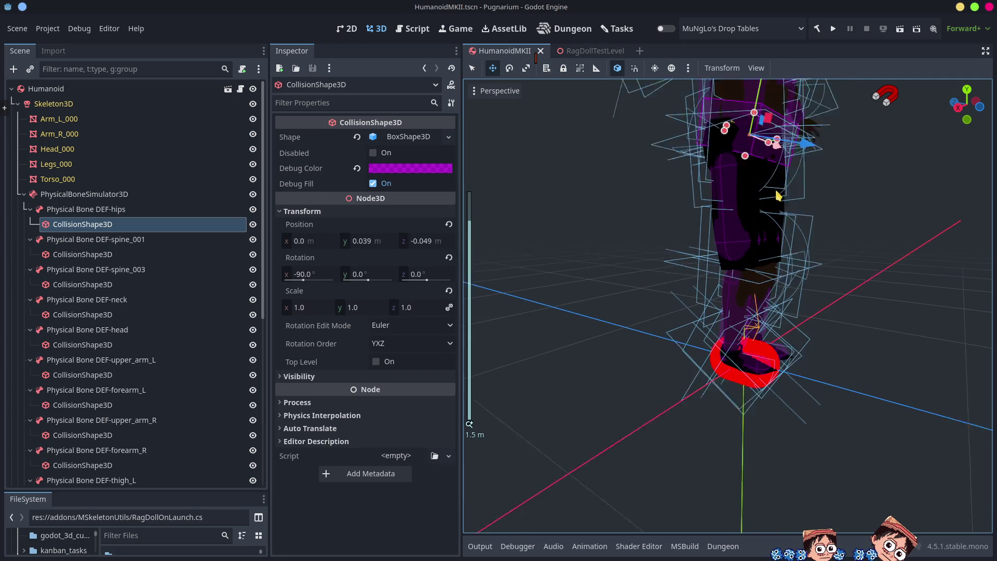
key("f")
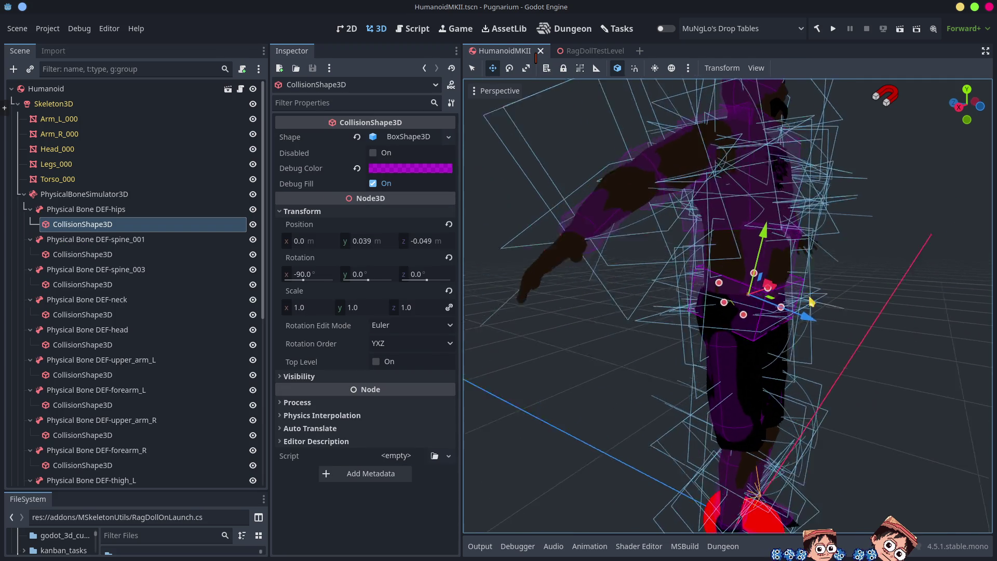
mouse_move(811, 301)
left_mouse_down()
mouse_move(706, 280)
mouse_move(736, 276)
left_mouse_up()
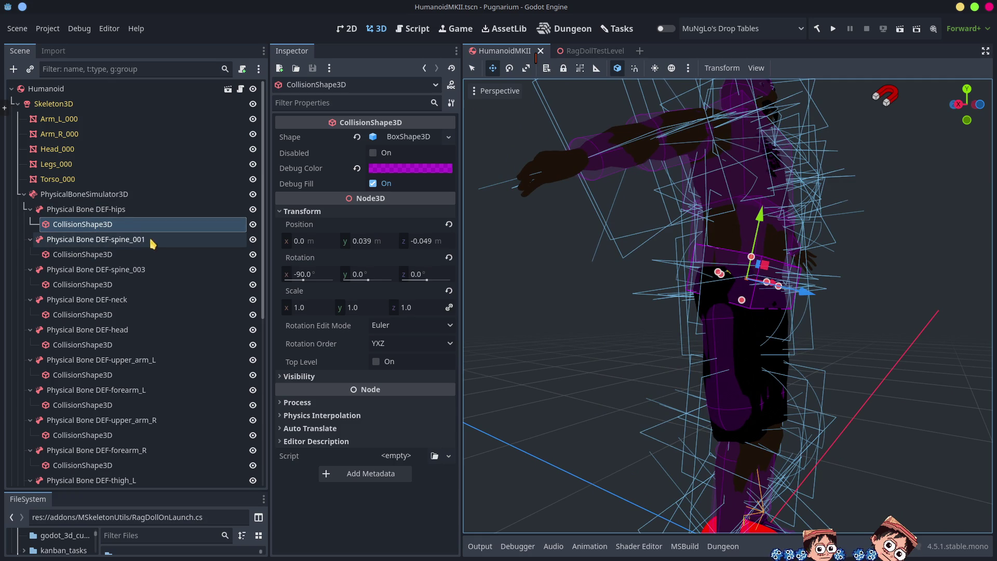
Delete CollisionShape3D under Physical Bone DEF-hips and run the project again
left_click(114, 211)
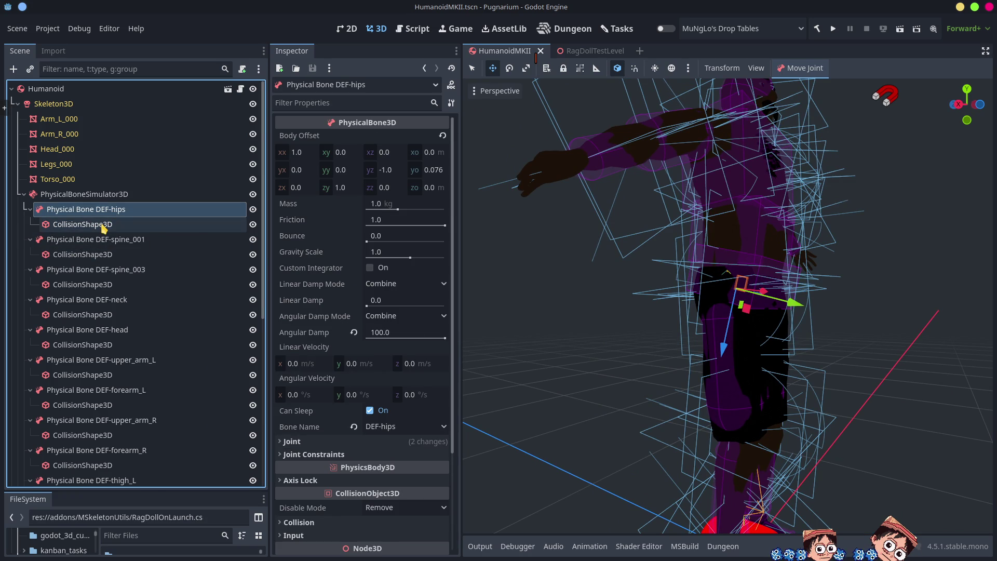
left_click(98, 227)
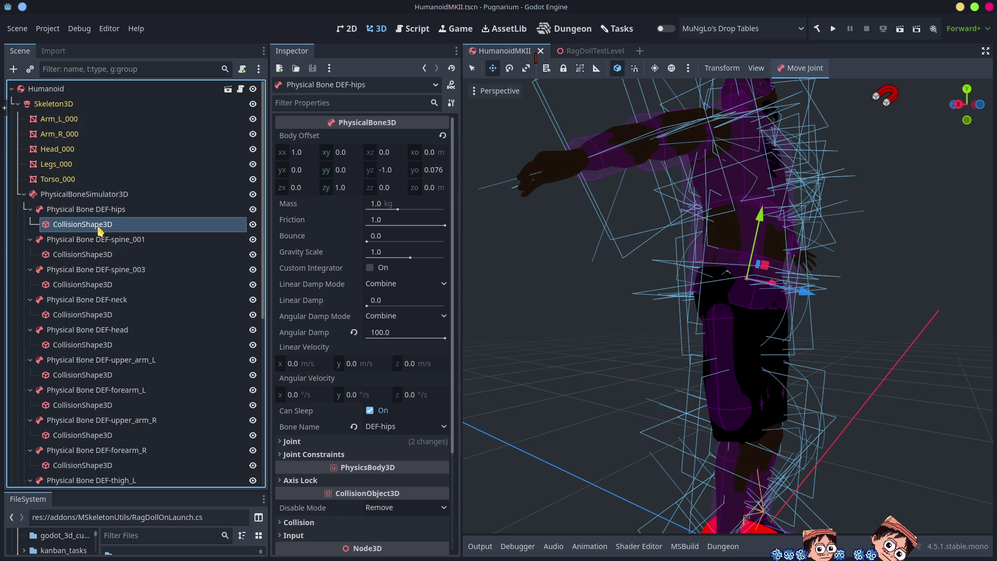
left_click(99, 226, "ctrl")
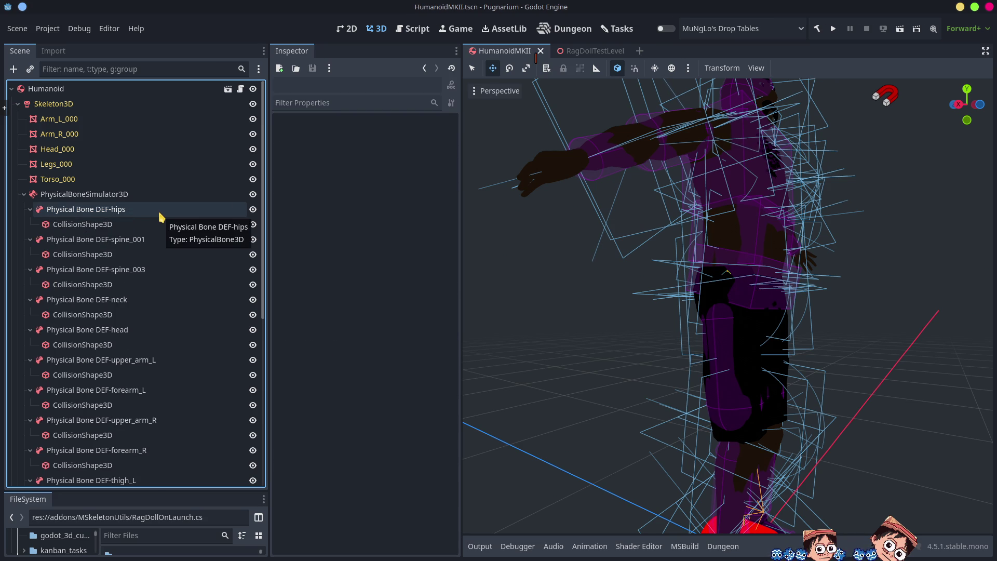
left_click(87, 229)
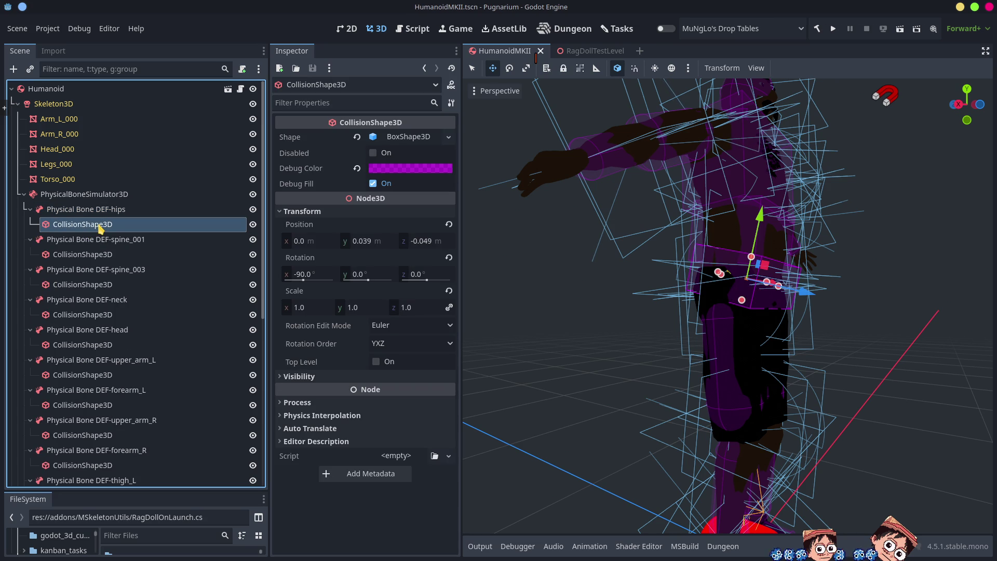
key("Delete")
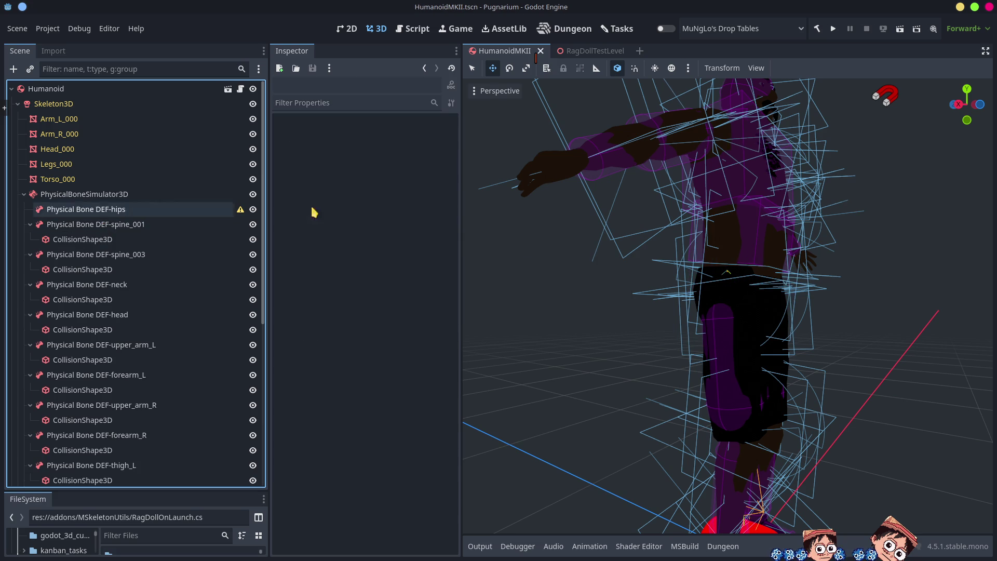
left_click(833, 28)
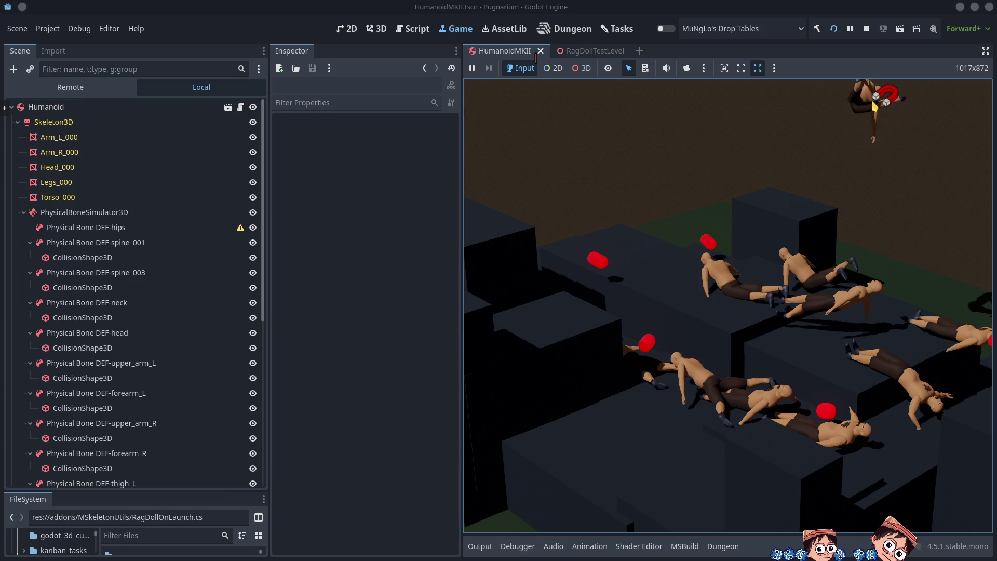
Stop and relaunch the game, then enable the Game view's free 3D camera override
left_click(867, 29)
left_click(832, 29)
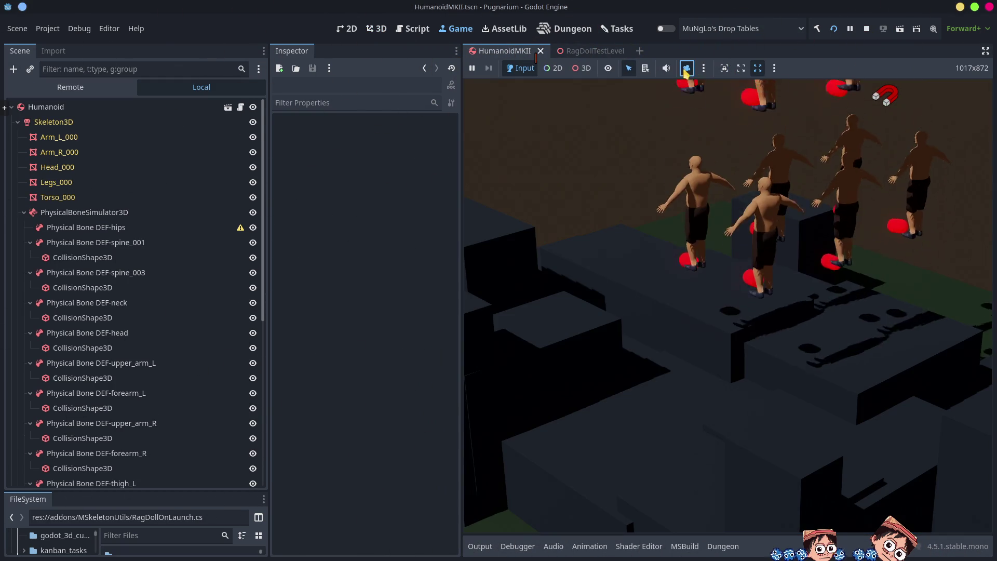
left_click(686, 69)
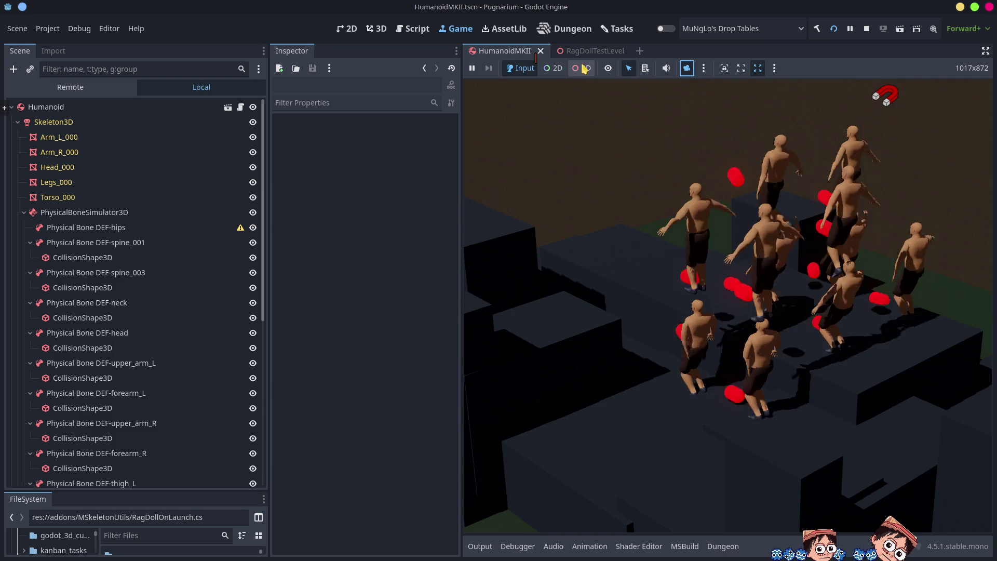
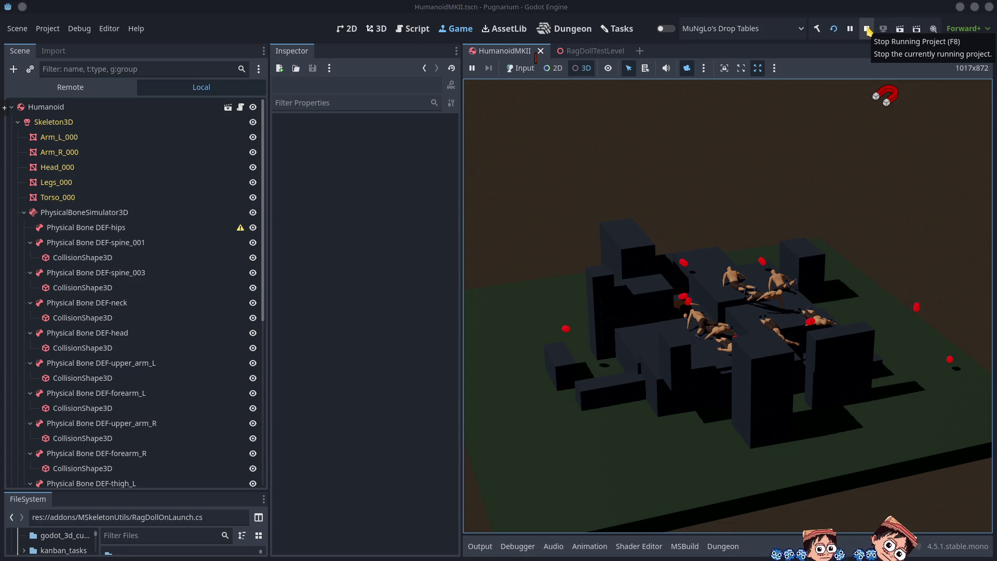
Stop the running game and inspect the DEF-hips and DEF-spine_001 physical bones
left_click(866, 31)
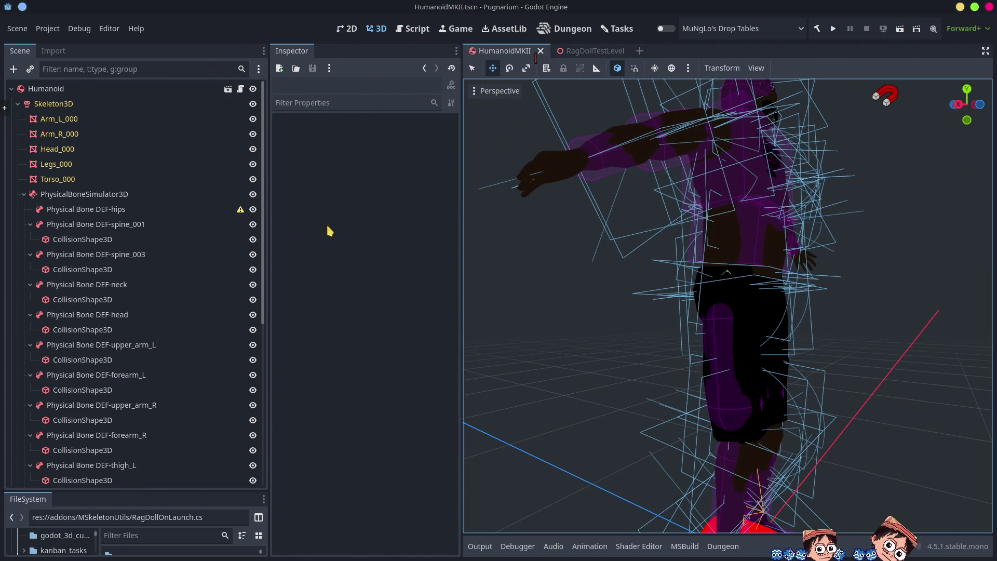
left_click(122, 210)
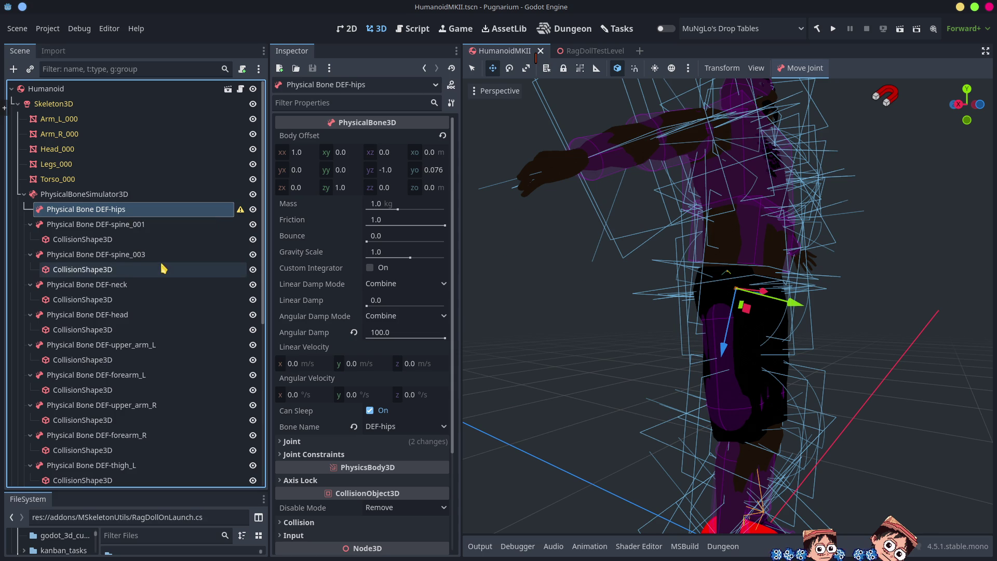
left_click(141, 227)
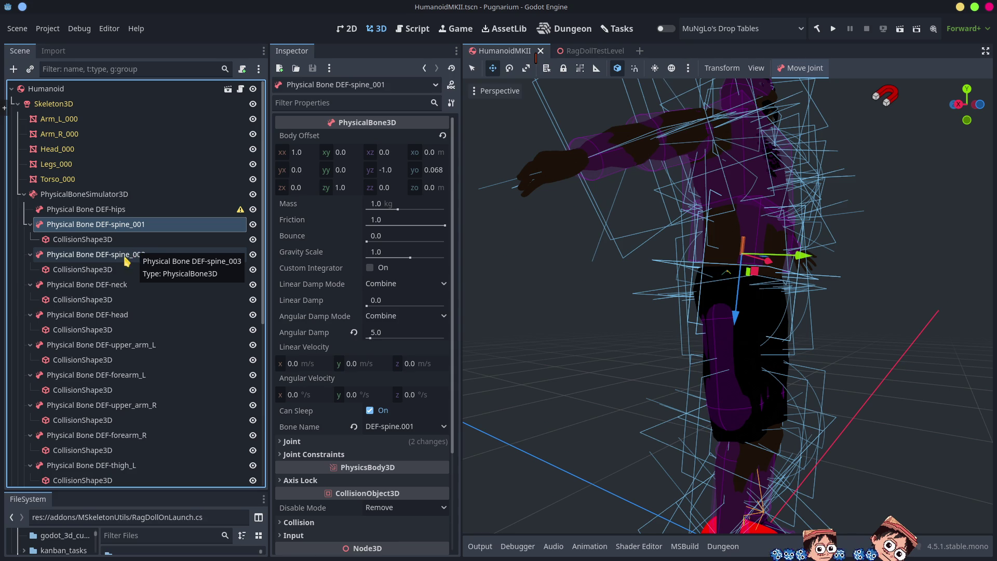
Reselect DEF-hips and save the Humanoid scene
left_click(120, 210)
key("ctrl+v")
key("ctrl+s")
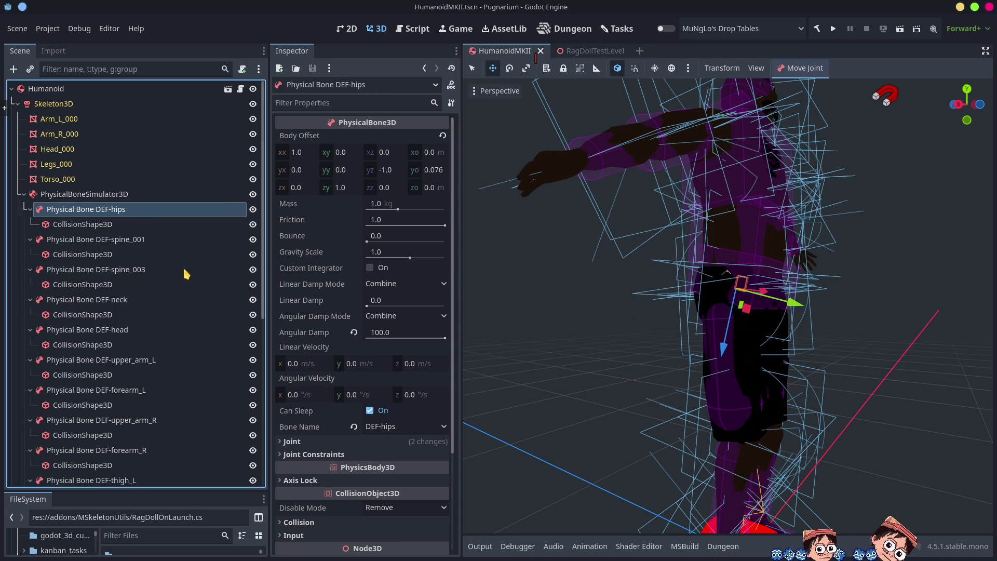
Check the right thigh's collision shape in the viewport, then return to the DEF-hips bone
mouse_move(571, 332)
left_mouse_down()
mouse_move(682, 357)
mouse_move(648, 334)
left_mouse_up()
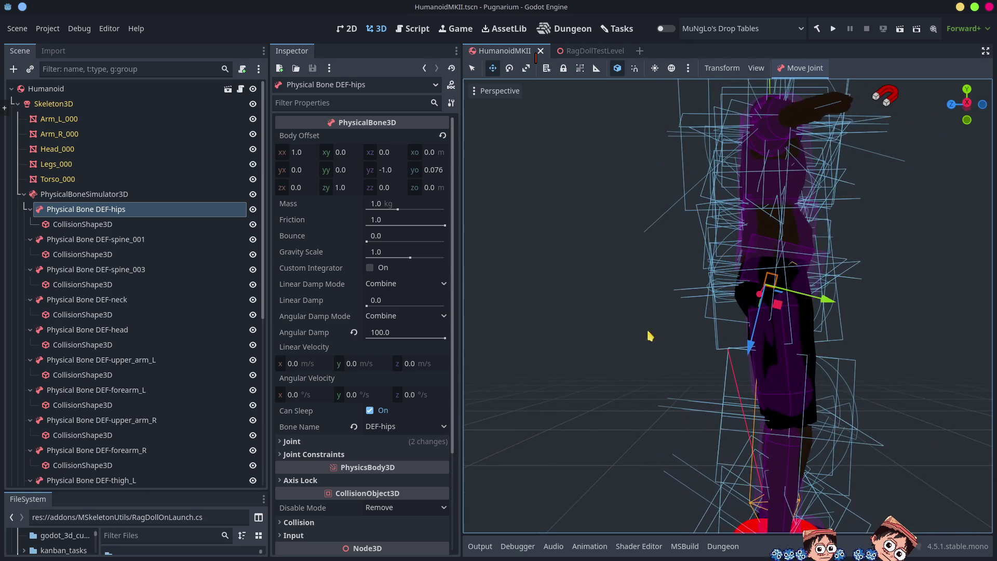
left_click(785, 377)
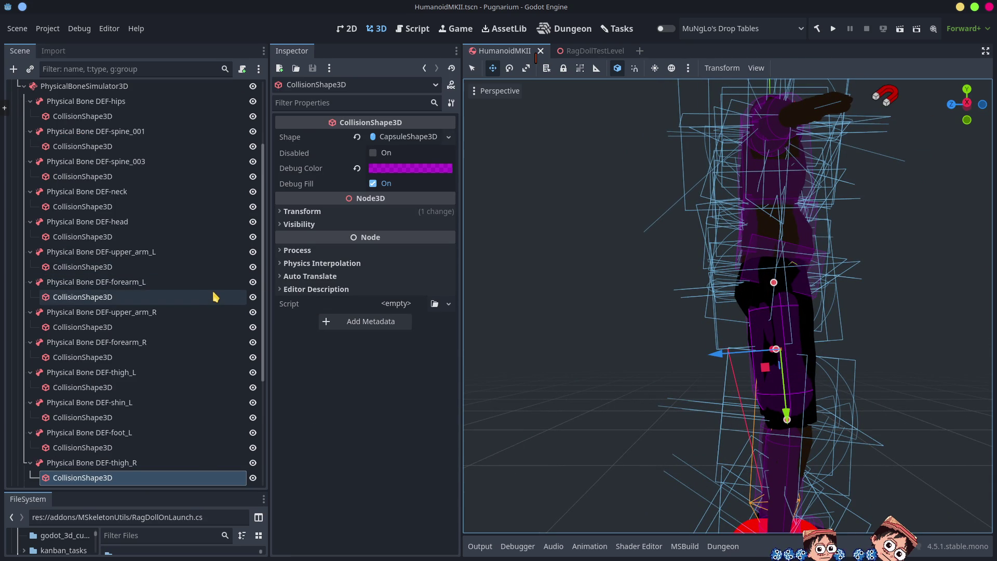
scroll(207, 290, "up", 5)
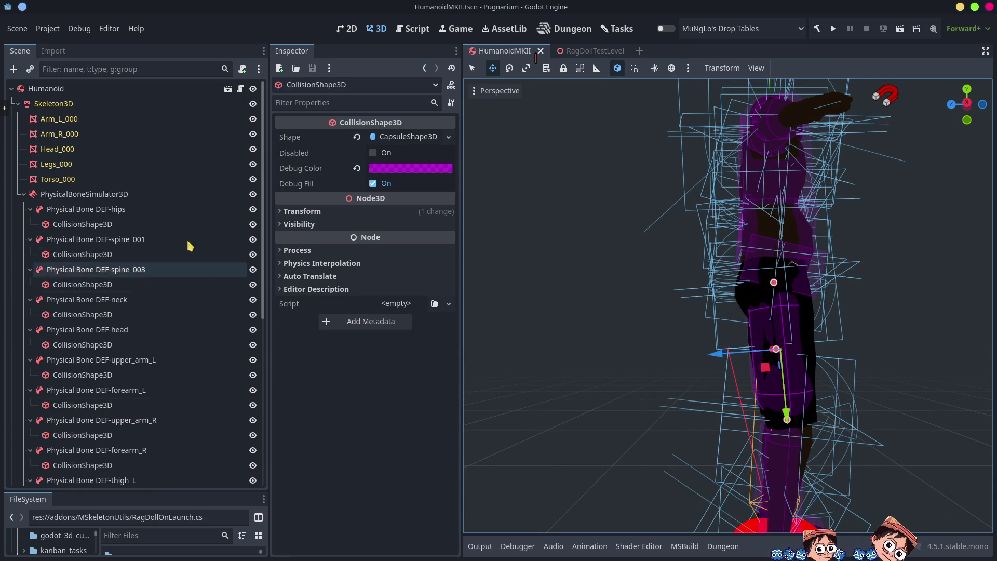
left_click(23, 194)
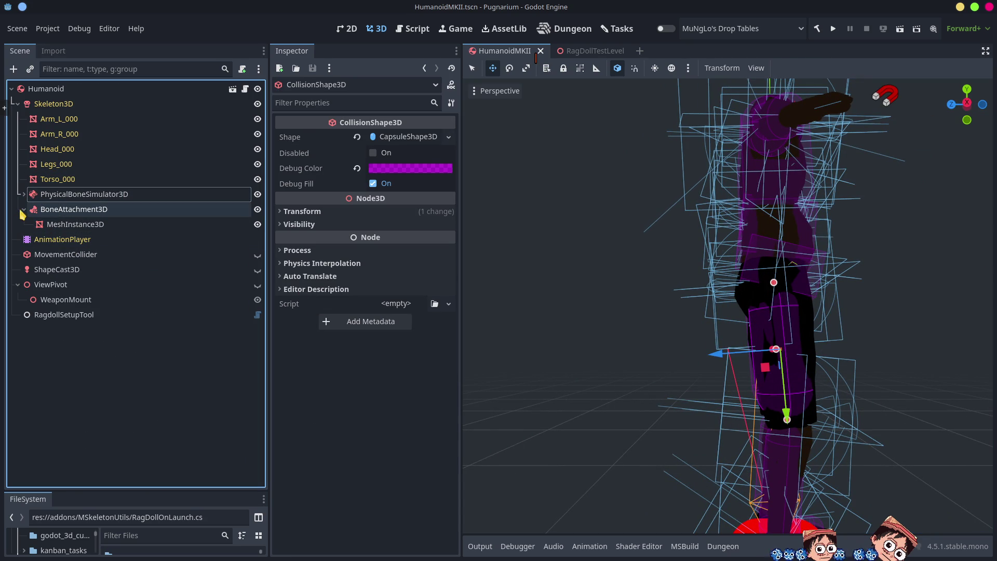
left_click(23, 195)
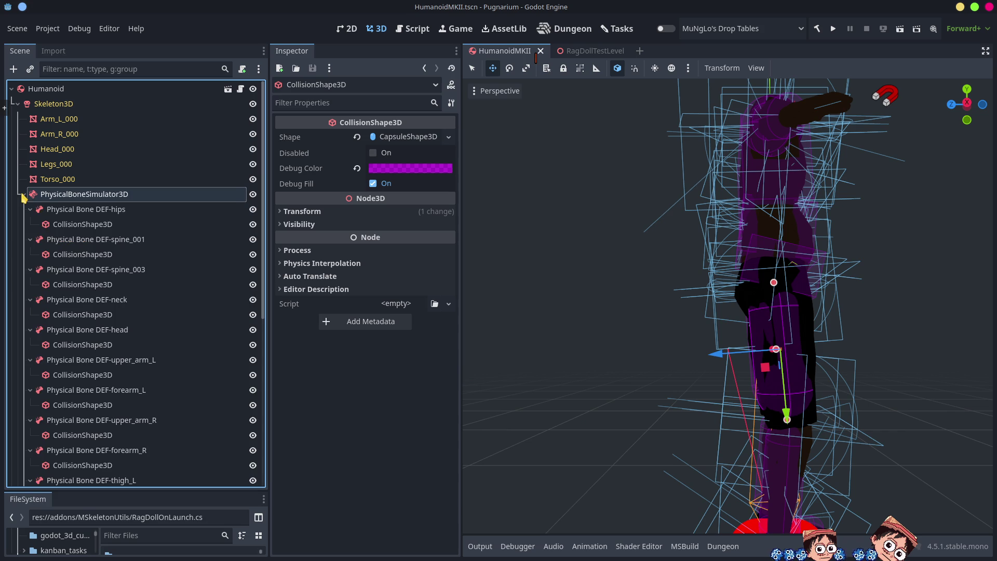
left_click(90, 210)
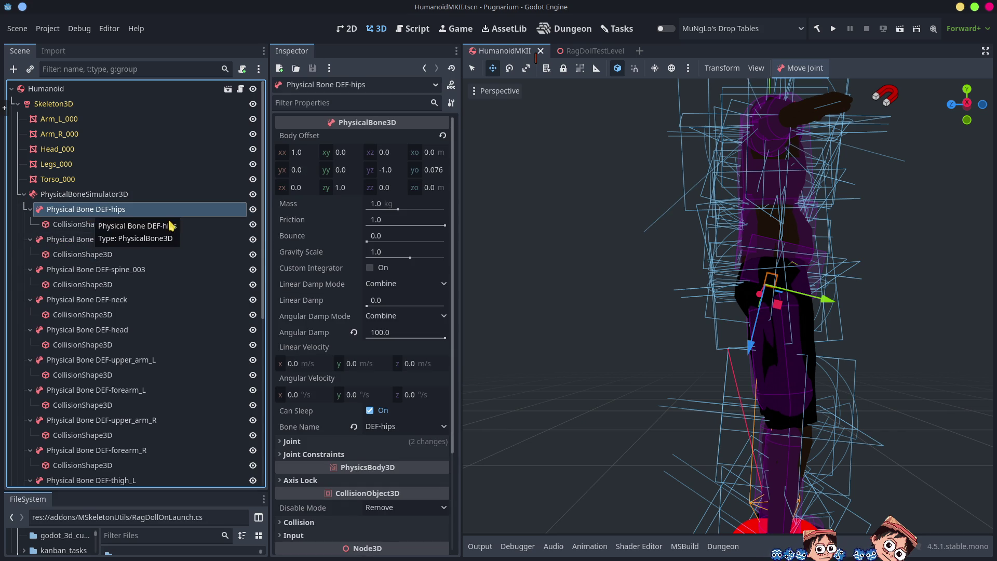
Review the DEF-hips 6DOFJoint constraints from a front view, then select PhysicalBoneSimulator3D
left_click(345, 454)
left_click(344, 443)
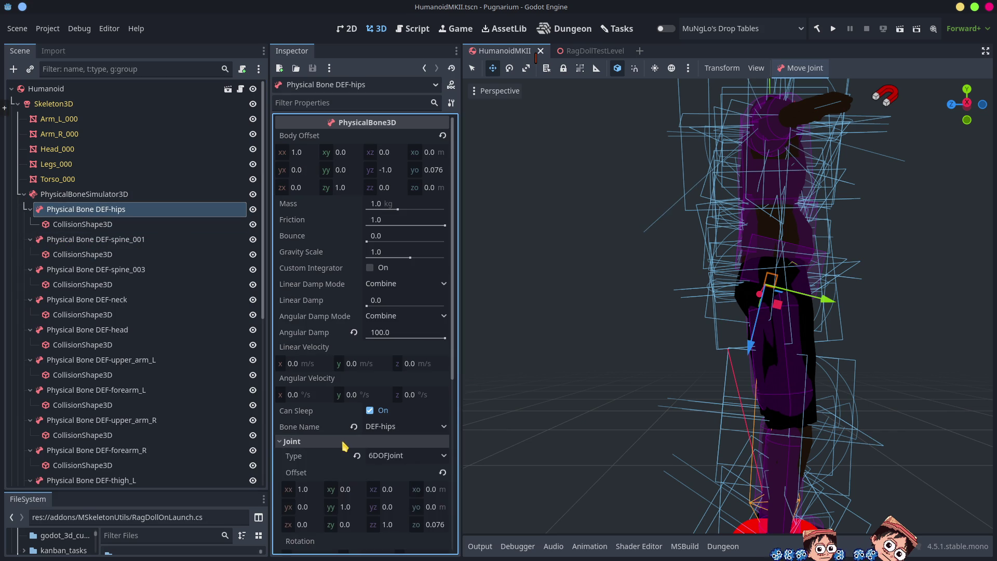
key("KP_1")
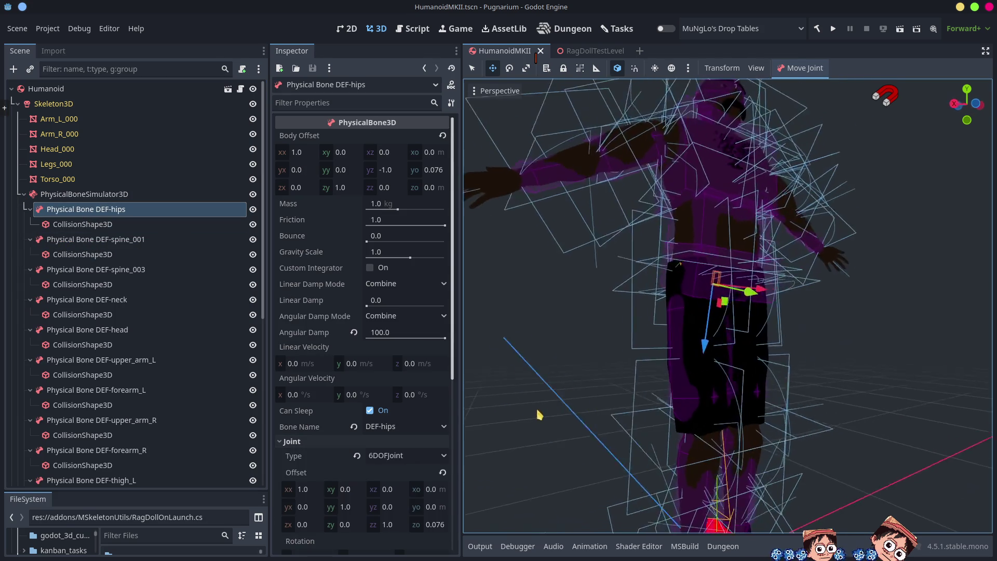
scroll(398, 464, "down", 5)
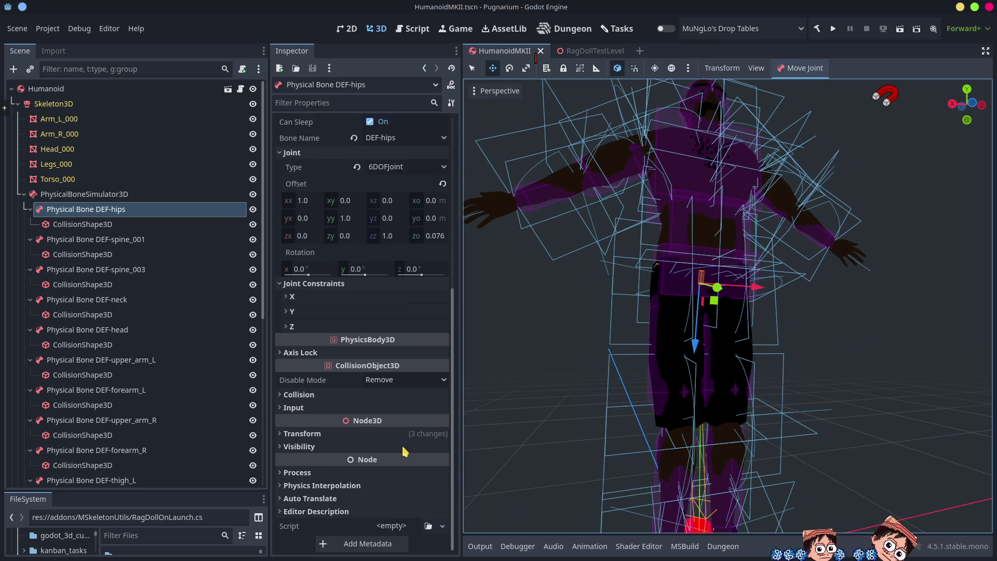
scroll(621, 353, "up", 5)
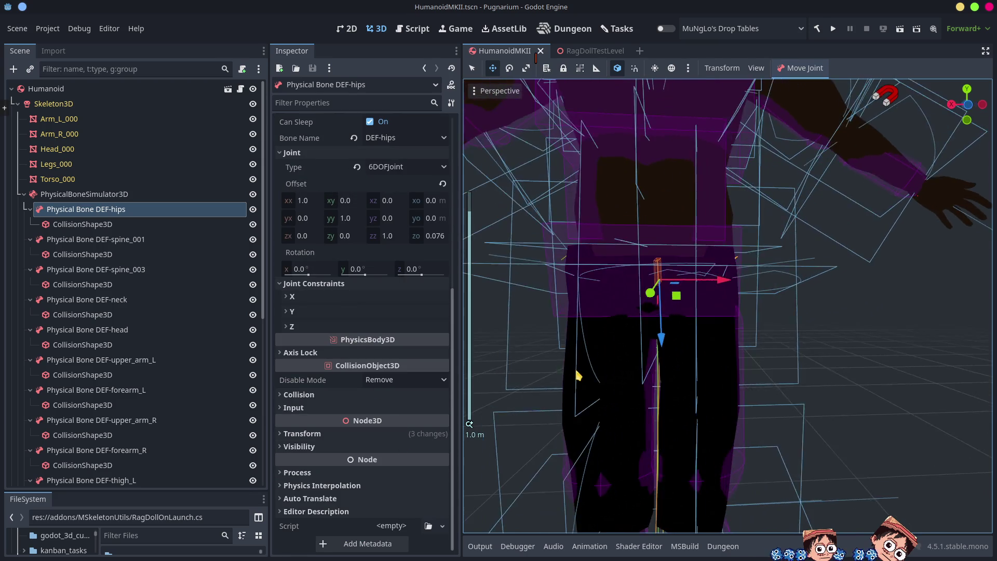
key("KP_4")
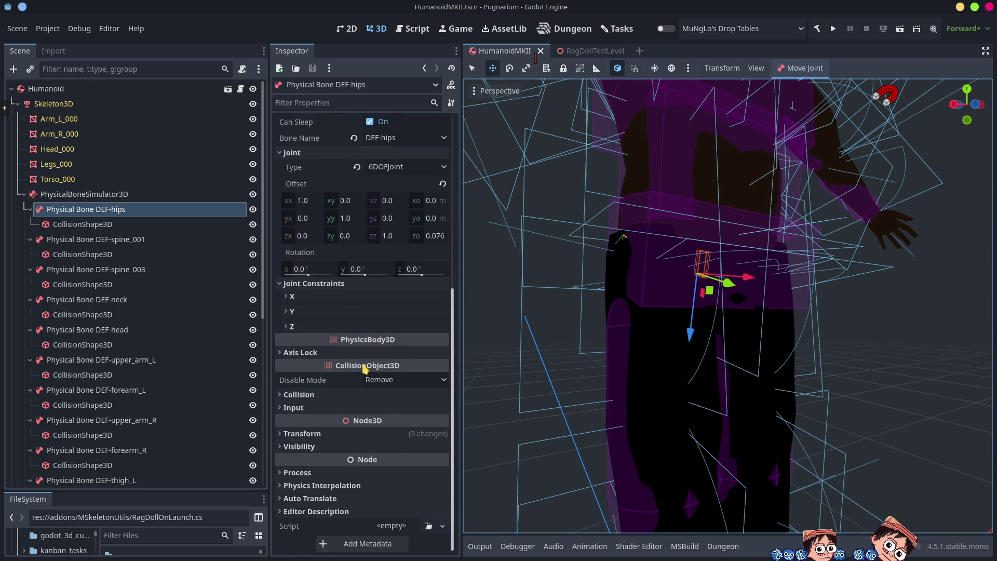
scroll(408, 378, "up", 4)
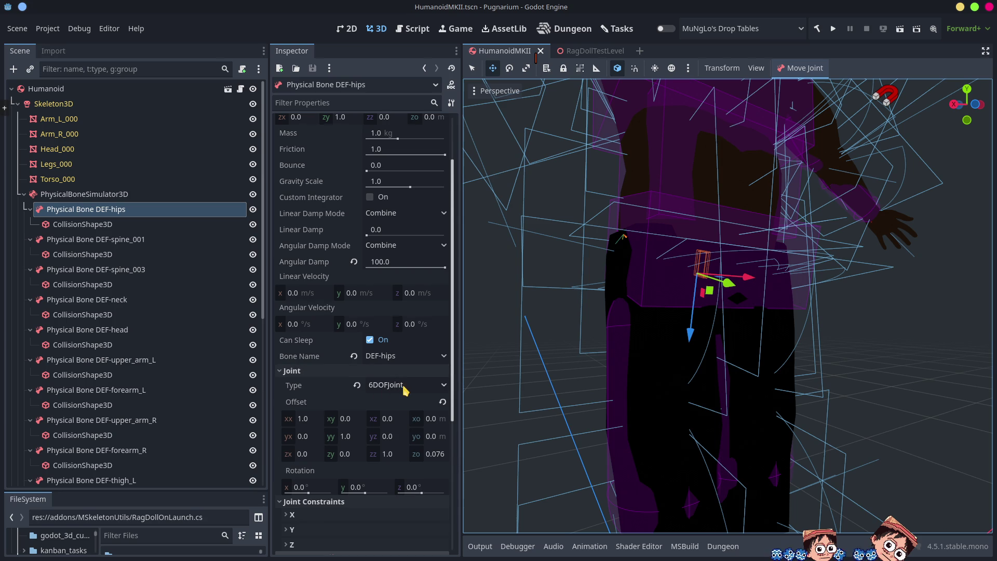
scroll(404, 387, "down", 2)
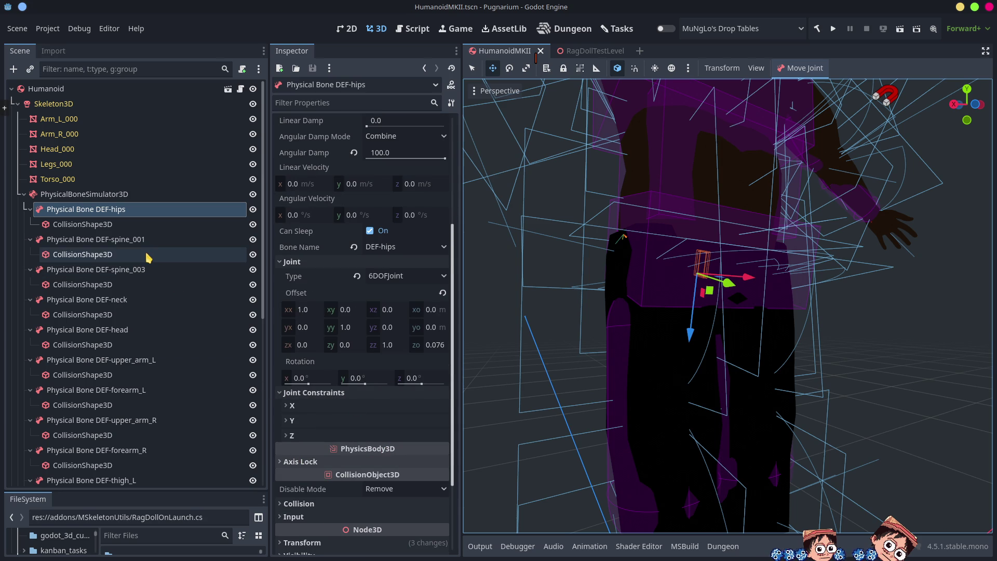
left_click(125, 194)
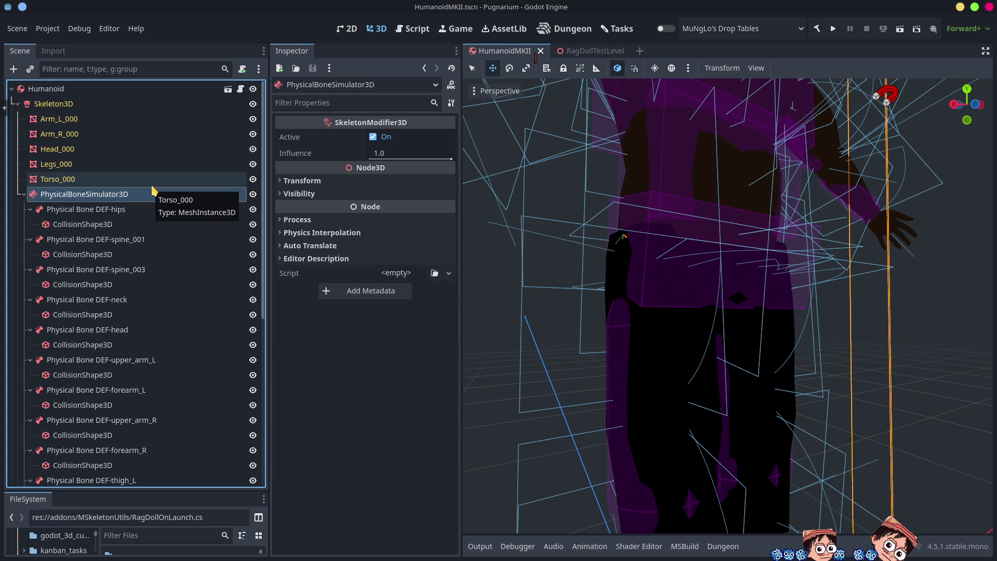
Check the simulator's transform, then view the box collision shape under DEF-hips
left_click(330, 185)
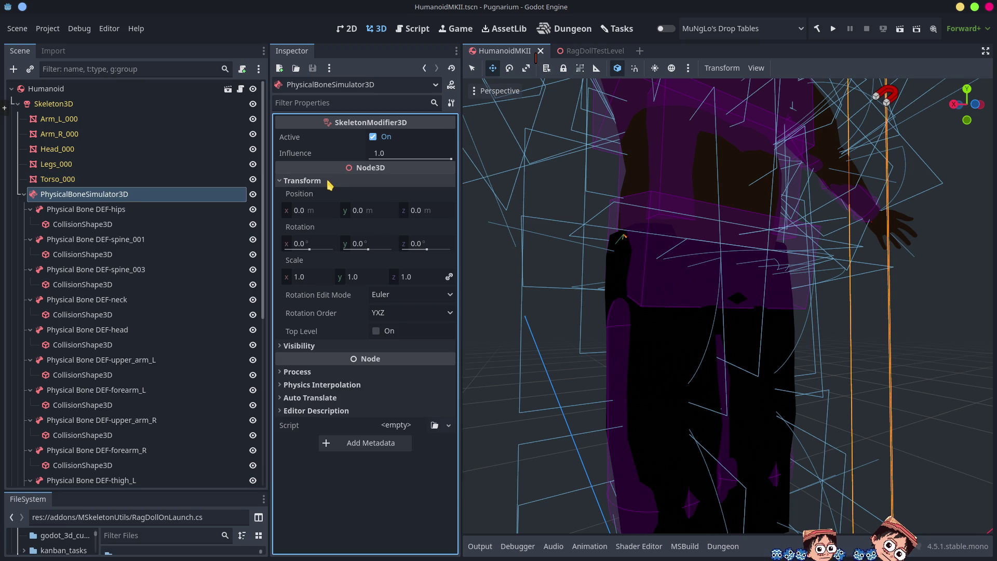
left_click(328, 183)
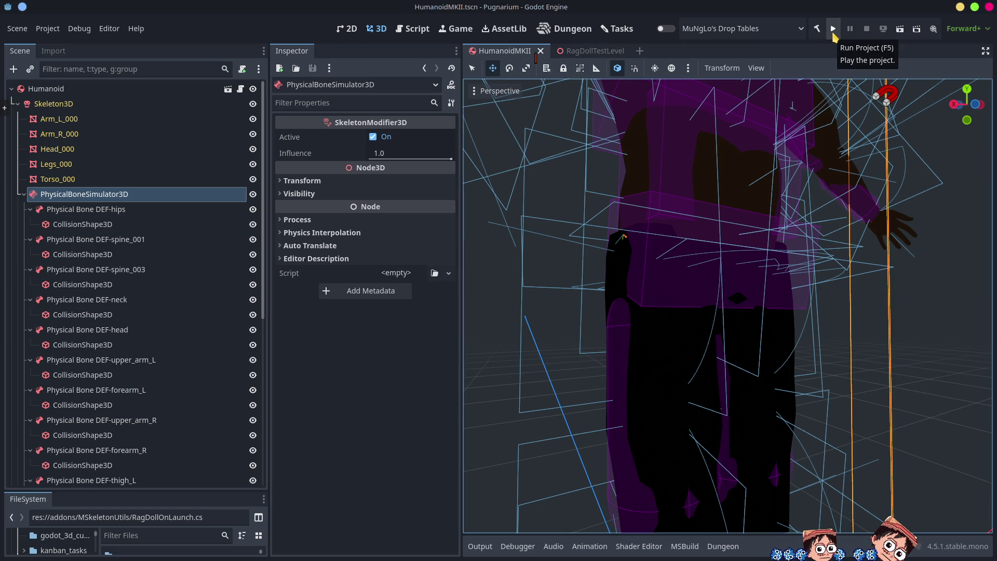
left_click(78, 210)
left_click(88, 226)
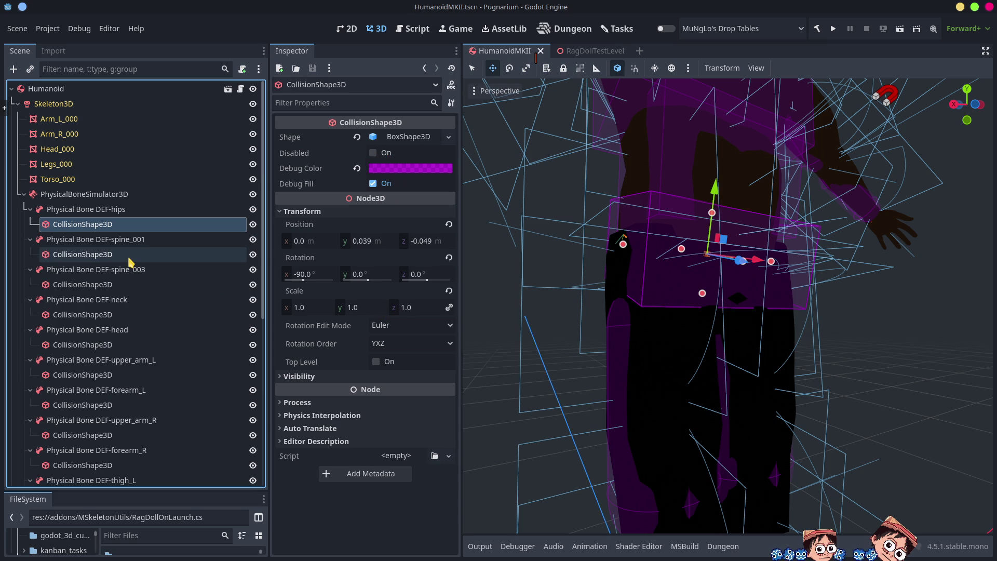
mouse_move(660, 294)
left_mouse_down()
mouse_move(747, 295)
mouse_move(713, 300)
left_mouse_up()
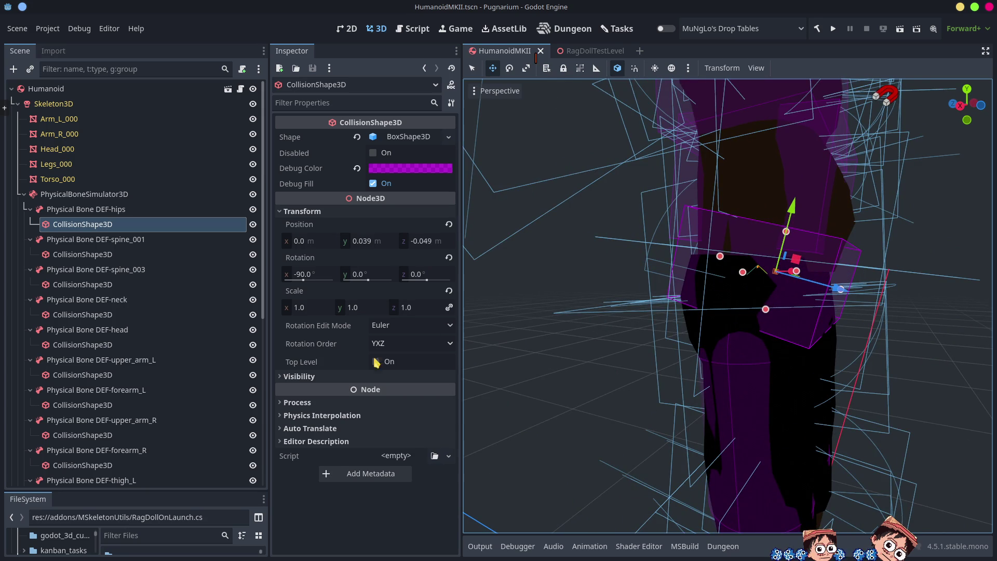
Return to DEF-hips and show its collision layer 1 and mask 1 settings
left_click(83, 214)
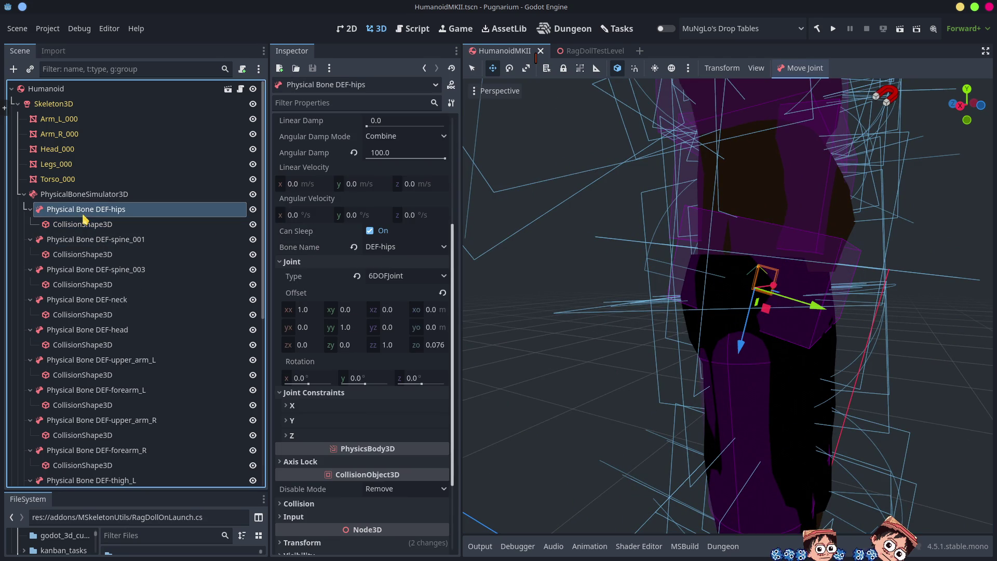
scroll(338, 427, "down", 3)
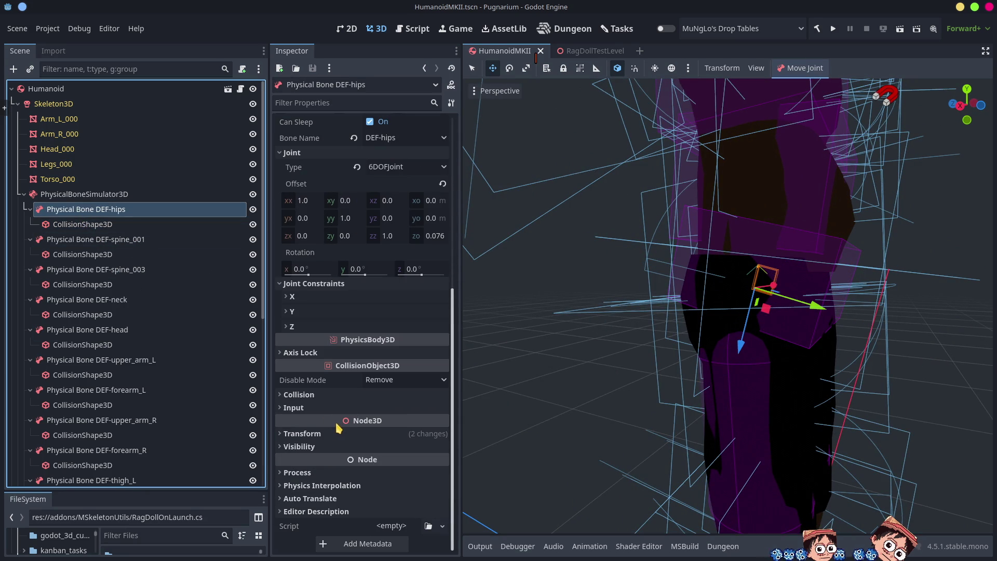
left_click(122, 195)
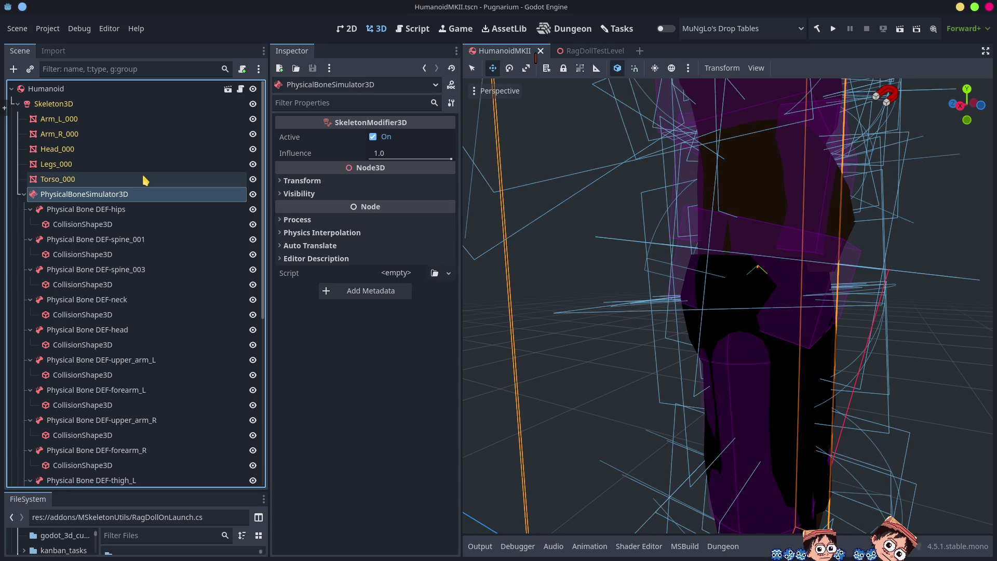
left_click(66, 211)
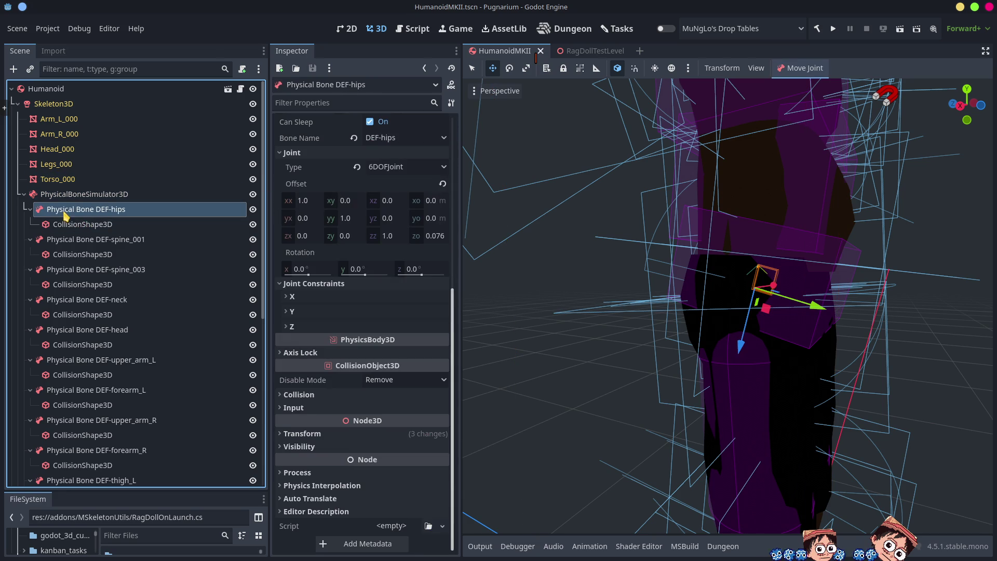
left_click(294, 395)
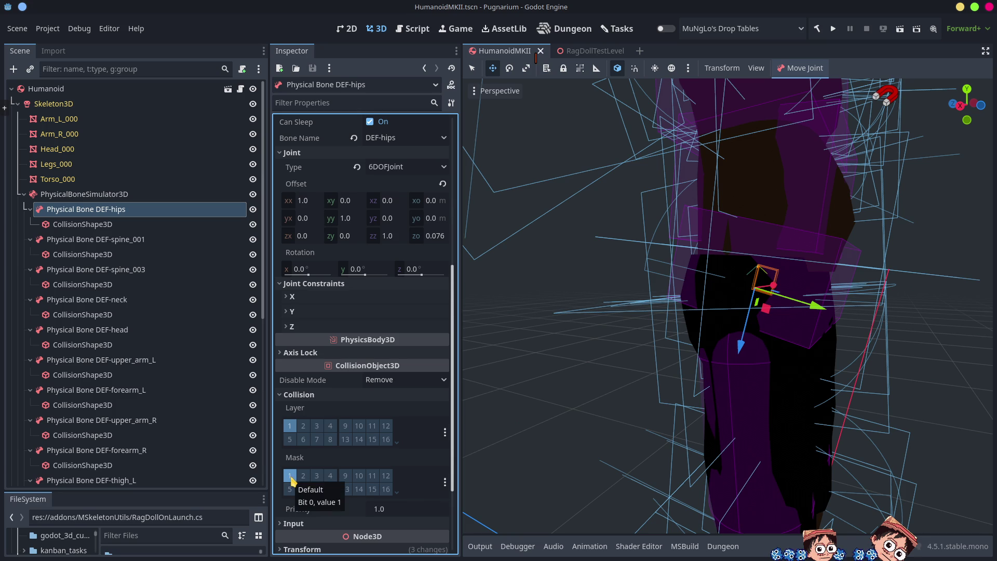
Untick collision layer 1 on DEF-hips, leaving mask 1 unchanged
left_click(290, 427)
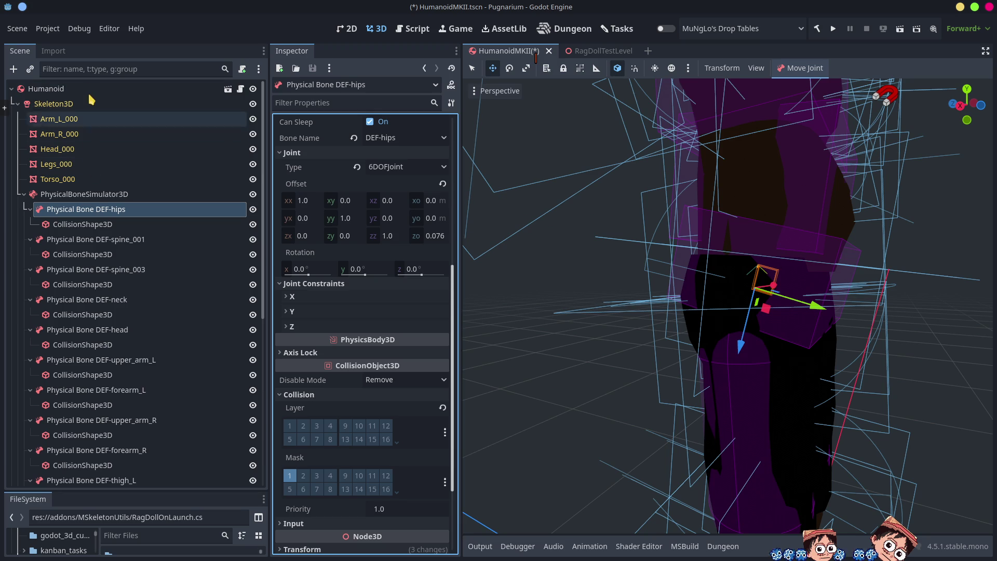
left_click(73, 68)
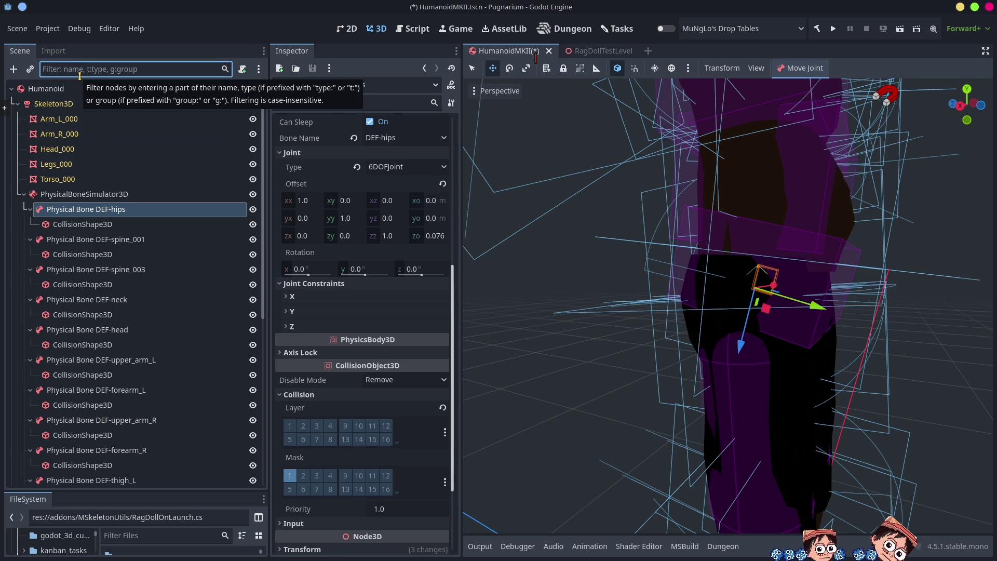
Filter the tree by 'phys', select all 15 physical bones, untick collision layer 1, and save
type("phys")
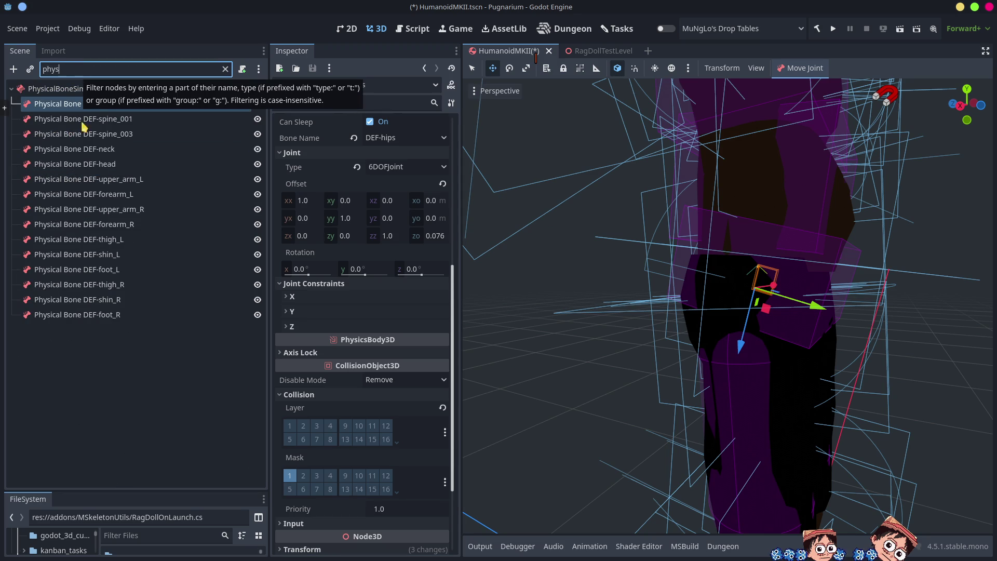
left_click(73, 315)
left_click(104, 106, "shift")
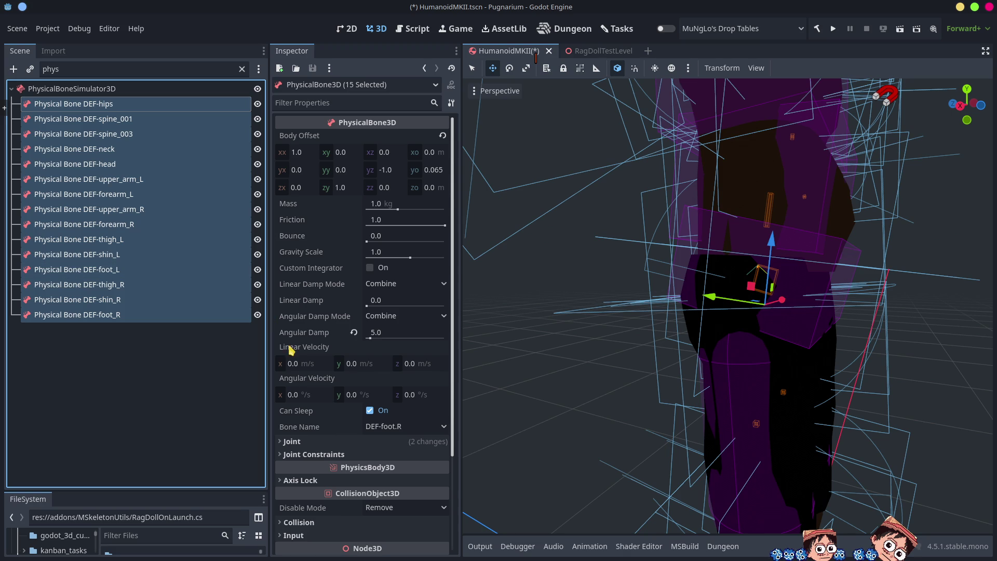
scroll(315, 427, "down", 3)
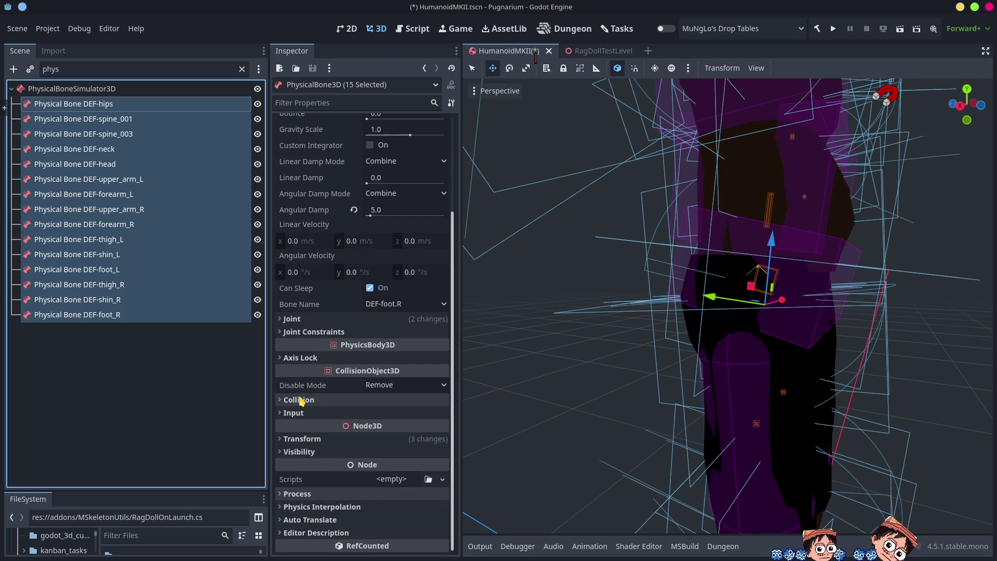
left_click(299, 400)
left_click(294, 433)
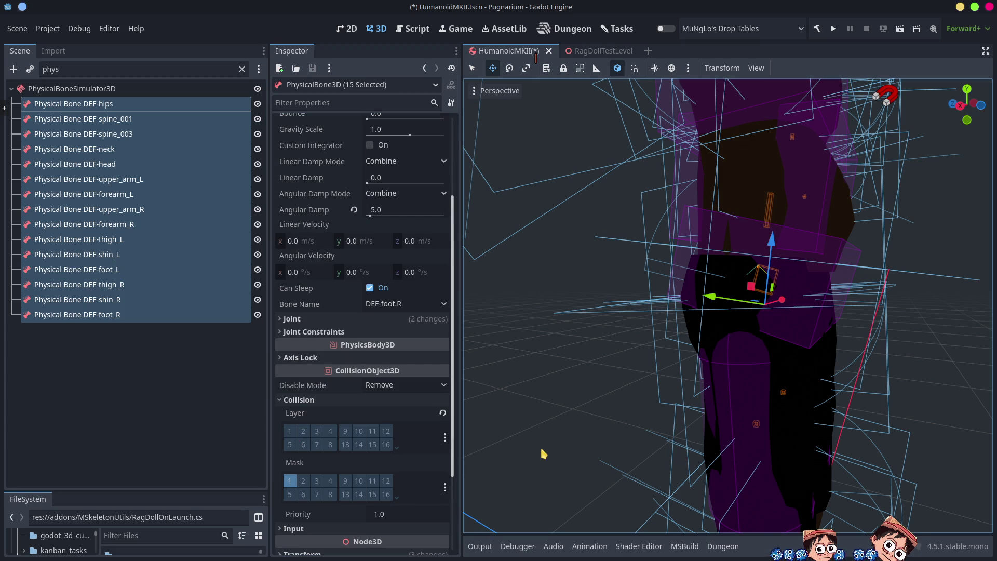
key("ctrl+s")
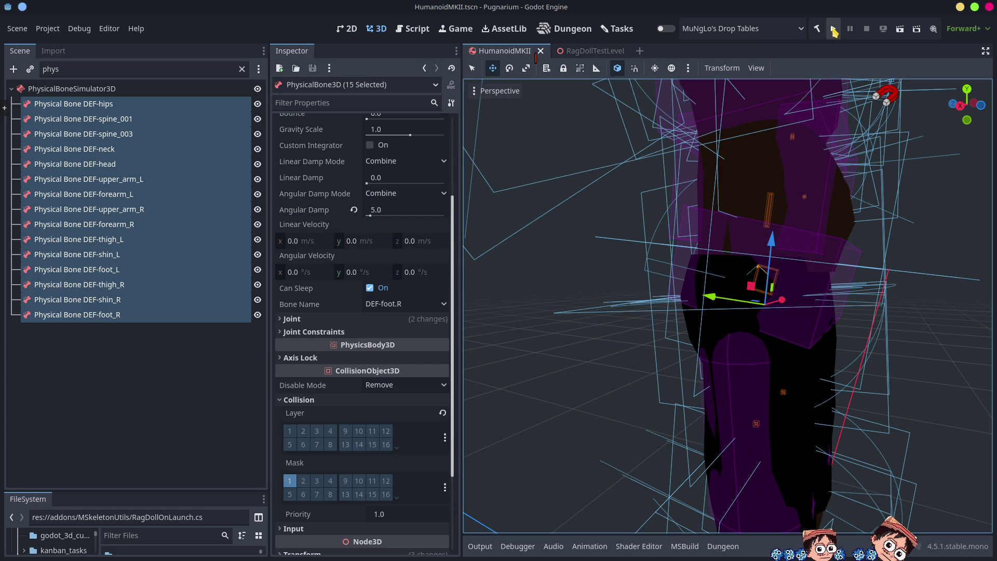
Run the project, stop it, and run it again to watch the ragdolls fall
left_click(833, 30)
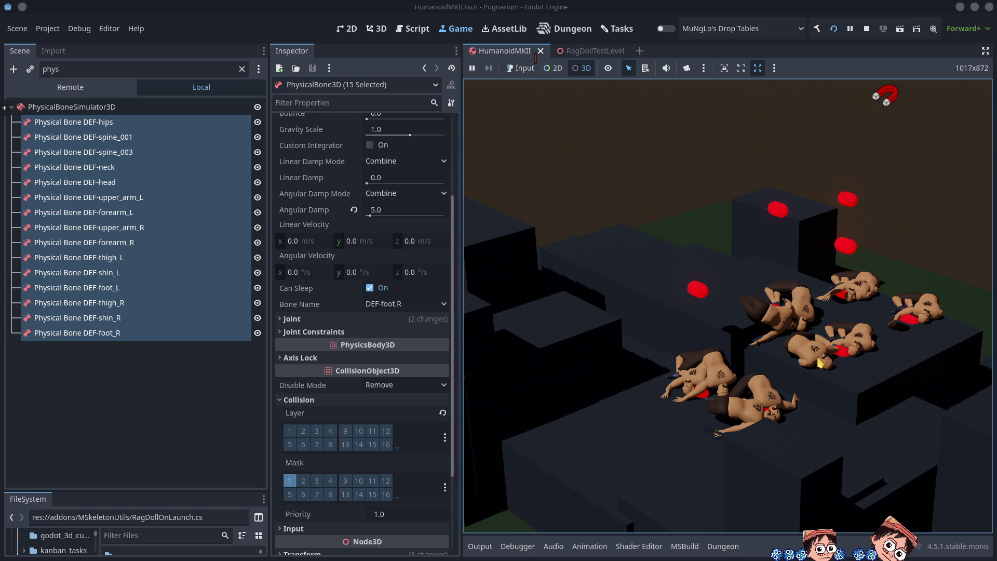
left_click(867, 28)
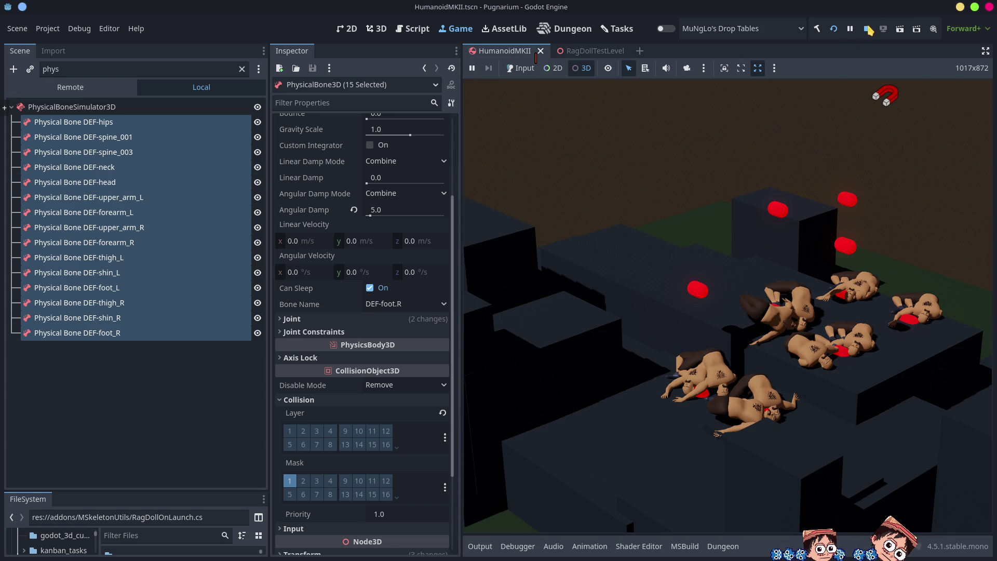
left_click(835, 31)
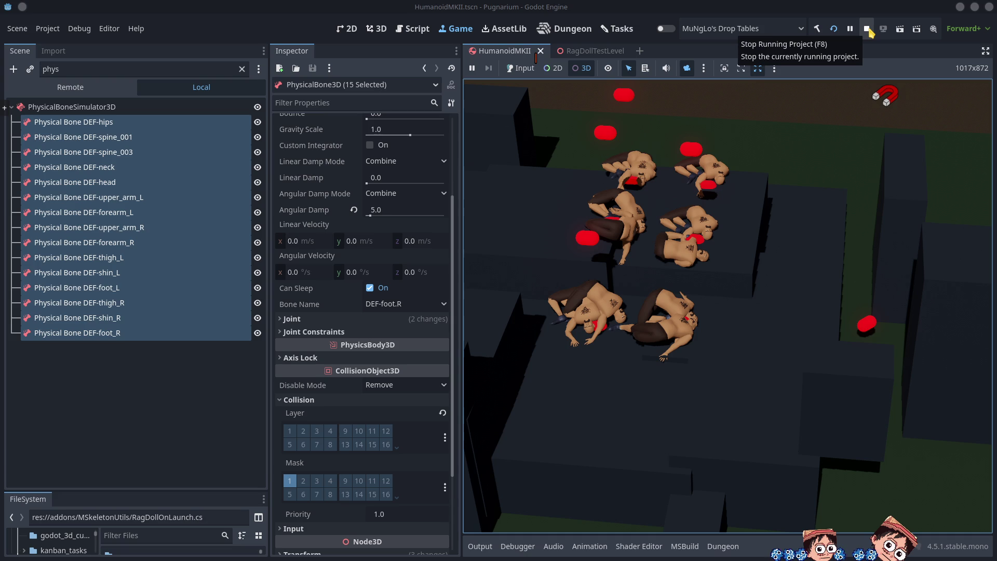
Stop the game and scroll through the DEF-hips bone's physics and 6DOFJoint properties
left_click(866, 30)
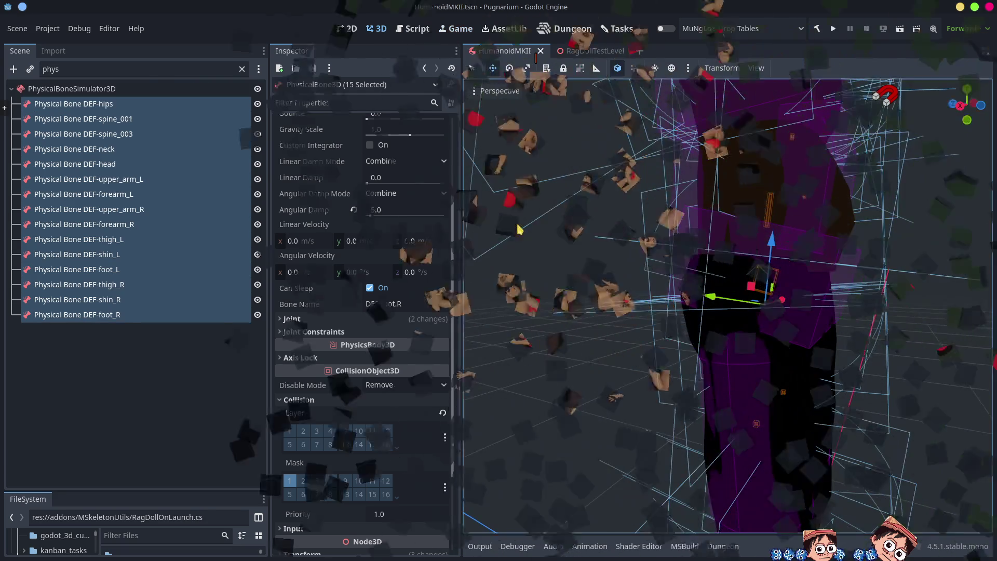
left_click(101, 106)
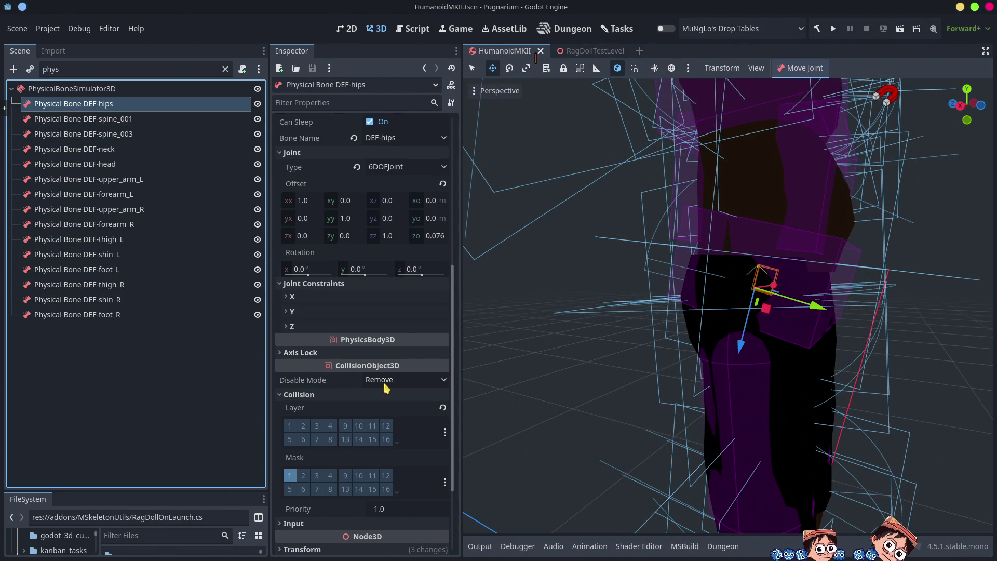
scroll(399, 339, "up", 5)
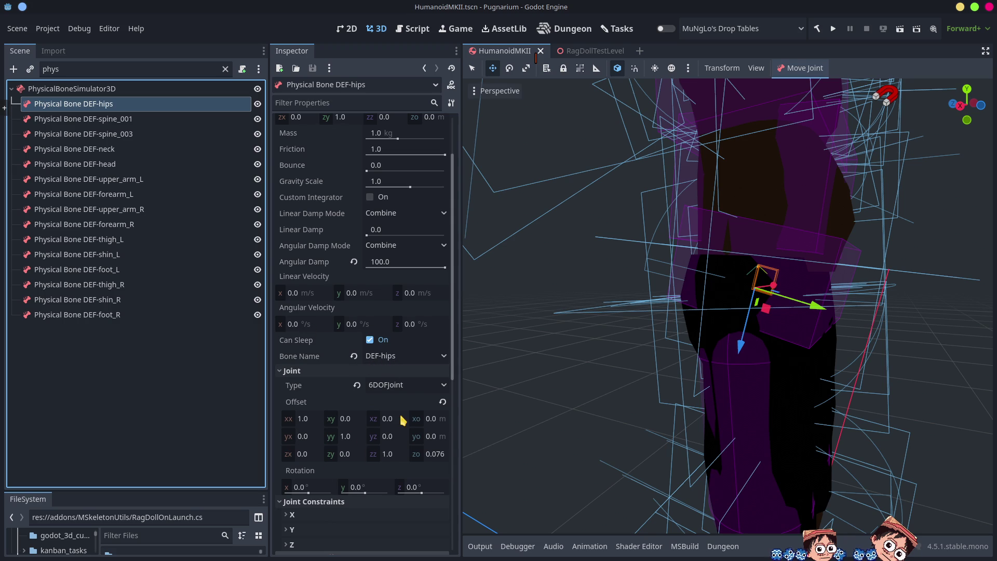
scroll(378, 380, "up", 2)
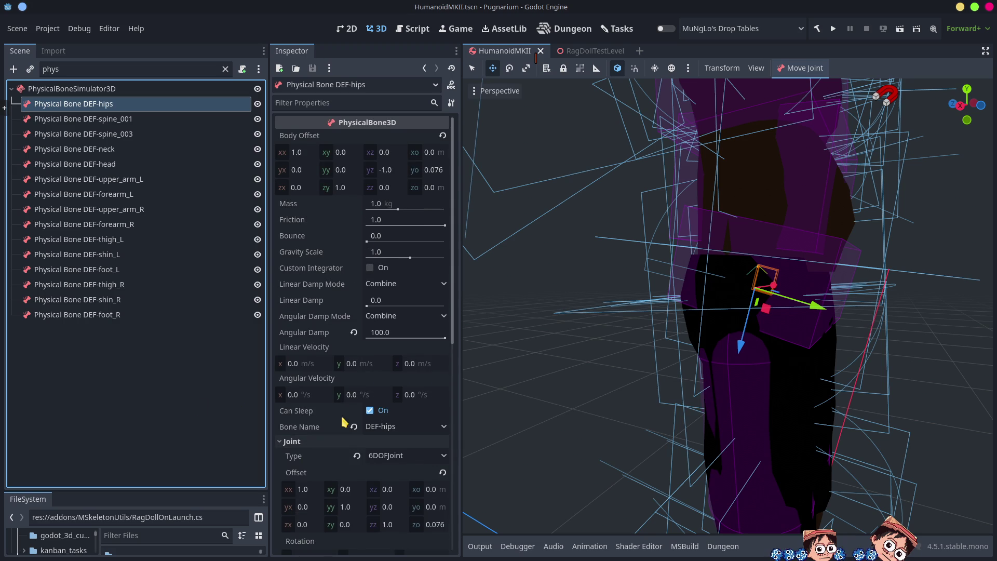
scroll(418, 457, "down", 8)
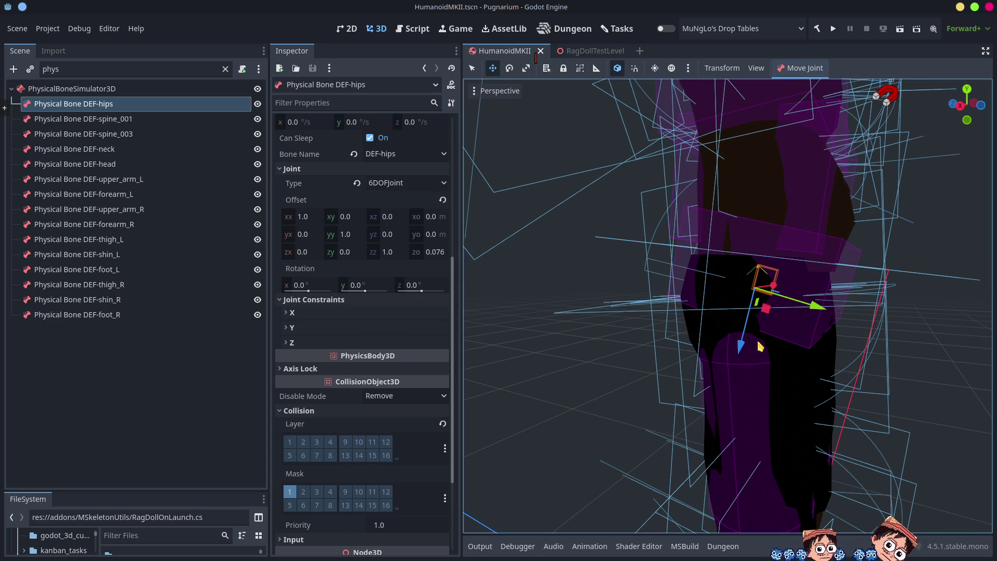
scroll(750, 357, "down", 5)
mouse_move(785, 413)
left_mouse_down()
mouse_move(778, 371)
mouse_move(744, 427)
left_mouse_up()
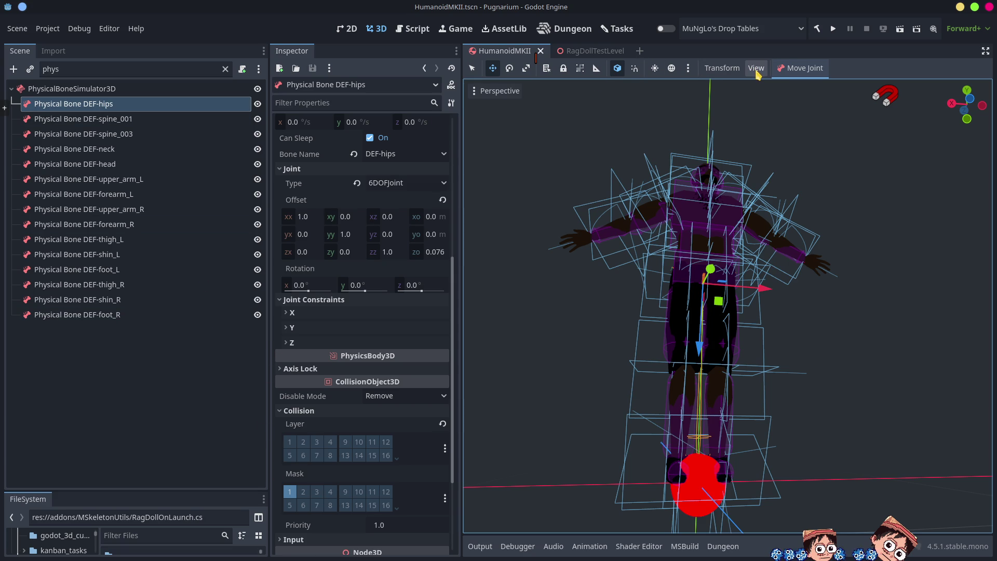
Browse the Project and Debug menus without changing anything
left_click(47, 29)
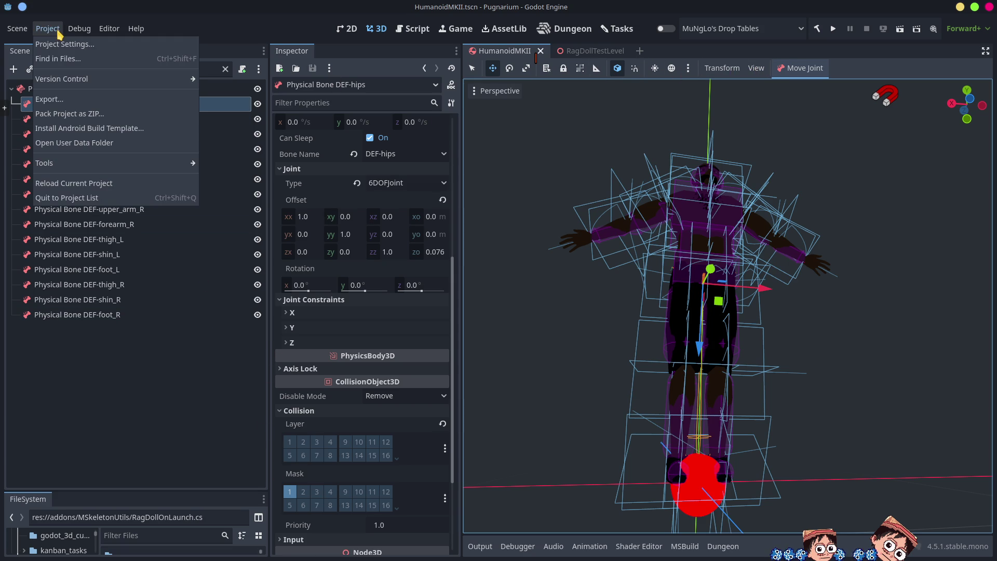
left_click(75, 32)
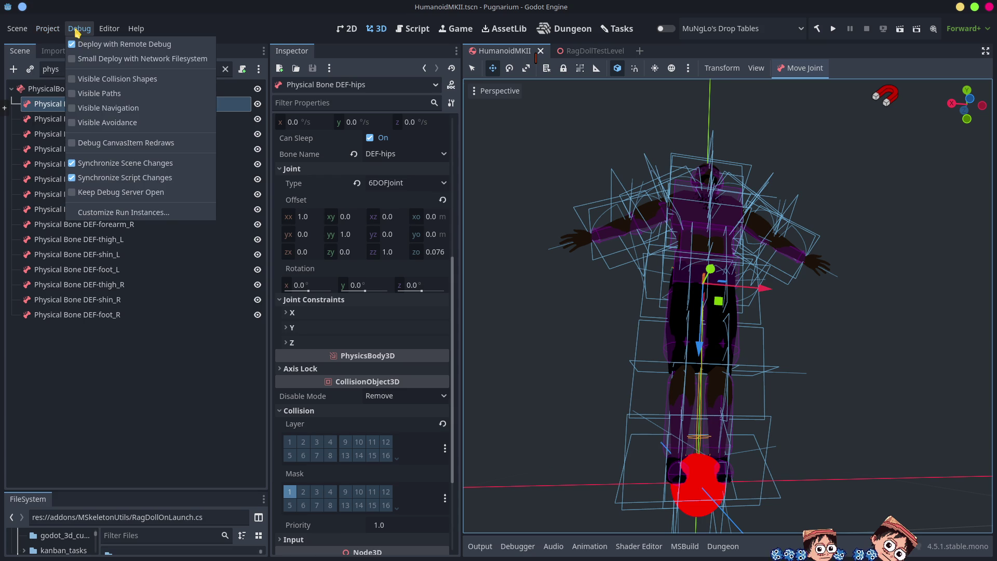
left_click(104, 360)
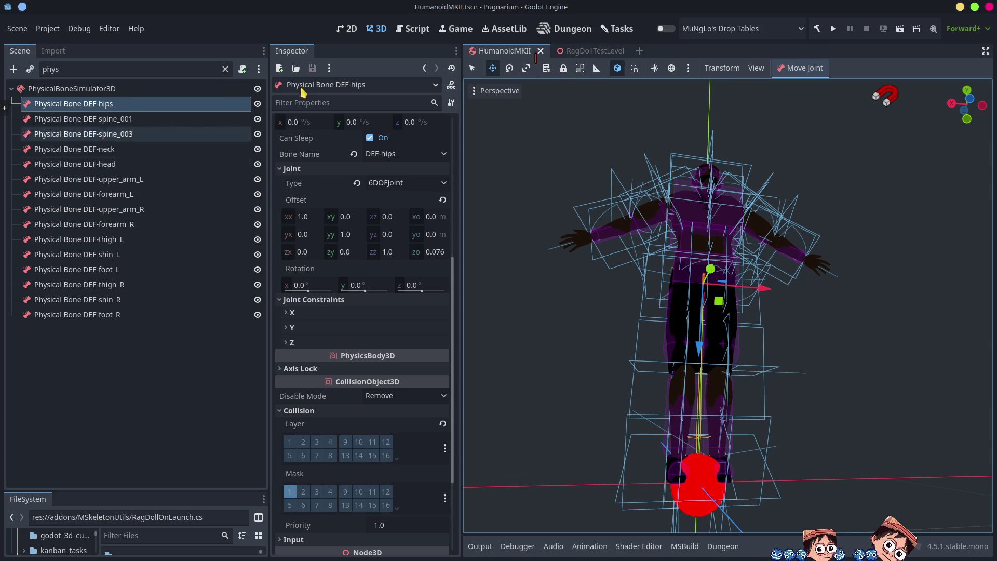
left_click(13, 89)
left_click(13, 90)
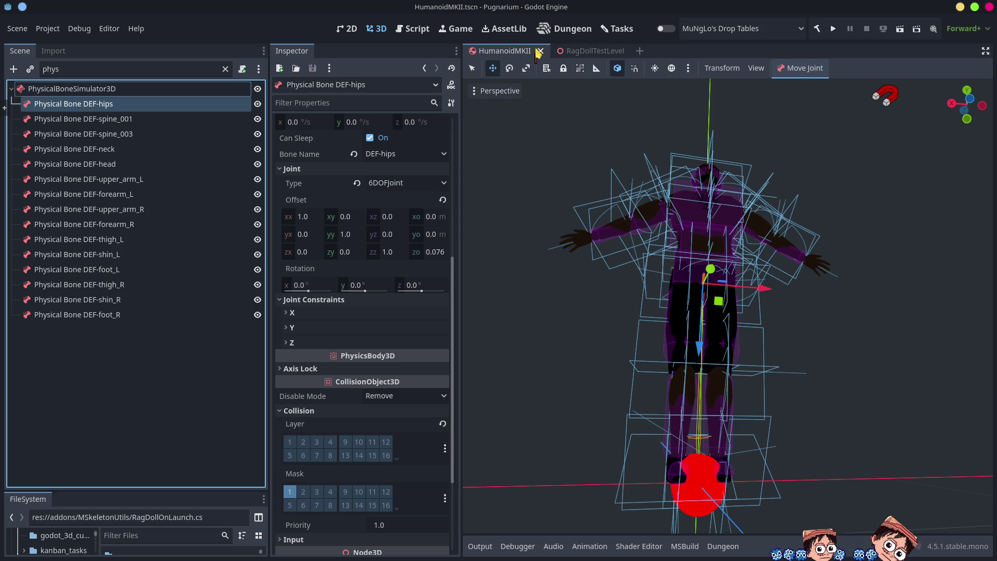
Look over the humanoid instances in RagDollTestLevel, then go back to HumanoidMKII
left_click(581, 50)
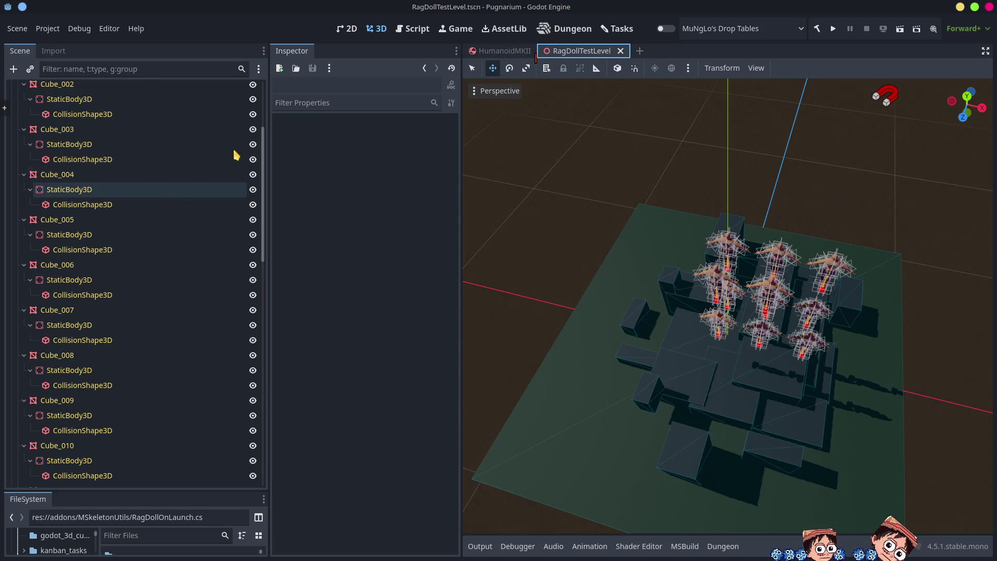
scroll(223, 192, "up", 5)
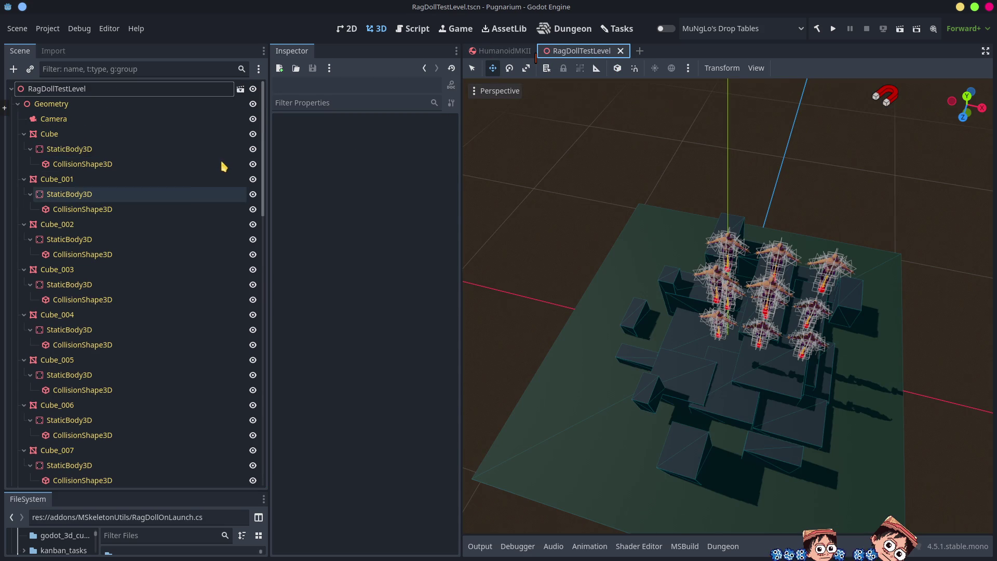
left_click(17, 104)
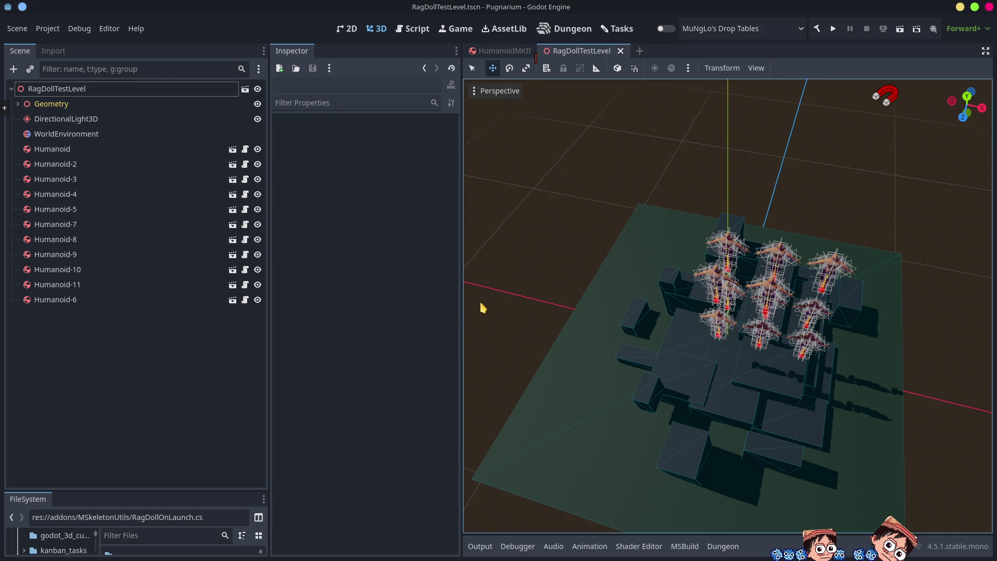
left_click(499, 51)
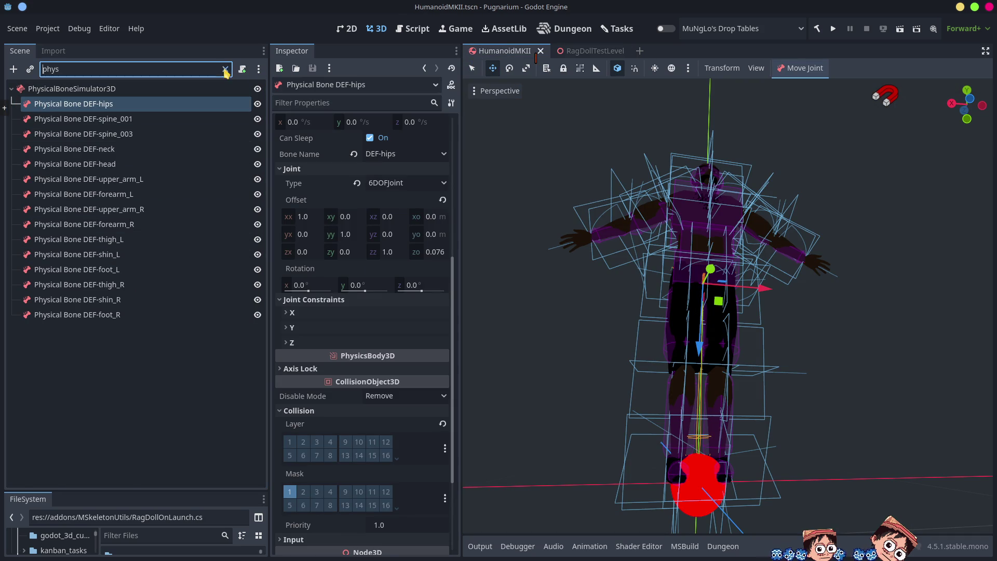
Clear the Scene filter and inspect the RagdollSetupTool and MovementCollider nodes
left_click(226, 69)
left_click(18, 105)
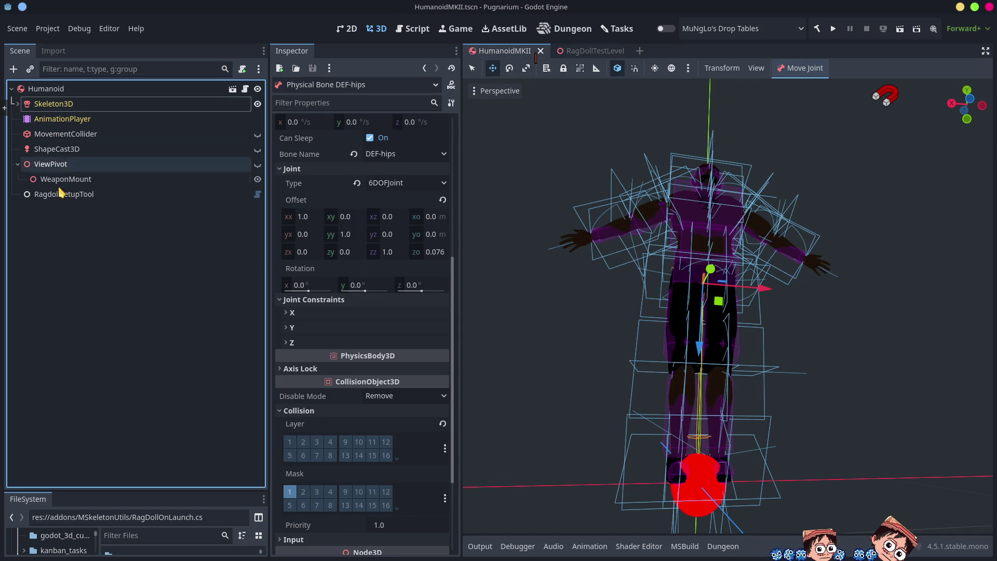
left_click(51, 194)
left_click(67, 135)
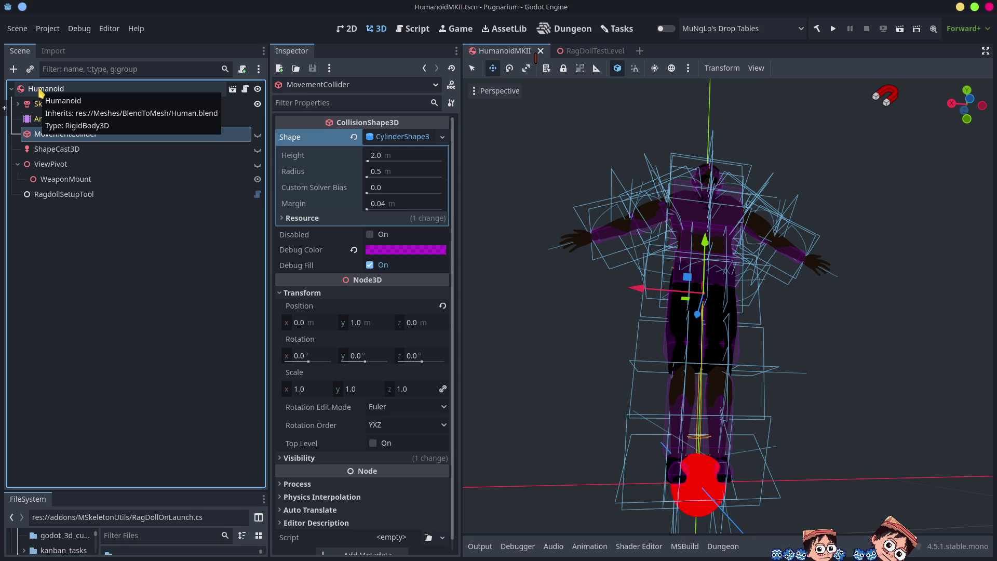
Turn on Freeze under Deactivation for the Humanoid rigid body, save, and run the project
left_click(41, 90)
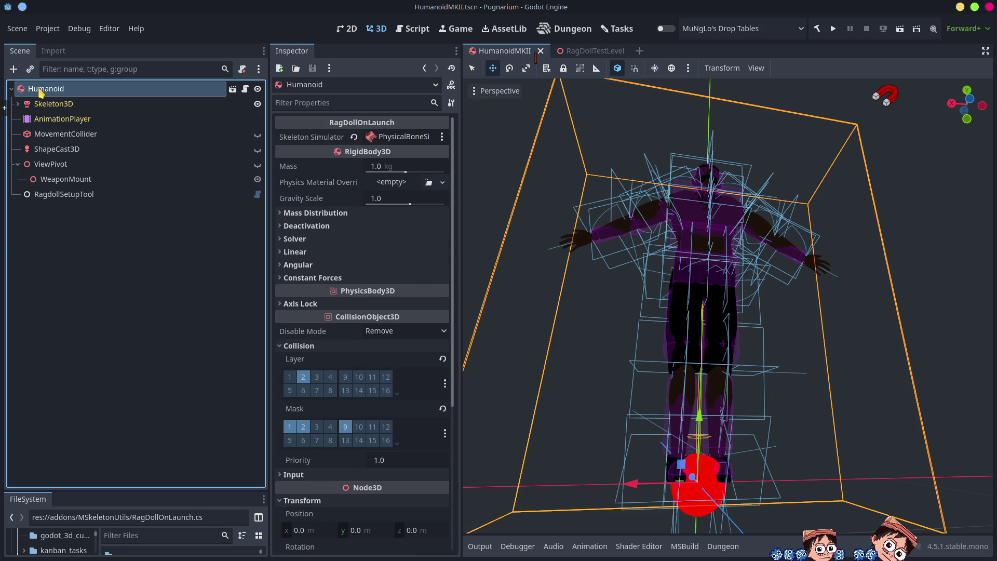
left_click(306, 213)
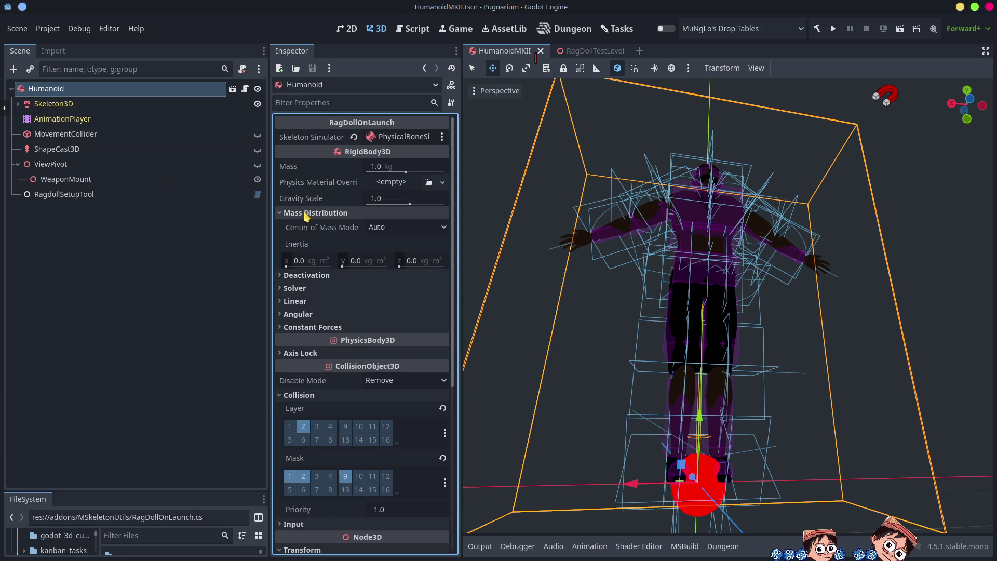
left_click(301, 288)
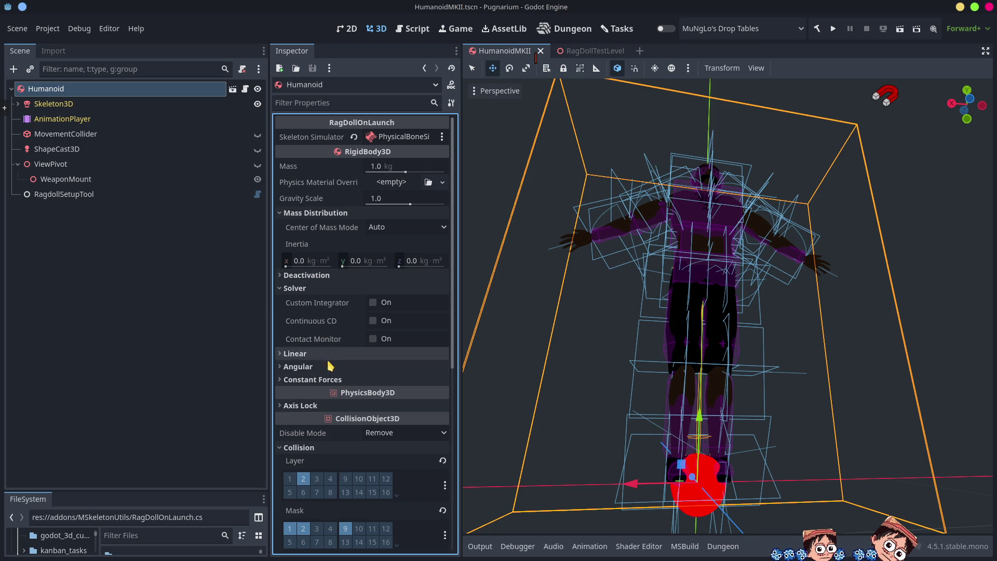
left_click(301, 215)
left_click(293, 228)
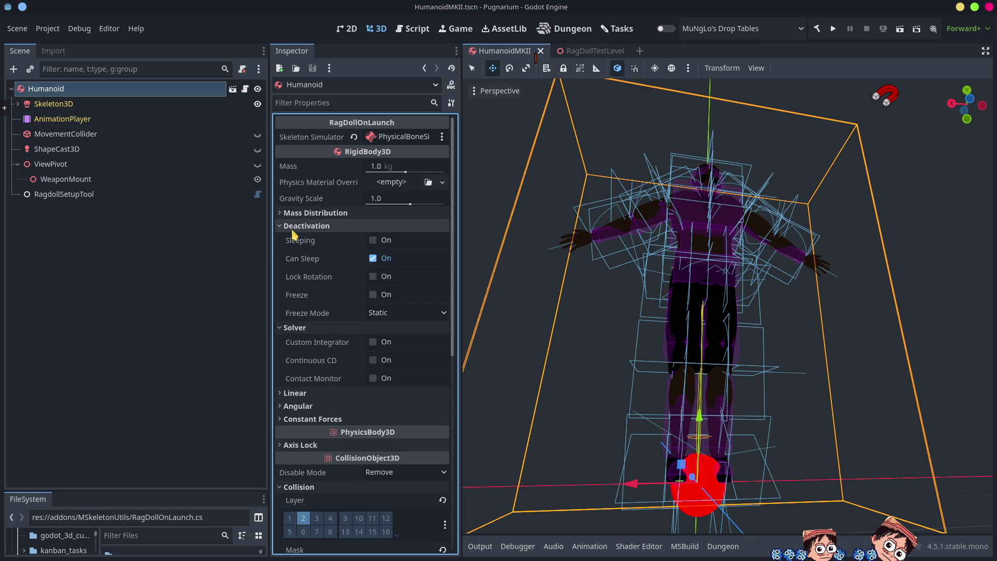
left_click(373, 295)
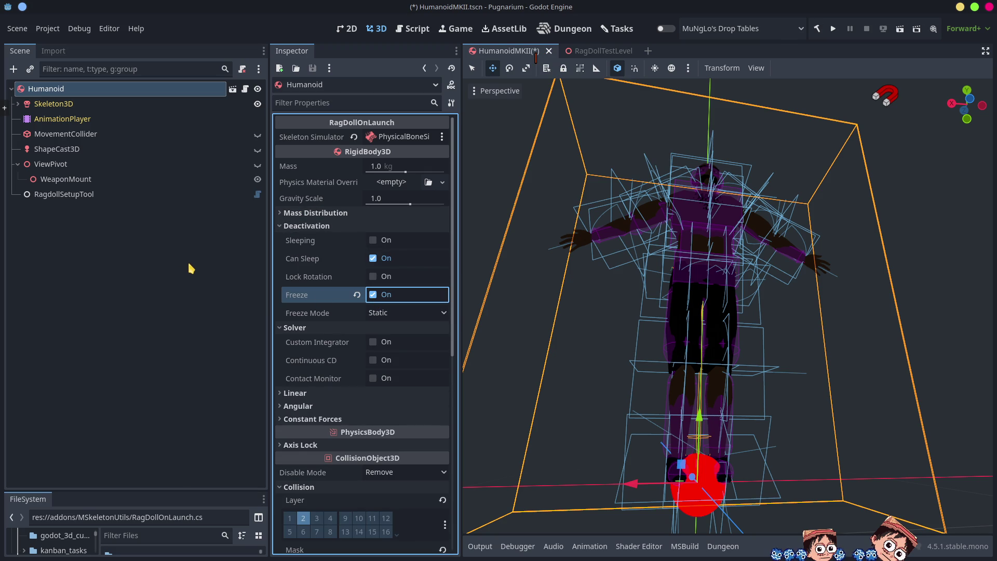
key("ctrl+s")
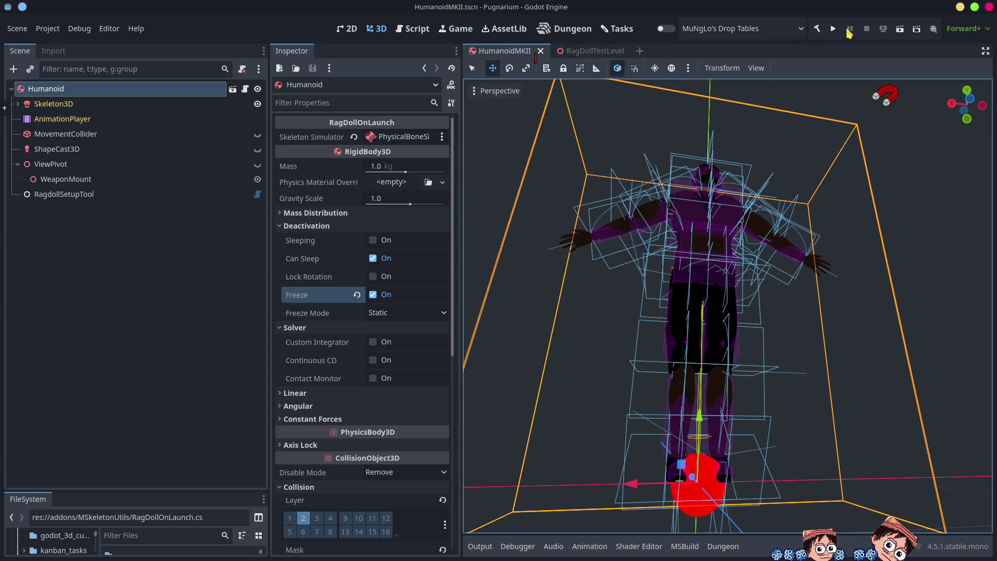
left_click(834, 30)
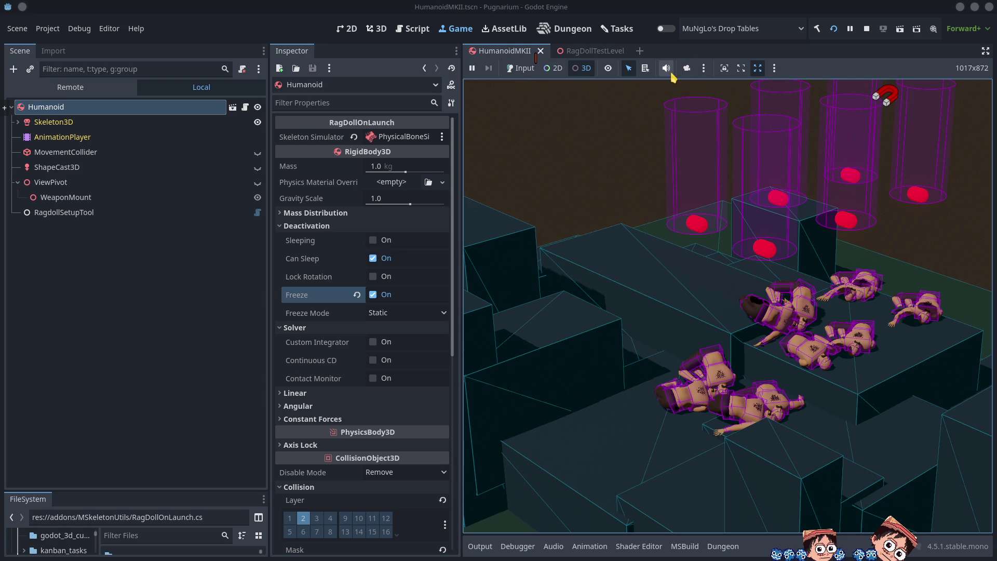
View the fallen ragdolls through a zoomed-out free camera, then stop the game
left_click(687, 68)
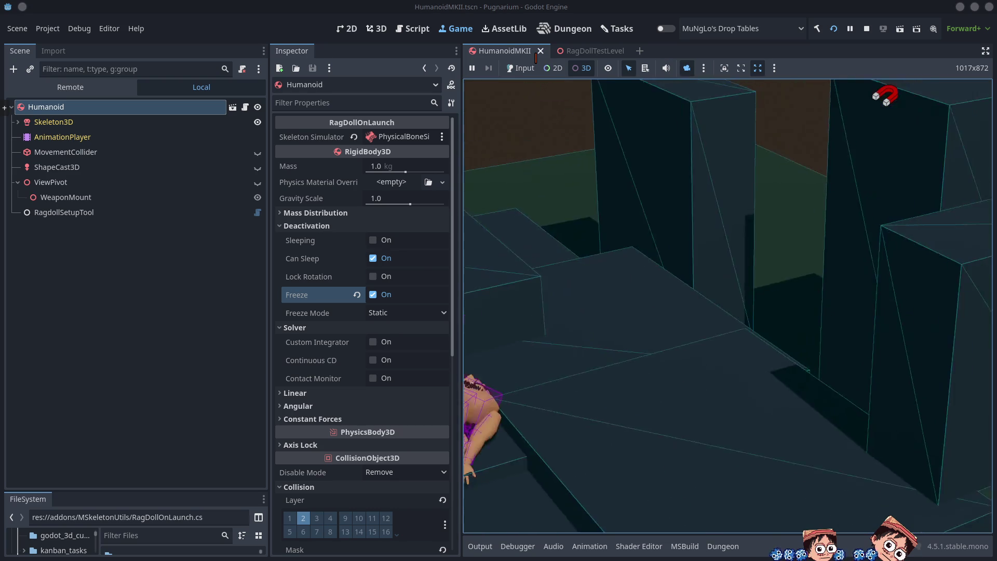
scroll(728, 306, "down", 6)
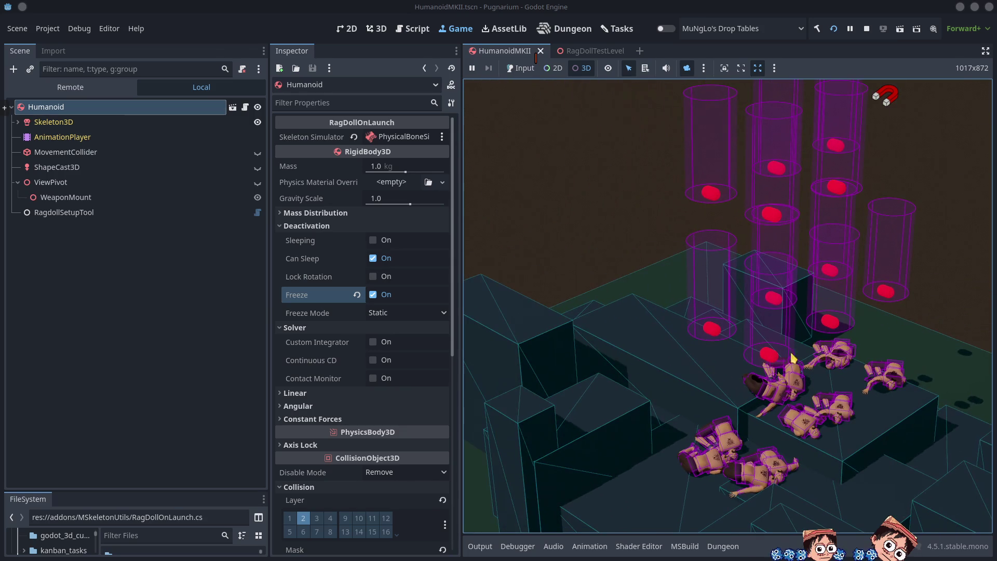
left_click(866, 29)
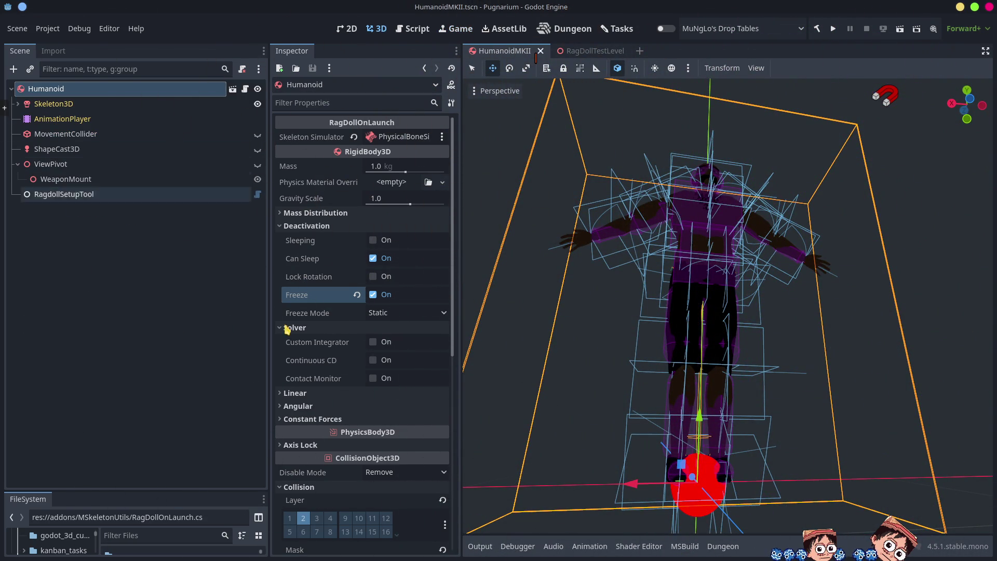
Delete the BoneAttachment3D holding the red marker mesh from the Humanoid and save
left_click(698, 516)
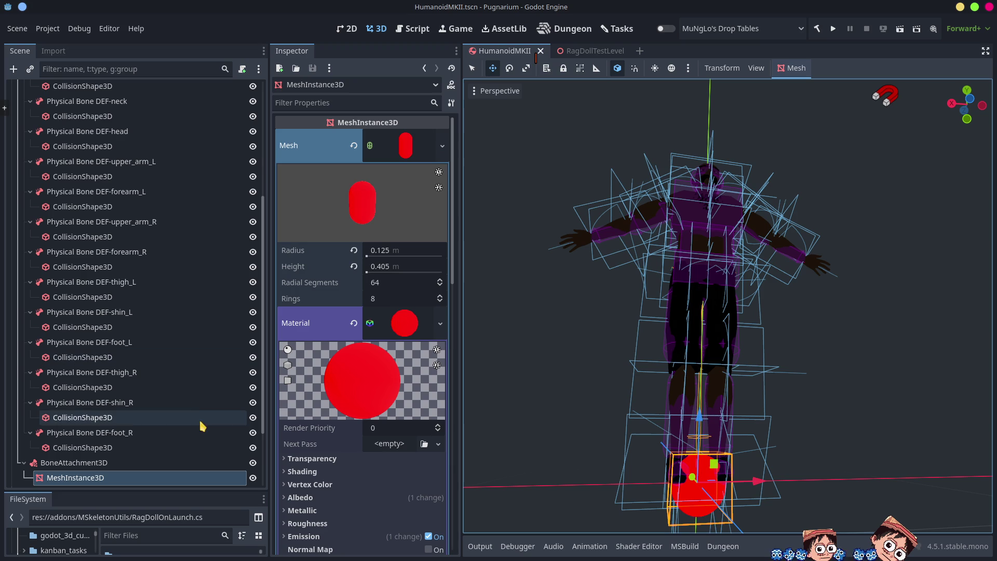
left_click(99, 464)
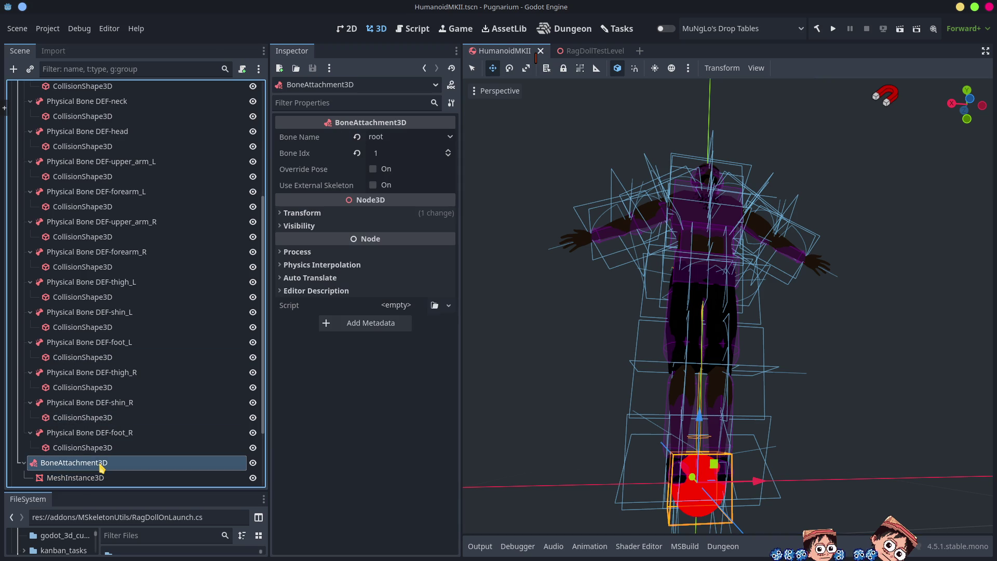
key("Delete")
key("ctrl+s")
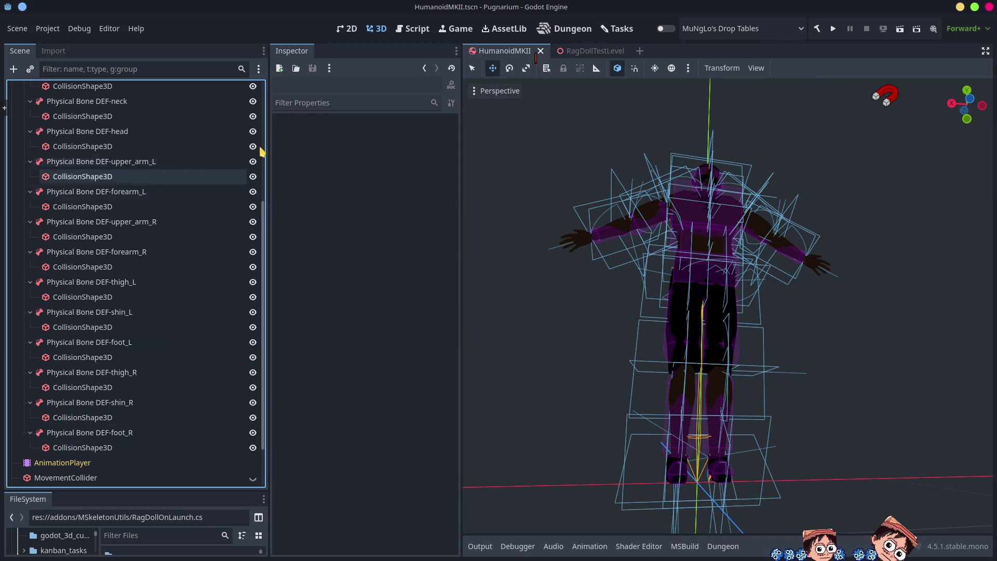
In RagDollTestLevel, duplicate all eleven Humanoids and lift the copies above the originals
left_click(590, 51)
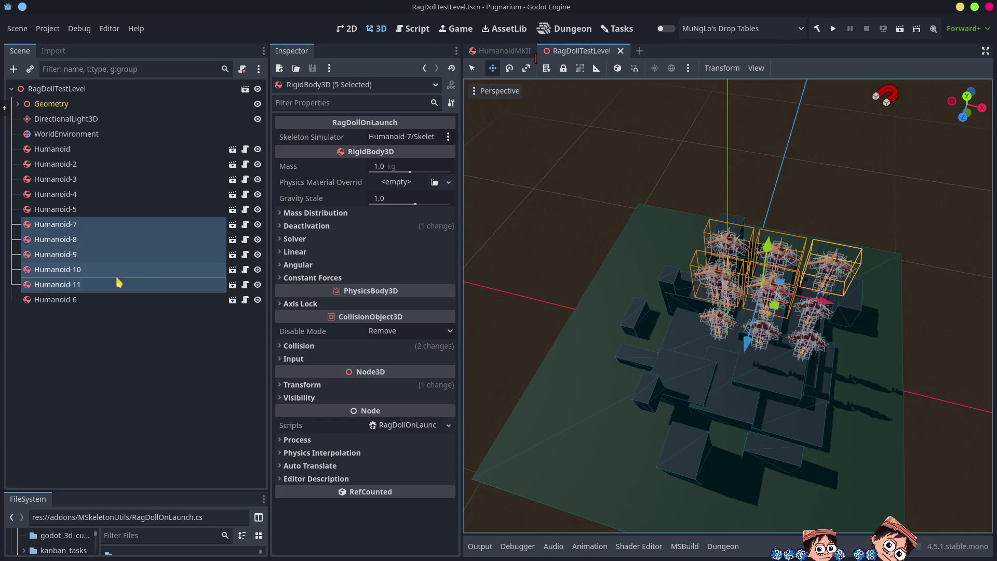
left_click(78, 300)
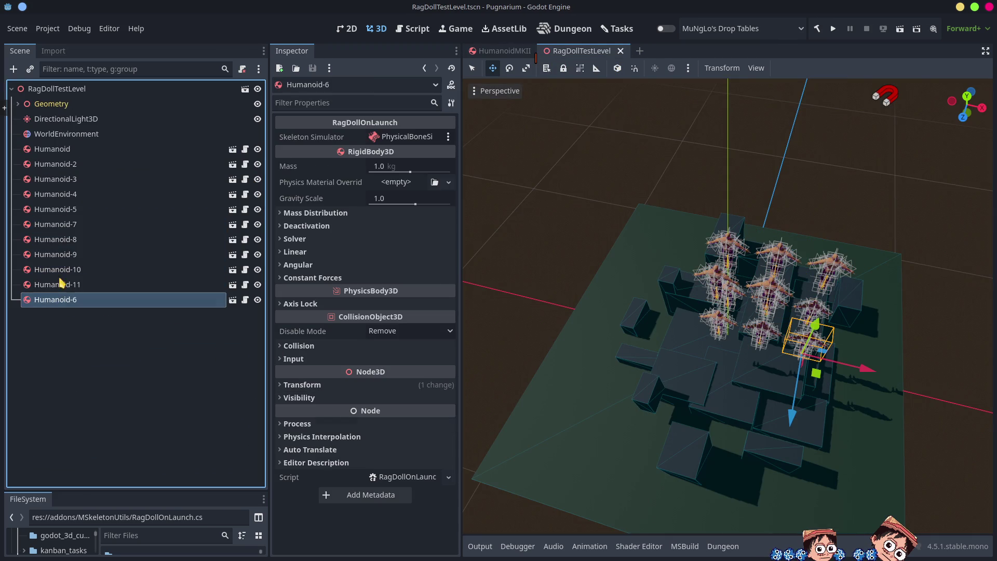
left_click(71, 151, "shift")
mouse_move(647, 416)
left_mouse_down()
mouse_move(723, 383)
mouse_move(776, 339)
mouse_move(821, 338)
mouse_move(769, 356)
left_mouse_up()
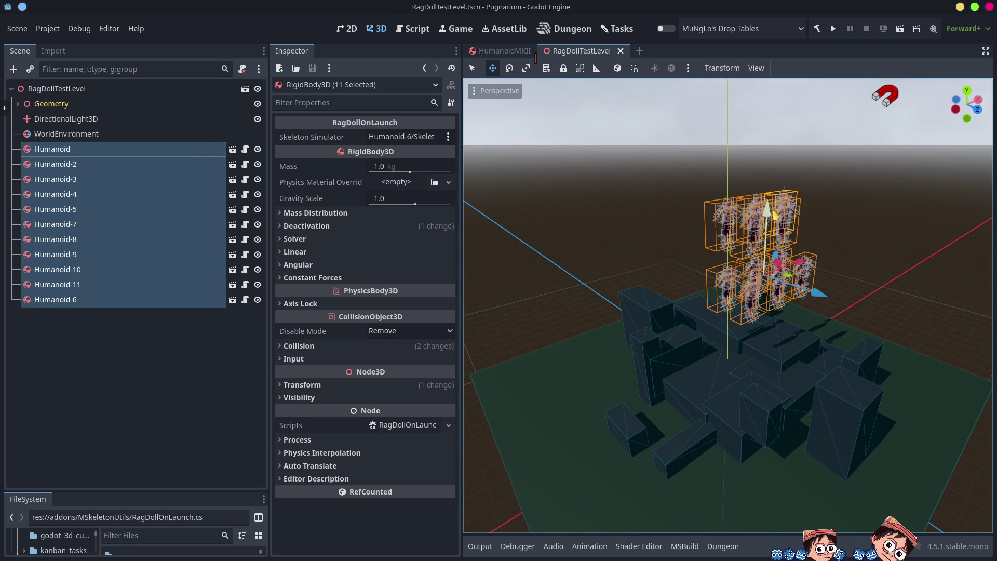
key("ctrl+d")
mouse_move(773, 215)
left_mouse_down()
mouse_move(773, 182)
mouse_move(820, 212)
mouse_move(808, 192)
left_mouse_up()
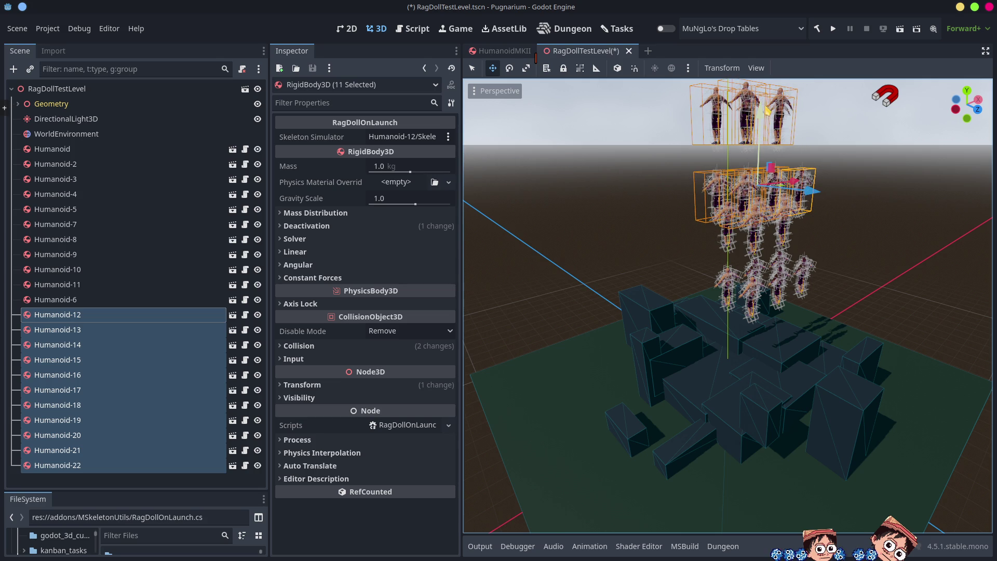
left_click_drag(763, 114, 762, 126)
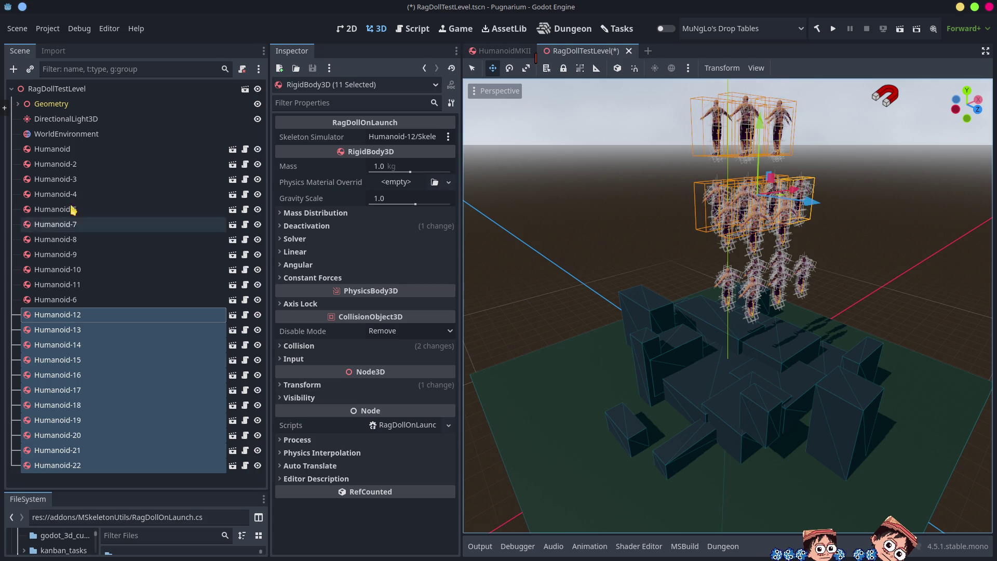
Select the level's Camera under the expanded Geometry group
left_click(326, 533)
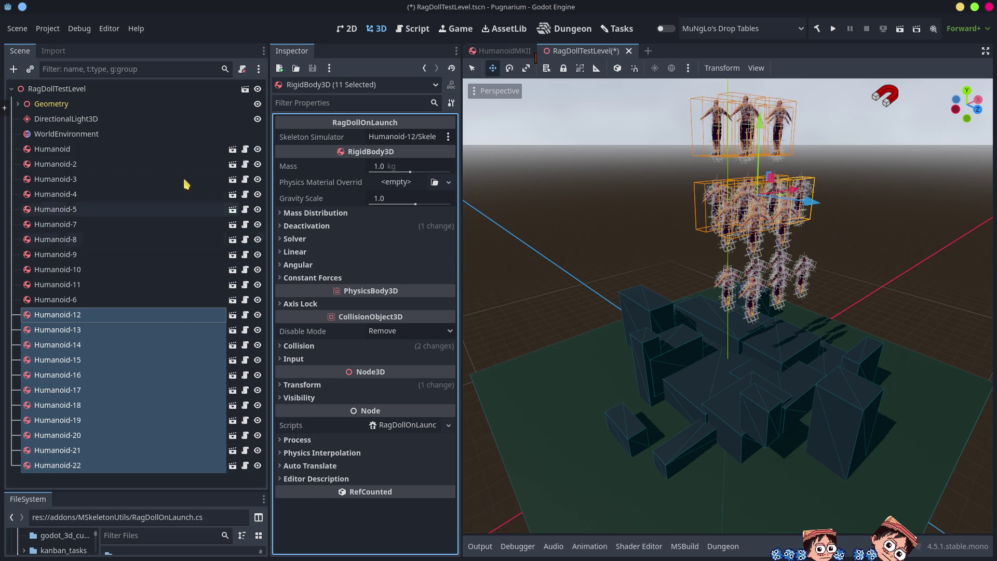
left_click(18, 104)
left_click(57, 119)
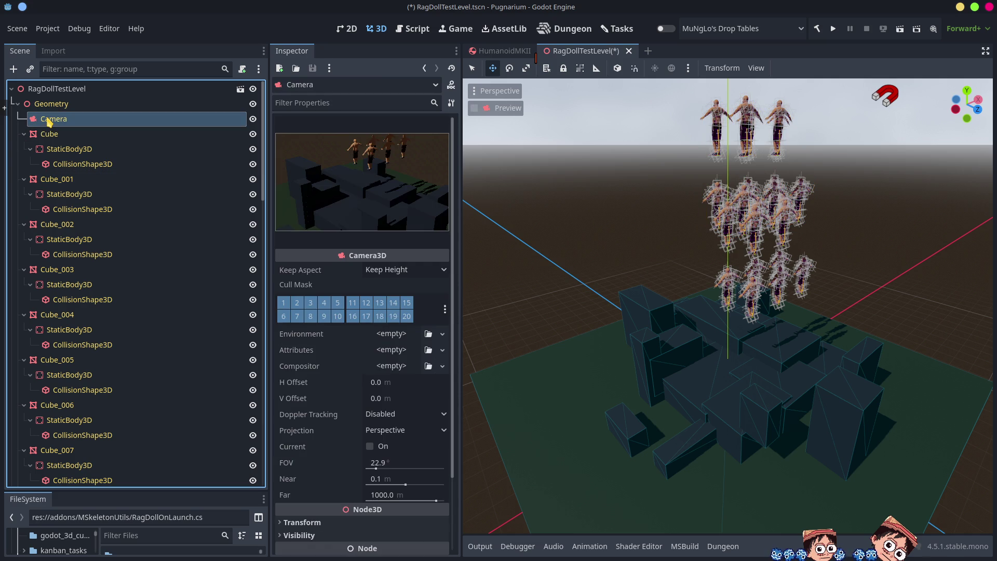
Align the level's Camera transform with the current downward-tilted editor view
mouse_move(657, 340)
left_mouse_down()
mouse_move(657, 322)
mouse_move(582, 312)
mouse_move(890, 182)
mouse_move(915, 115)
mouse_move(901, 125)
mouse_move(924, 187)
mouse_move(920, 138)
mouse_move(898, 141)
mouse_move(668, 346)
left_mouse_up()
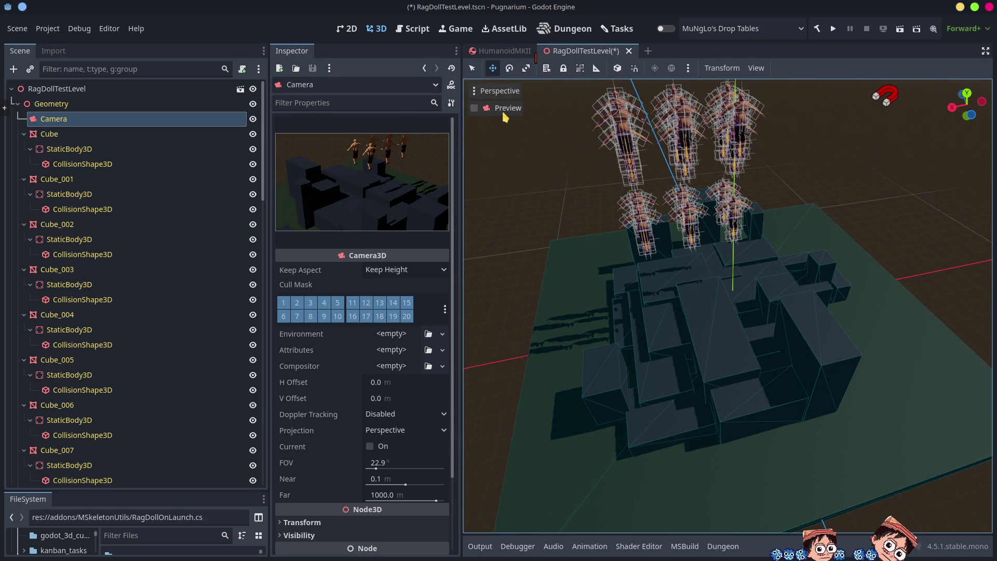
left_click(510, 92)
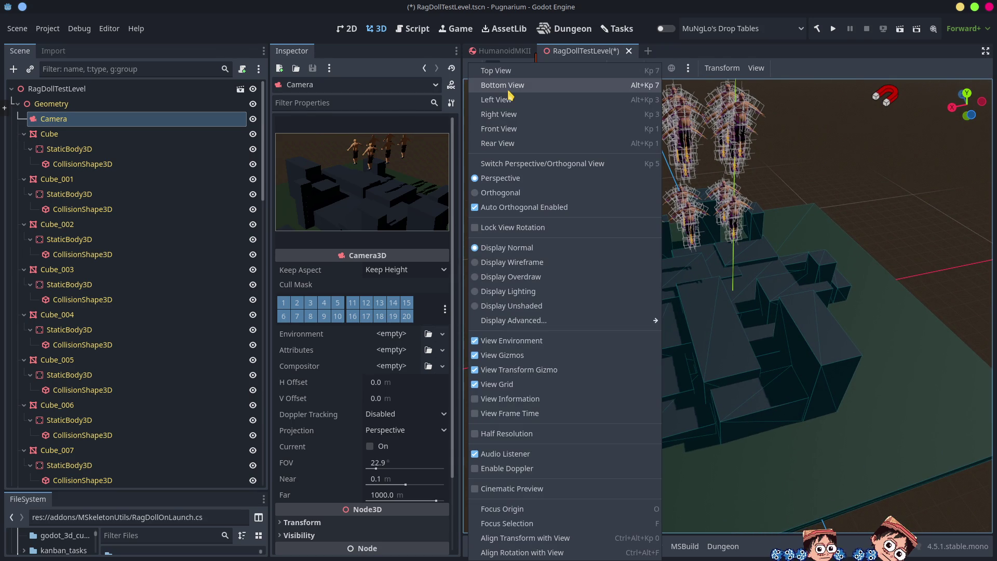
left_click(563, 539)
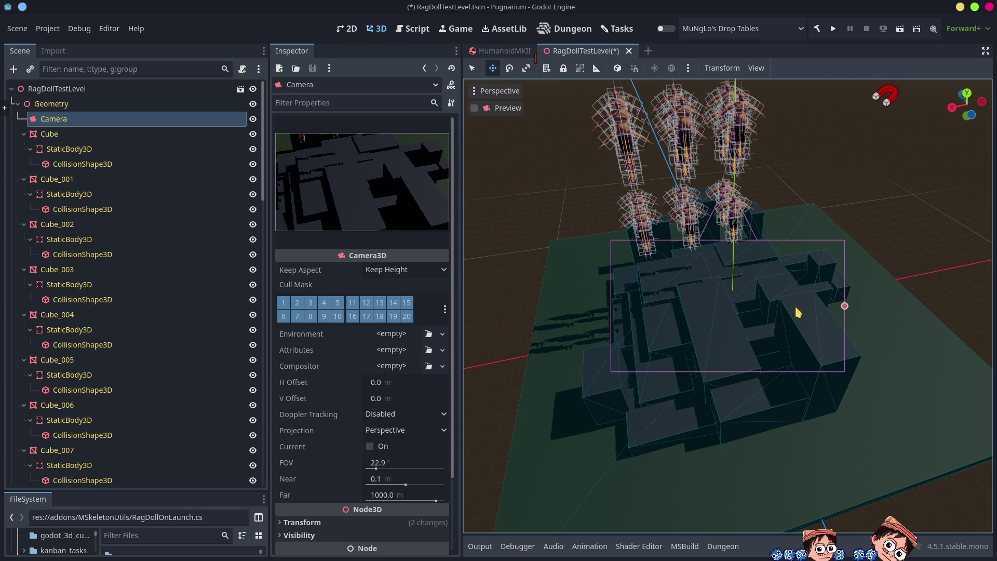
Set the camera's field of view to 41.4°, save the test level, and run the project
mouse_move(845, 307)
left_mouse_down()
mouse_move(950, 332)
mouse_move(917, 329)
left_mouse_up()
scroll(804, 318, "down", 5)
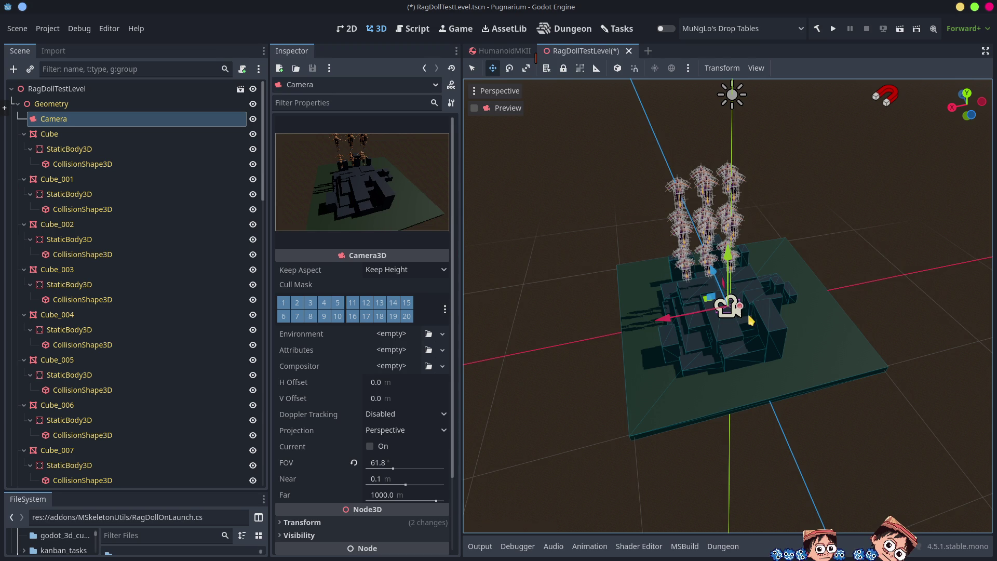
scroll(749, 317, "up", 5)
left_click_drag(781, 310, 763, 307)
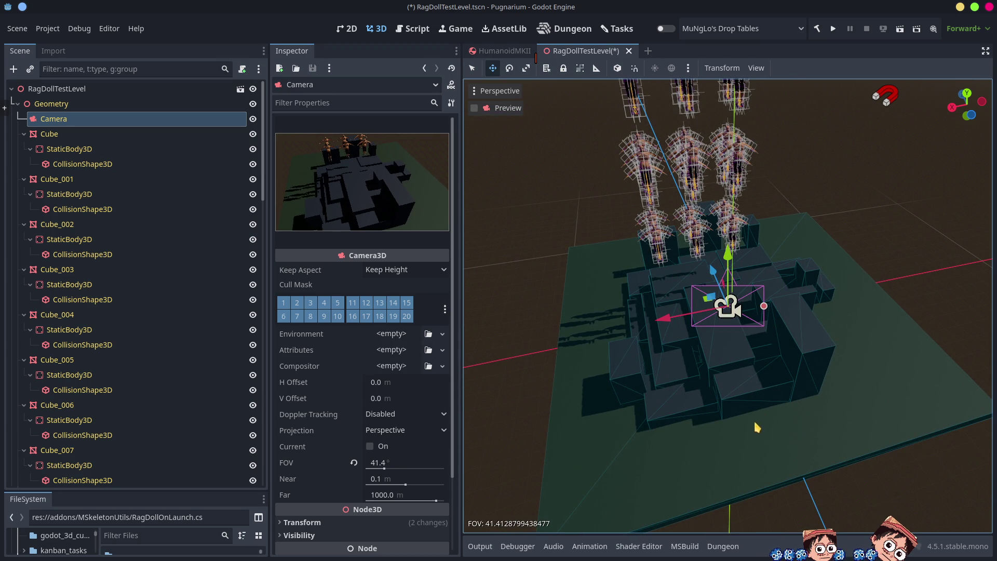
key("ctrl+s")
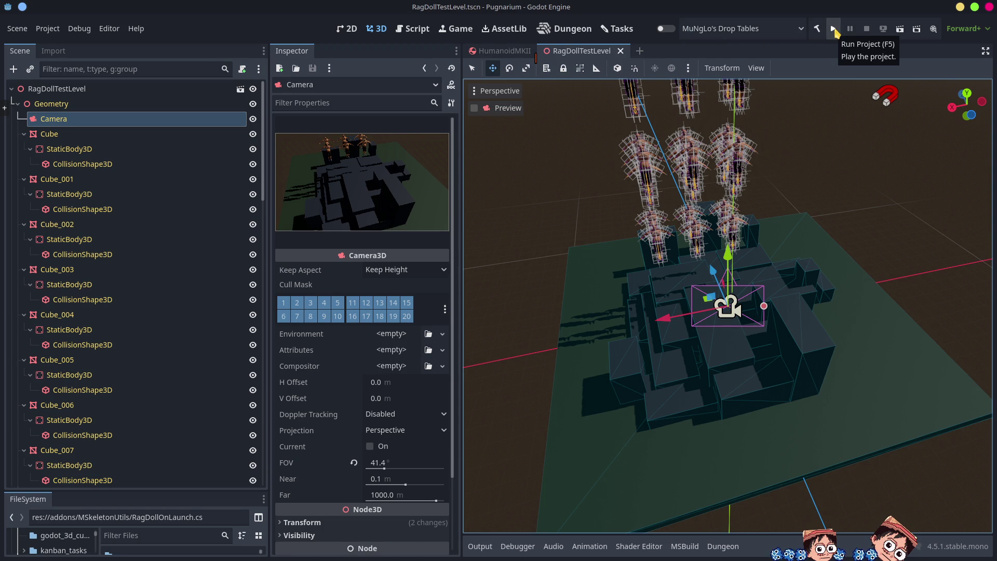
left_click(833, 29)
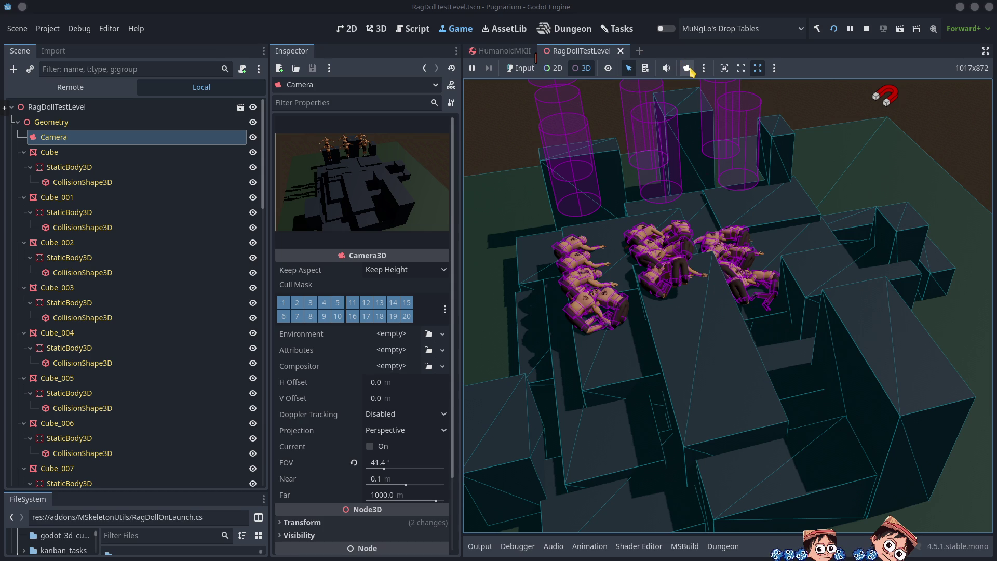
While the game runs, change HumanoidMKII's MovementCollider debug colour from magenta to brown
left_click(688, 69)
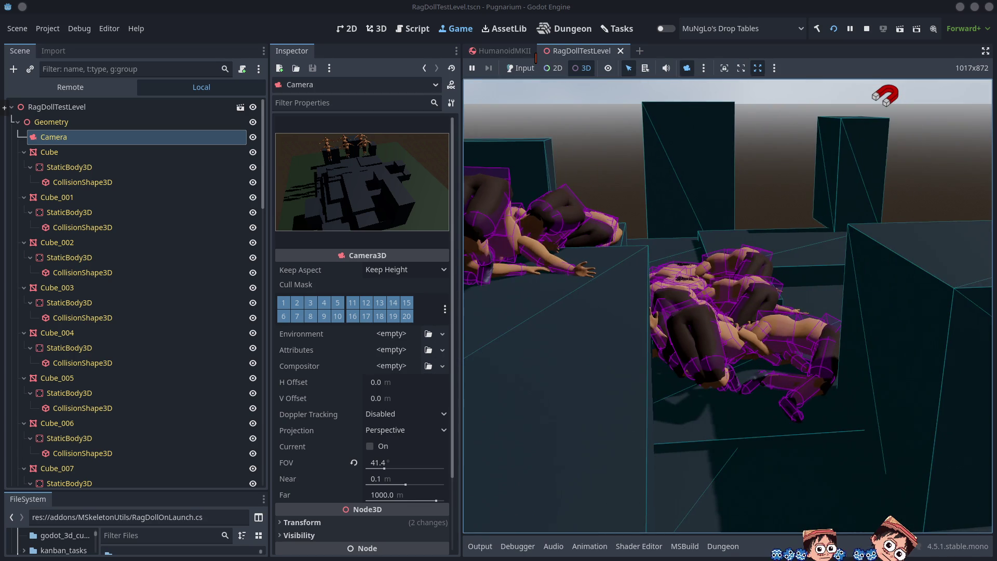
left_click(503, 50)
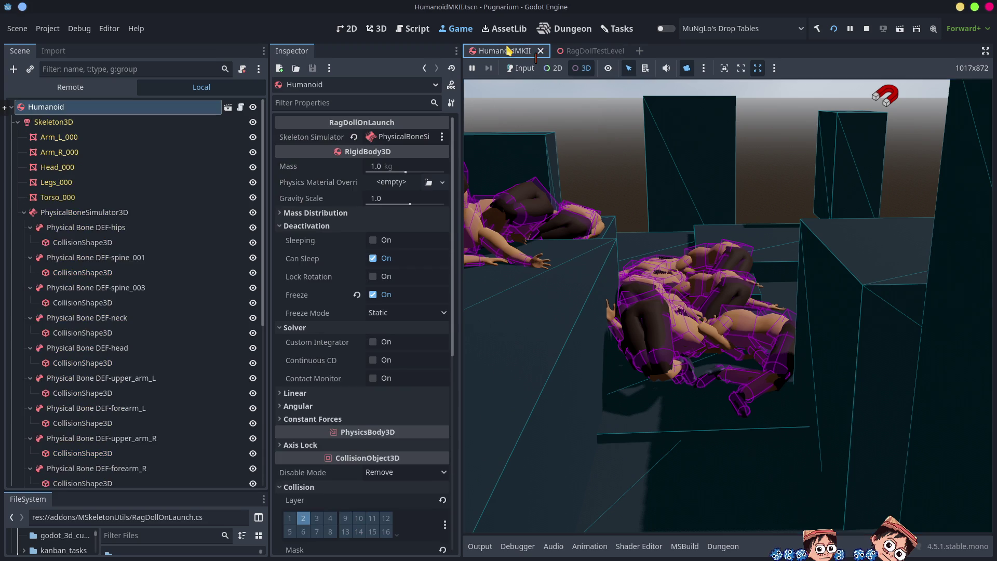
left_click(24, 212)
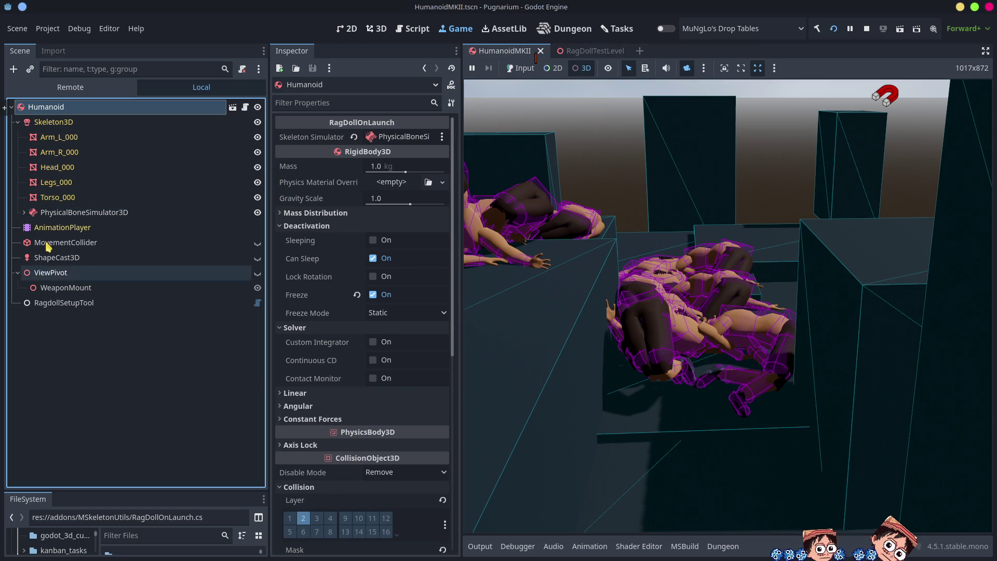
left_click(68, 242)
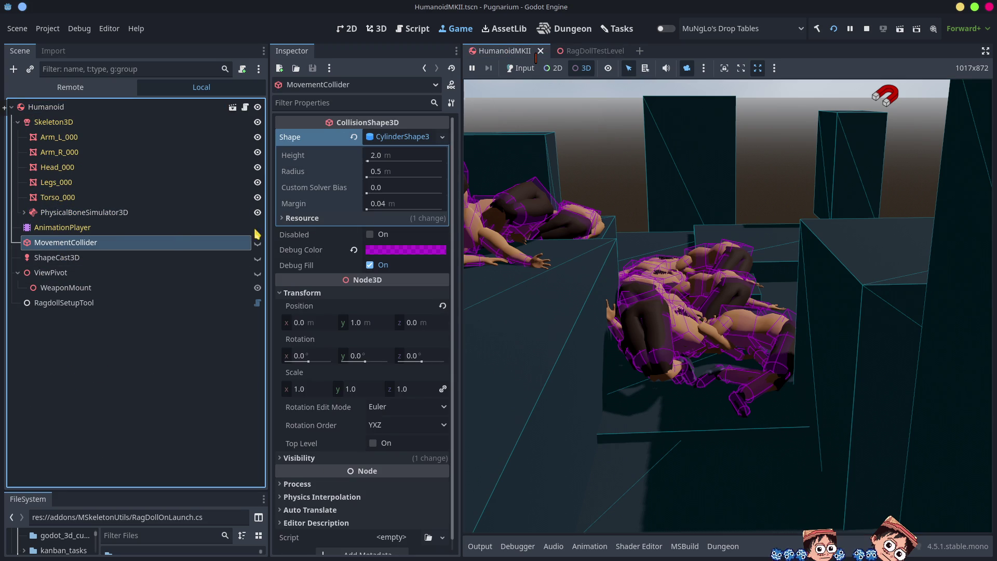
left_click(384, 250)
left_click_drag(420, 327, 406, 382)
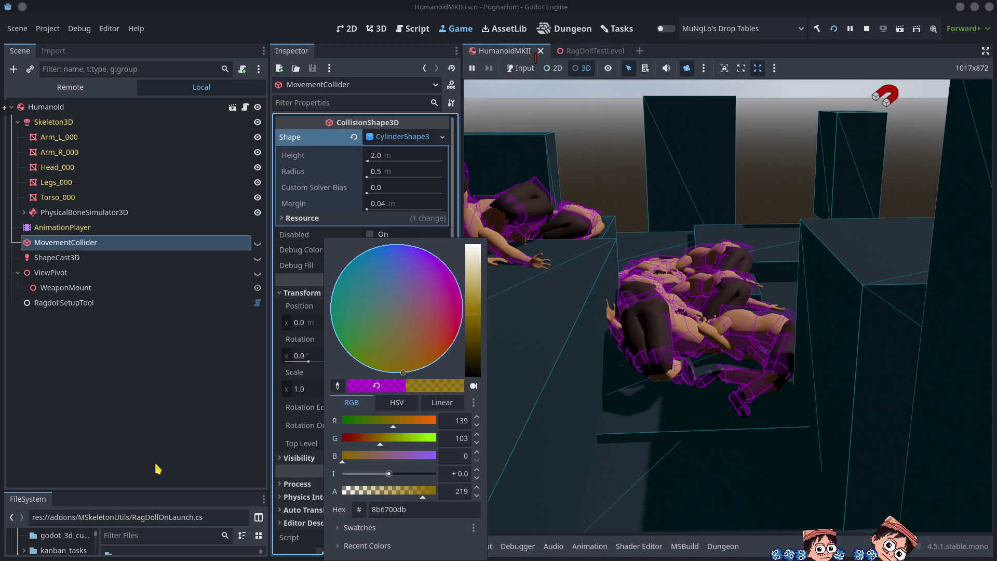
left_click(189, 462)
Return to the running game, deselect the MovementCollider, and stop the game
left_click(534, 363)
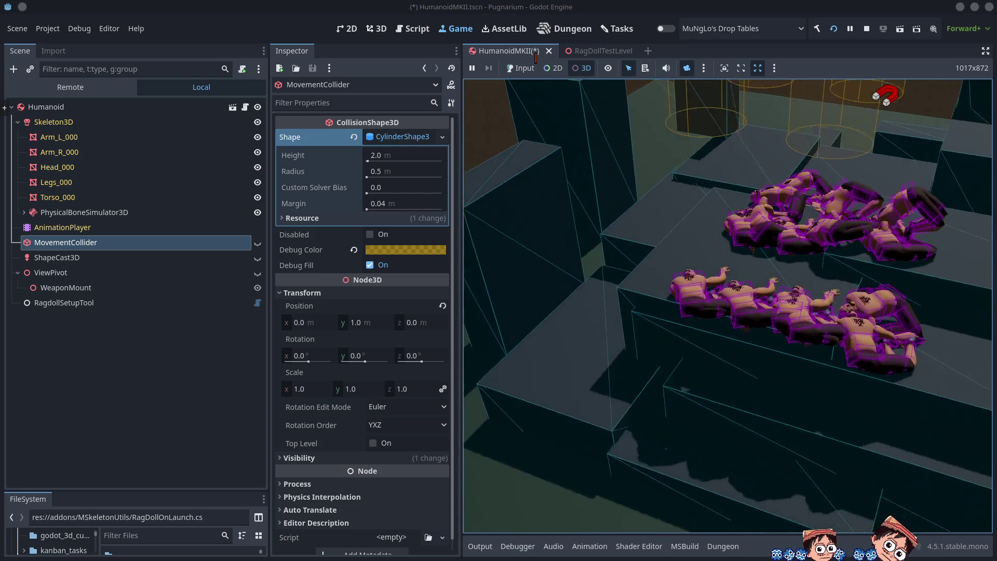
left_click(57, 412)
left_click(670, 394)
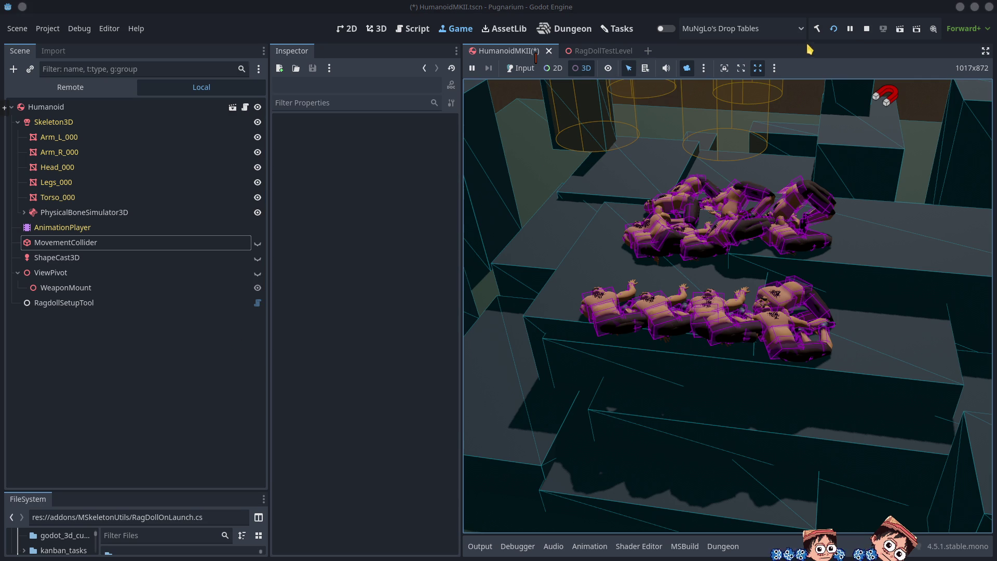
left_click(867, 30)
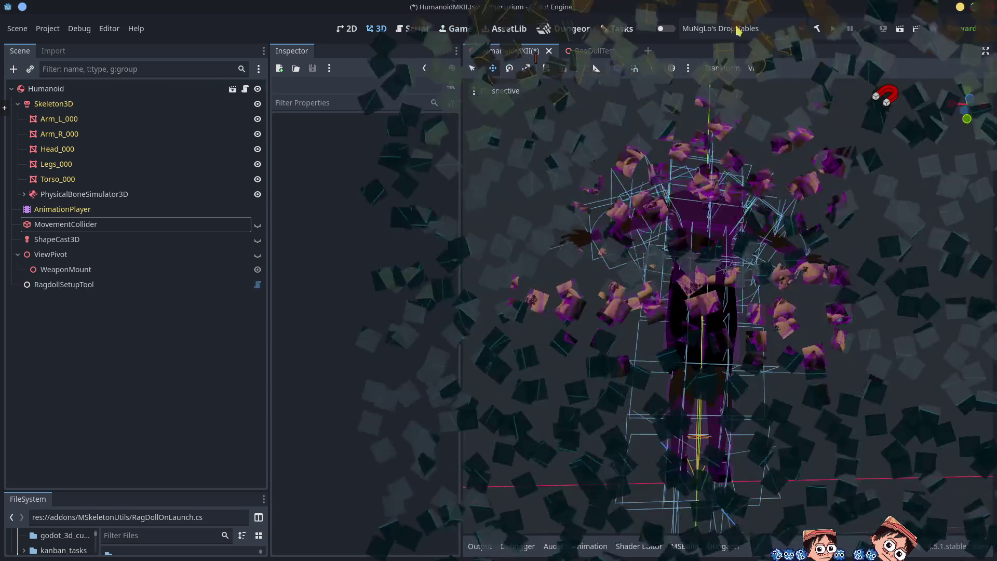
Save the Humanoid scene, select the Humanoid root, and open its attached RagDollOnLaunch.cs
key("ctrl+s")
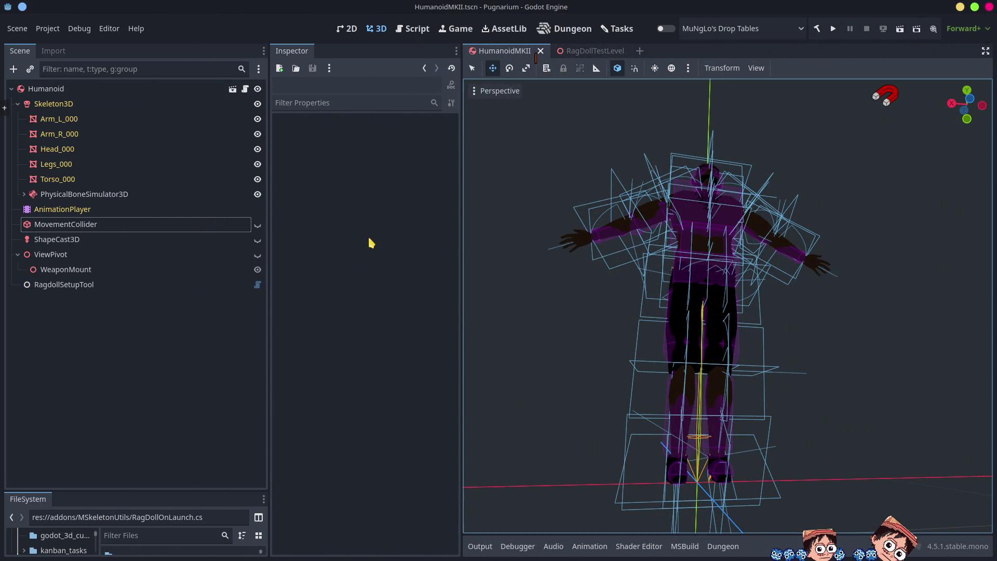
left_click(173, 365)
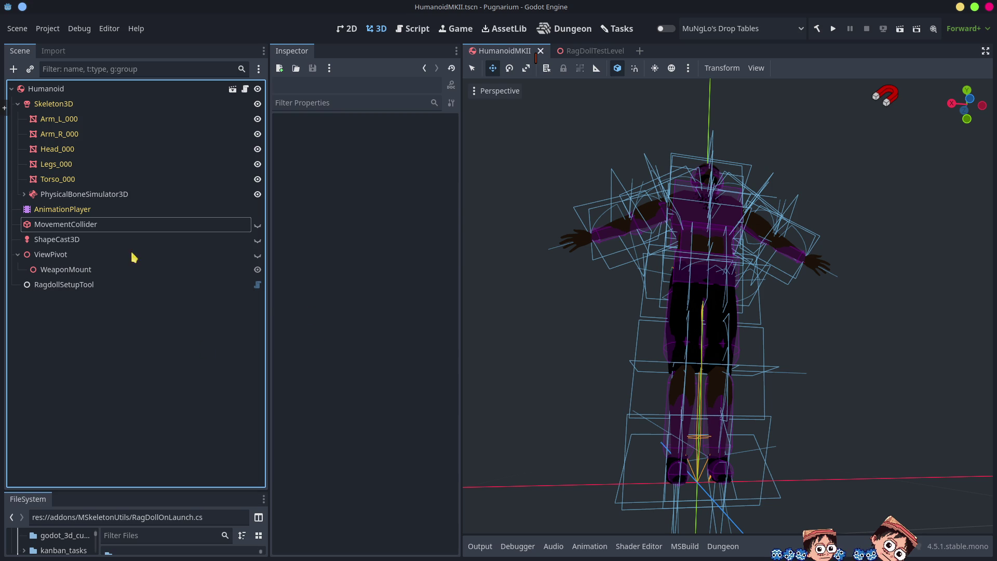
left_click(18, 104)
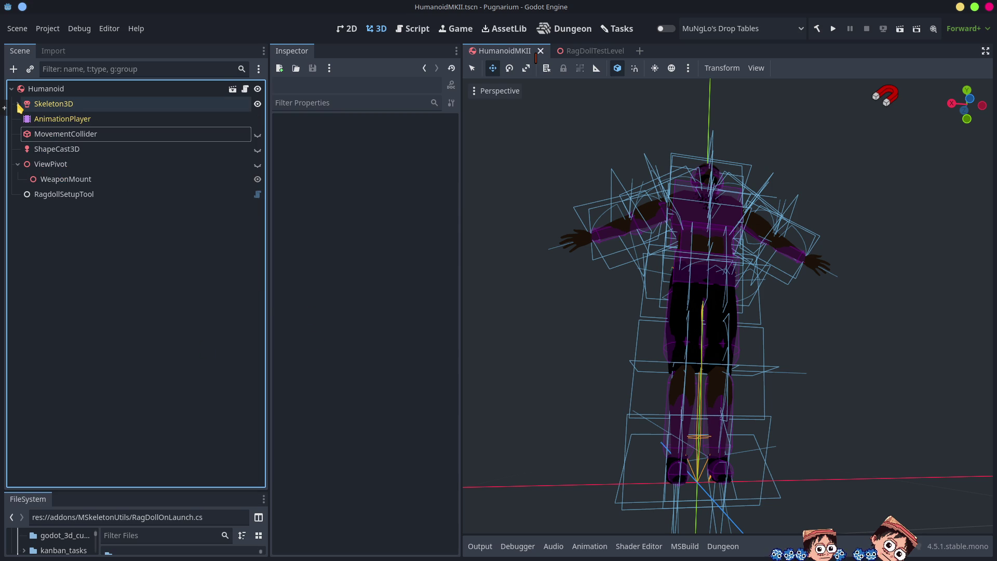
left_click(46, 90)
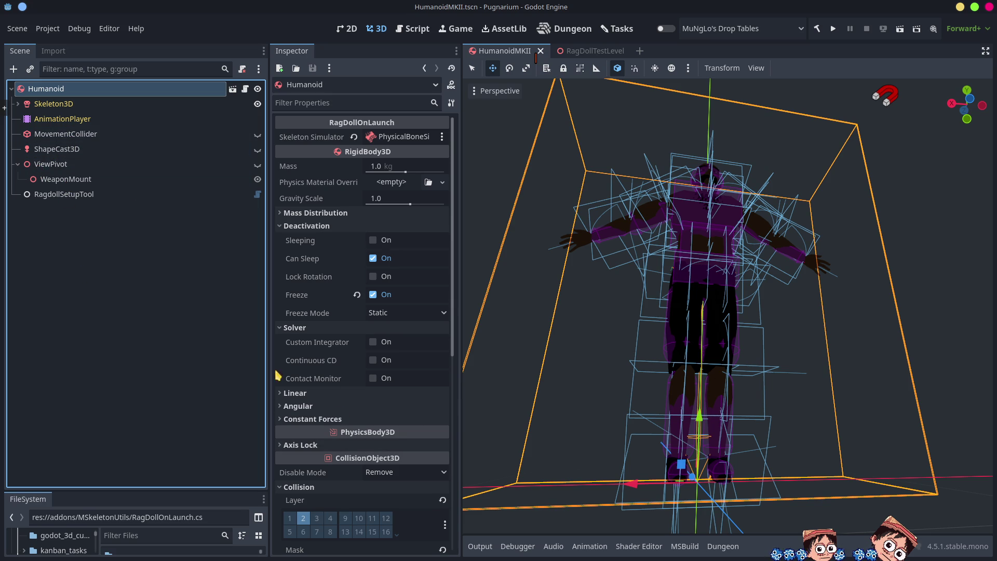
scroll(401, 479, "down", 10)
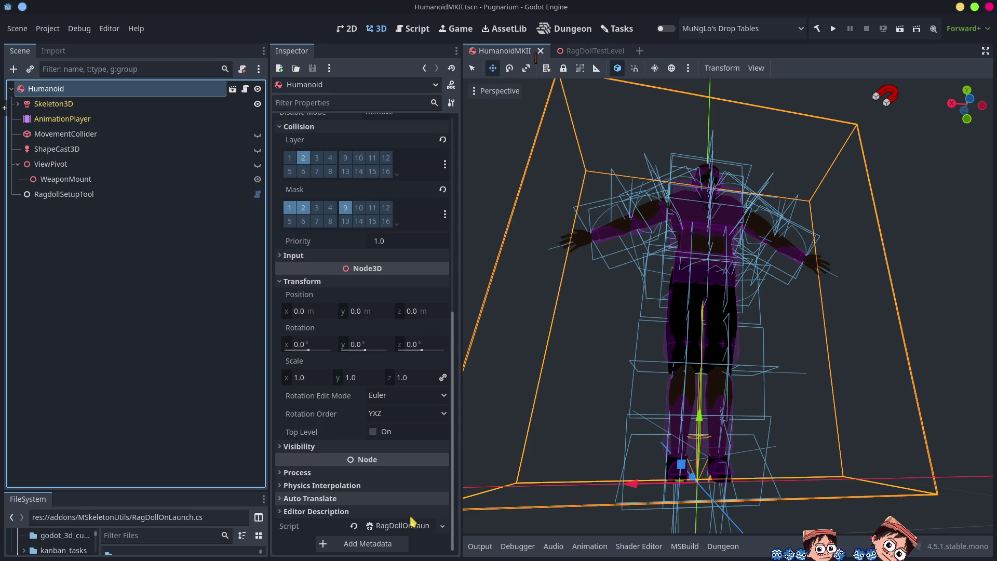
left_click(401, 526)
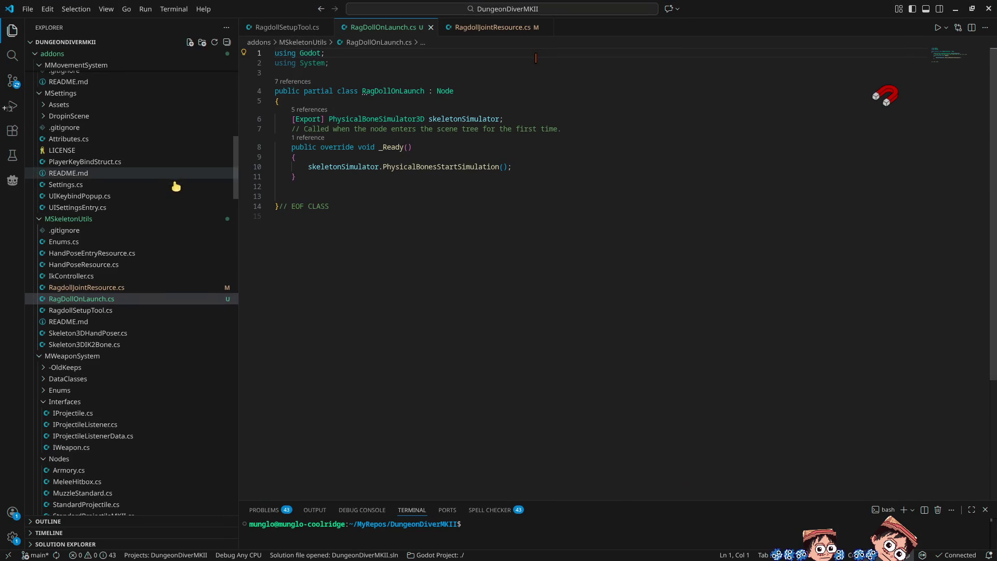
Change the class's base from Node to RigidBody3D and add Freeze = true; in _Ready
left_click(410, 161)
key("Up")
key("Up")
key("Up")
key("End")
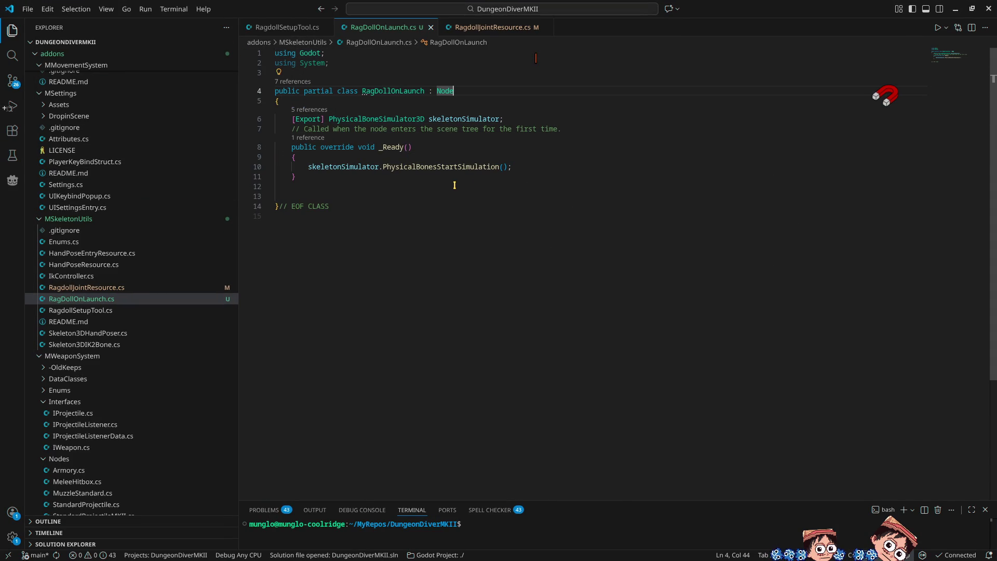
key("BackSpace")
key("BackSpace")
key("BackSpace")
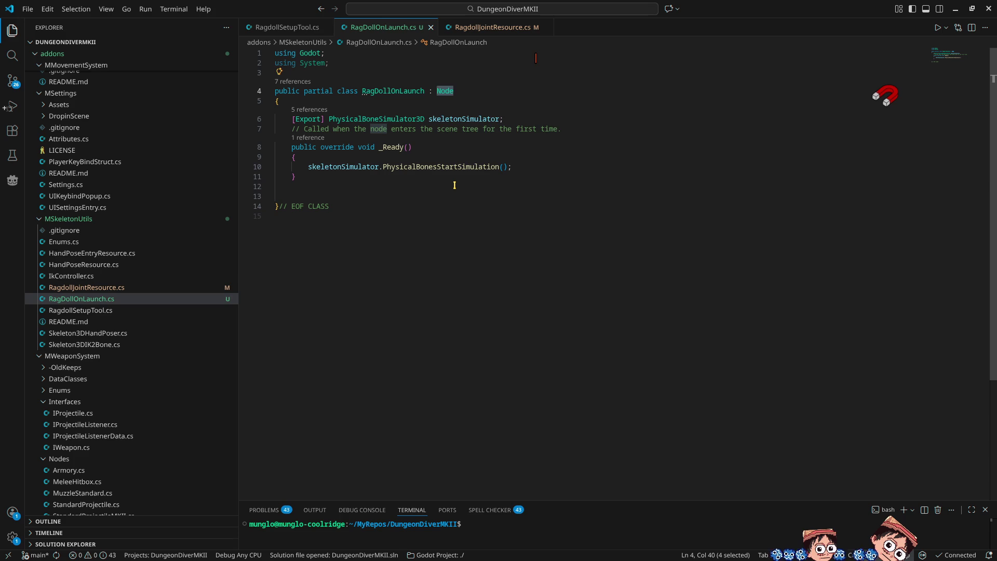
type("Rigid")
key("Down")
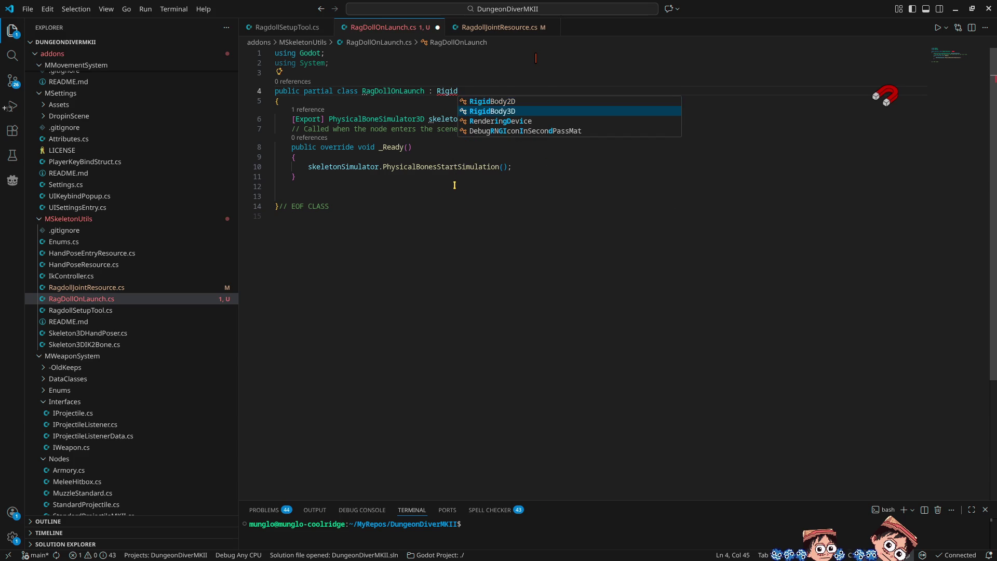
key("Return")
key("Down")
key("Down")
key("Down")
key("Down")
key("Down")
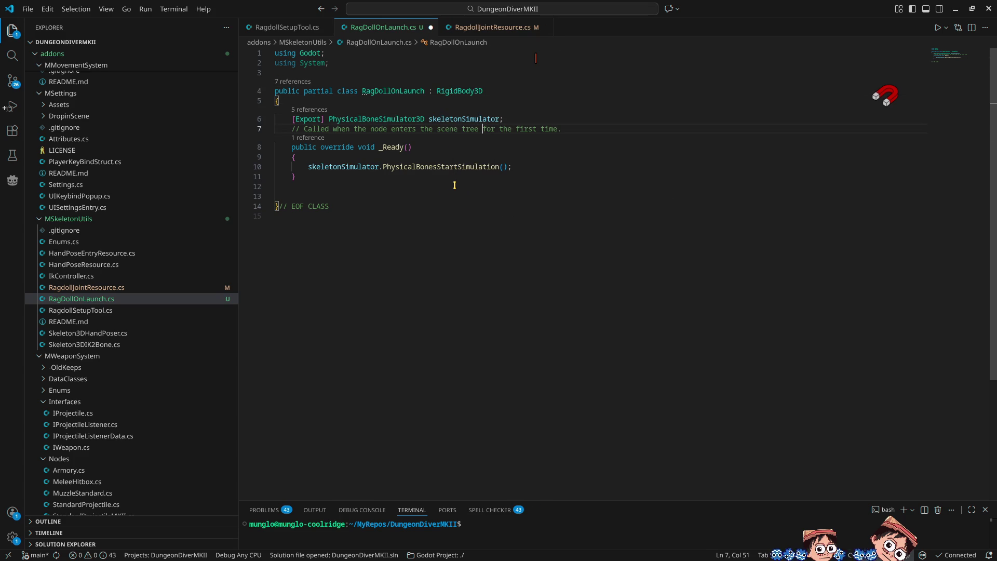
key("Return")
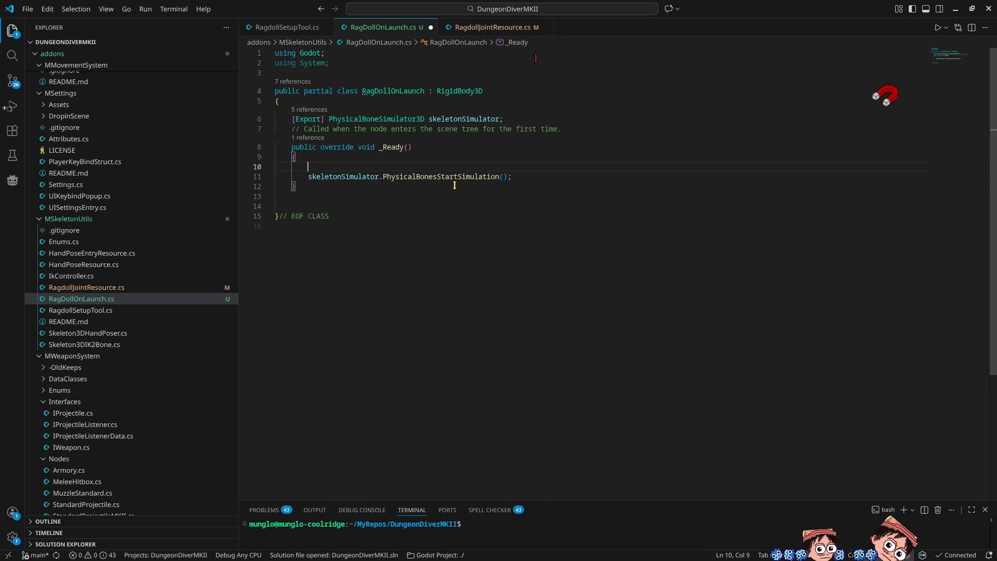
type("fre")
left_click(456, 189)
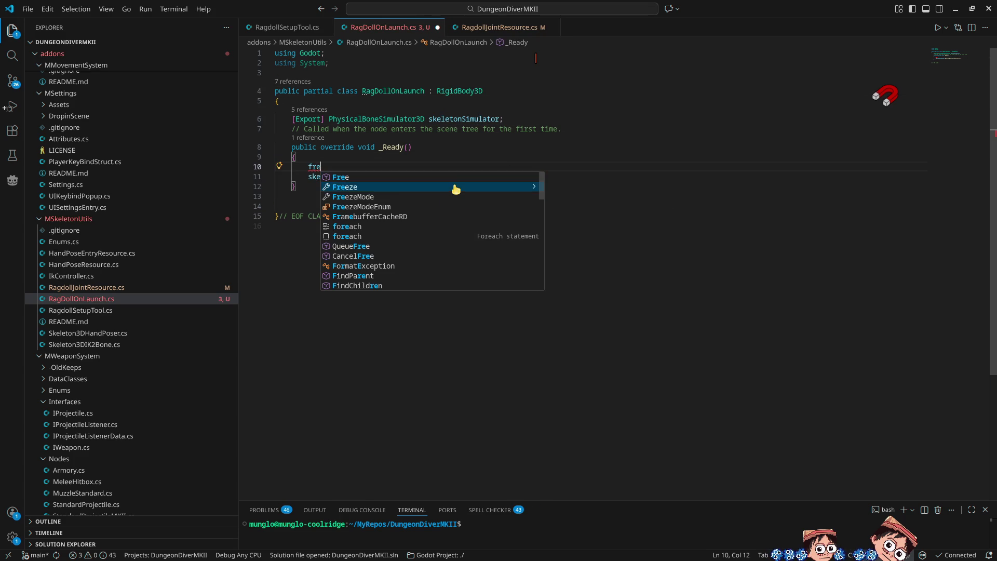
type("= true;")
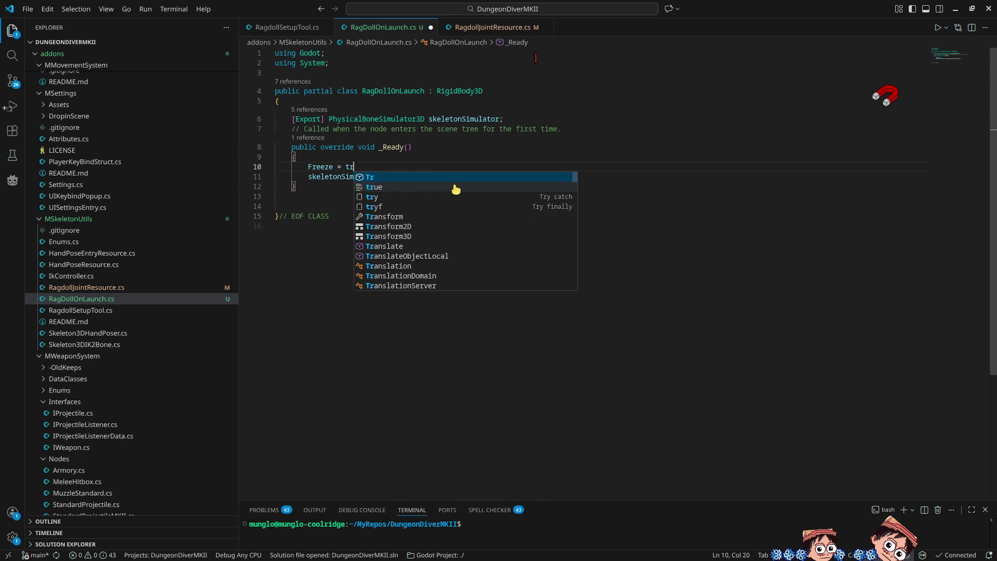
Duplicate the exported skeletonSimulator field as a CollisionShape3D movementCollider field
key("Up")
key("Up")
key("Up")
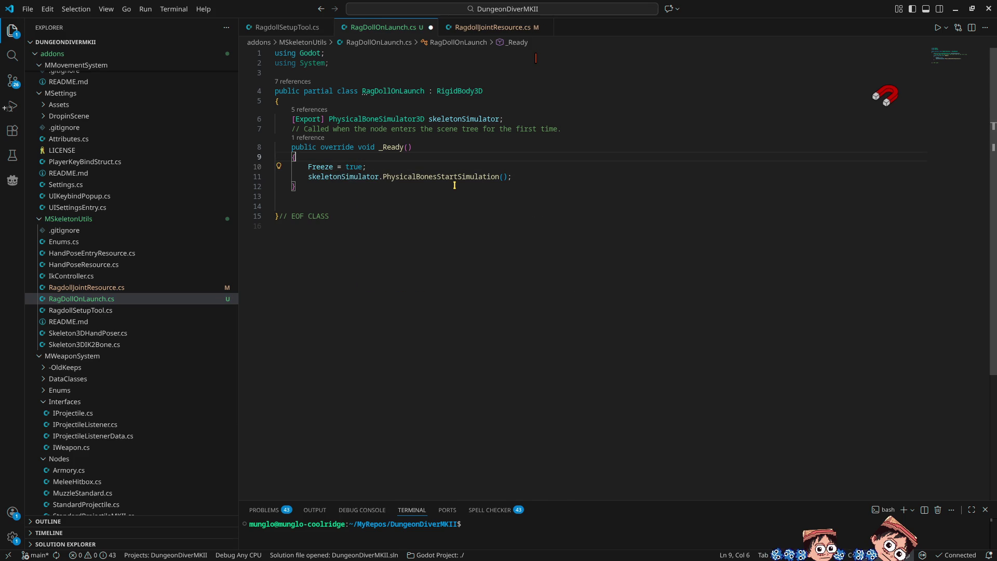
key("shift+alt+Down")
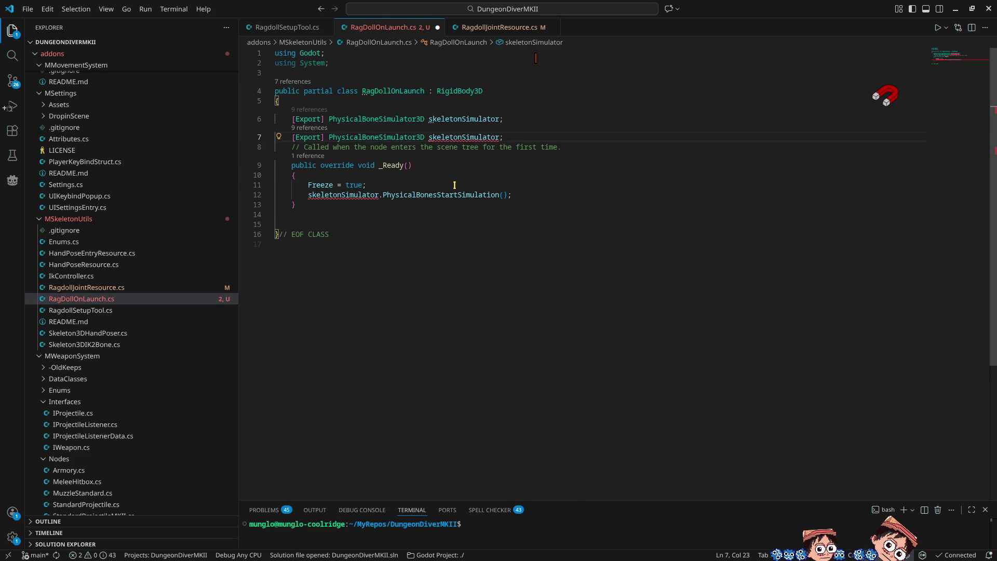
key("ctrl+shift+Left")
key("ctrl+shift+Left")
key("ctrl+shift+Left")
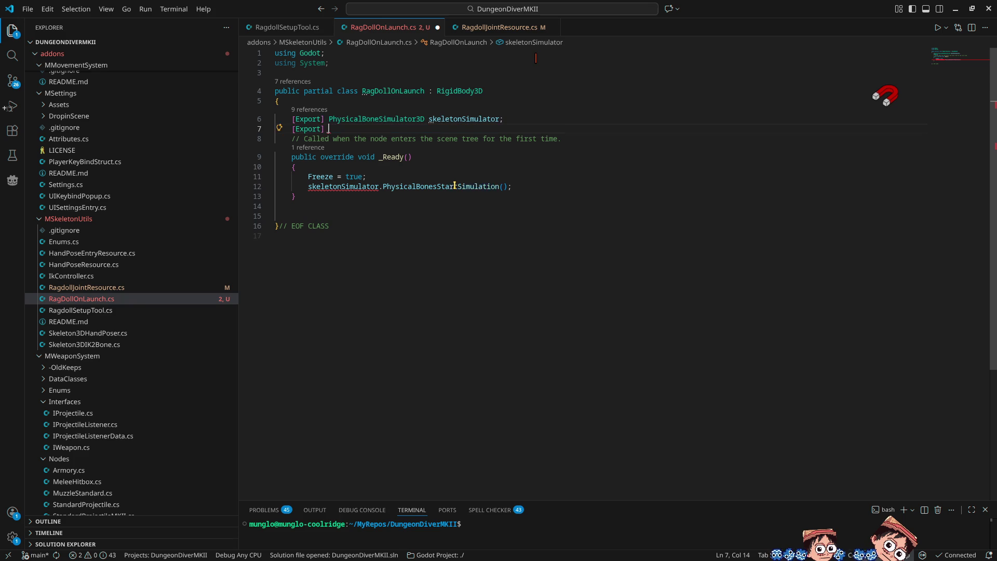
type("colli")
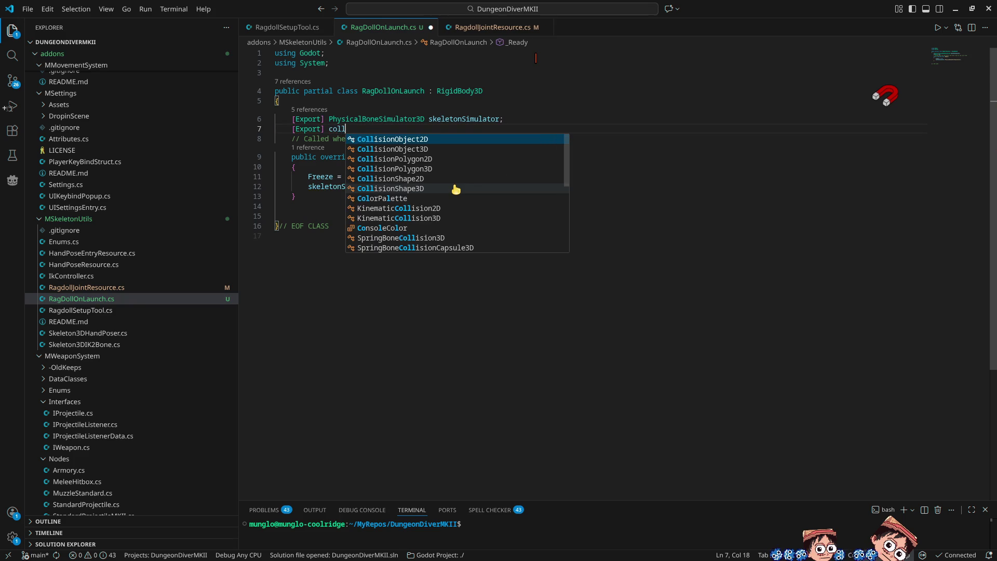
key("Down")
key("Down")
key("Down")
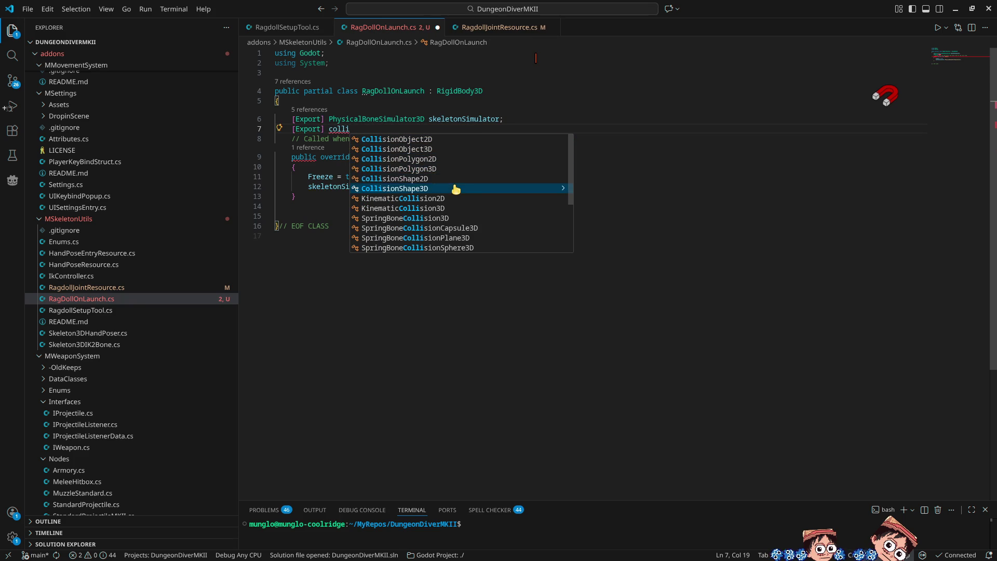
key("Return")
type("movement")
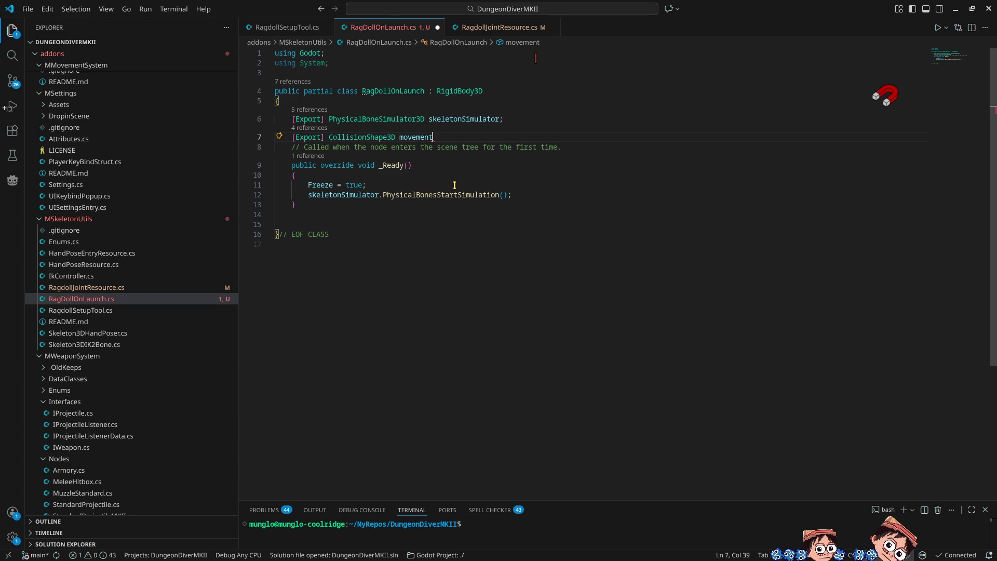
type("Collider")
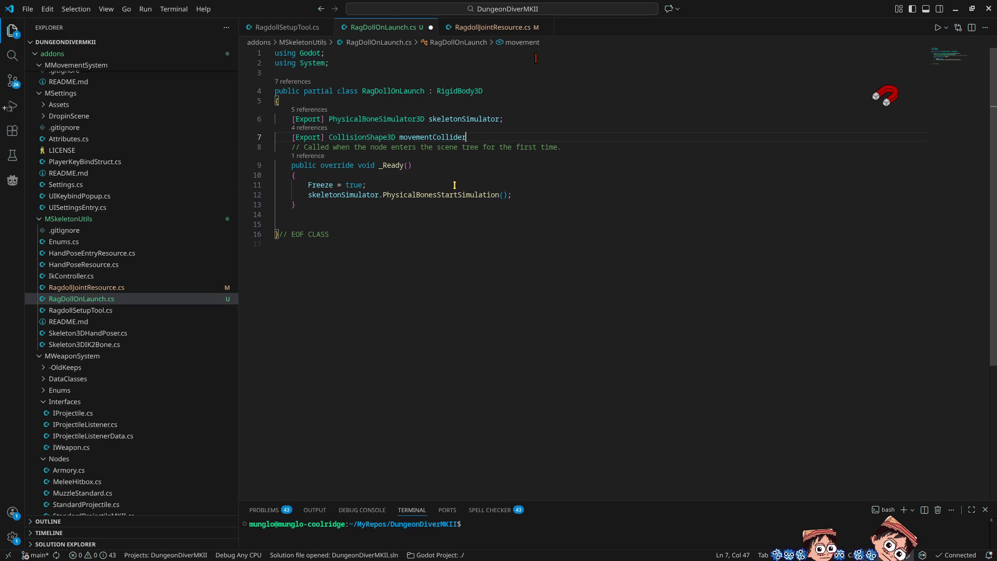
Add movementCollider.Disabled = true; after the simulation-start line, then return to Godot
key("Down")
key("Down")
key("Down")
key("End")
key("Delete")
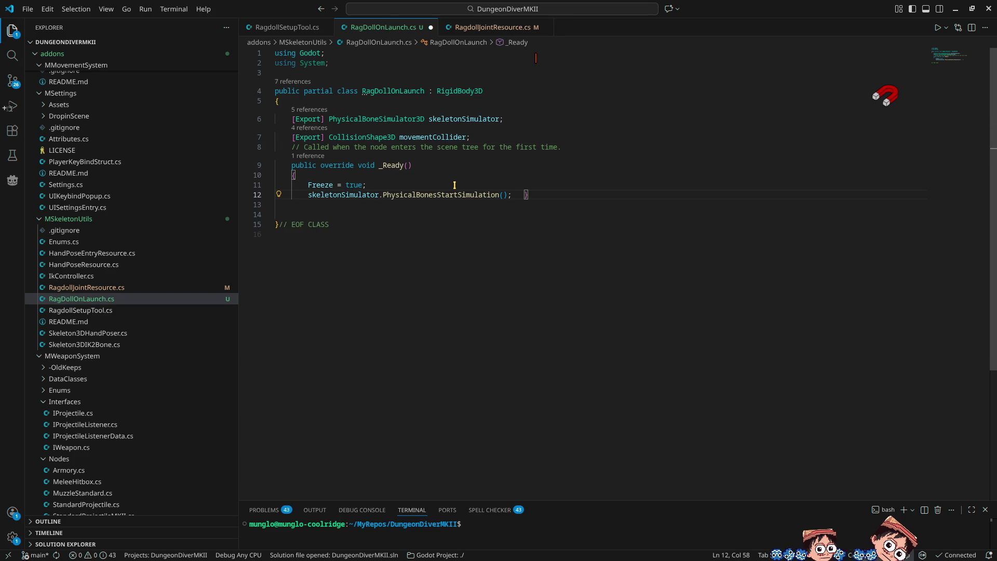
key("Return")
key("Return")
type("move")
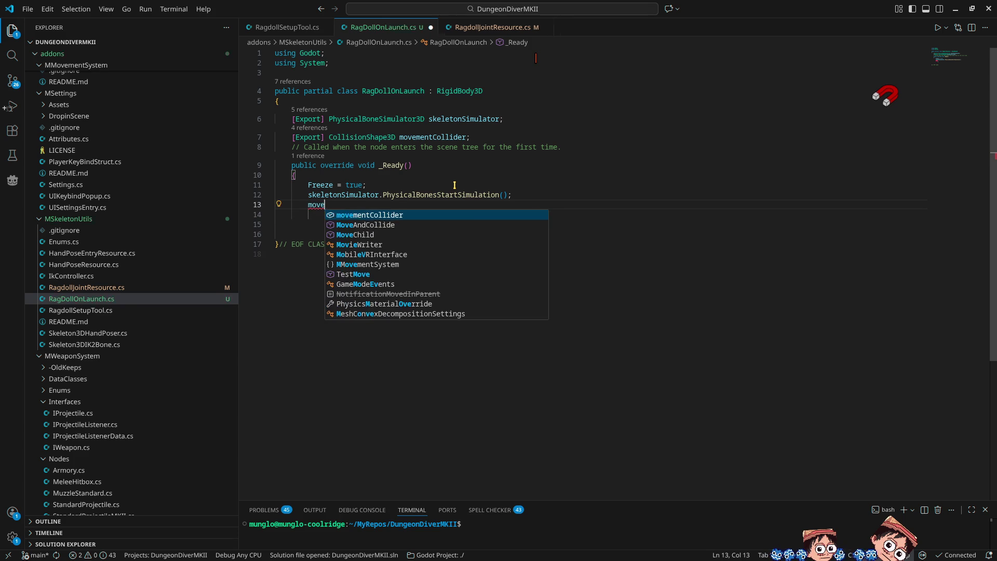
key("Tab")
type(".Disabled ")
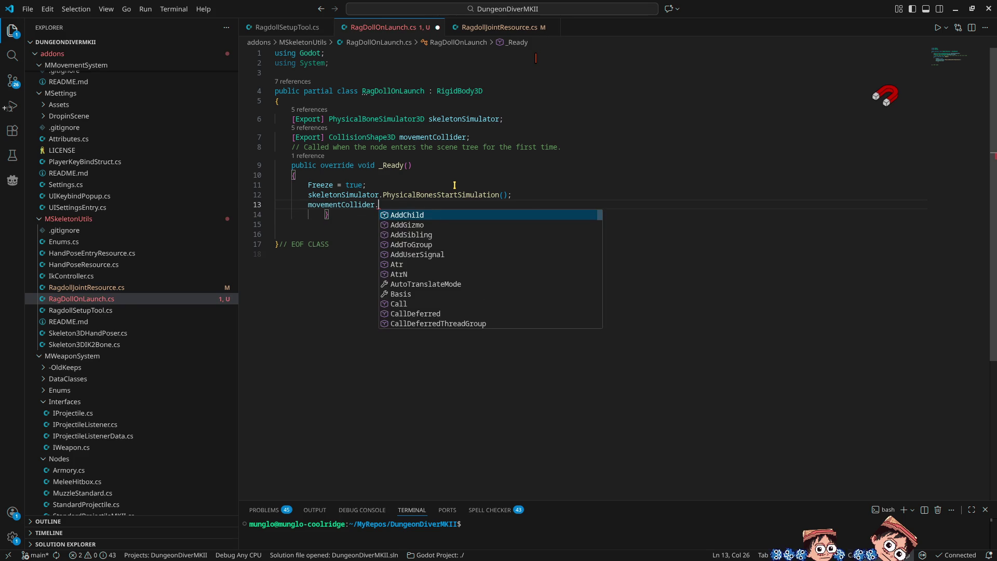
type("= true;")
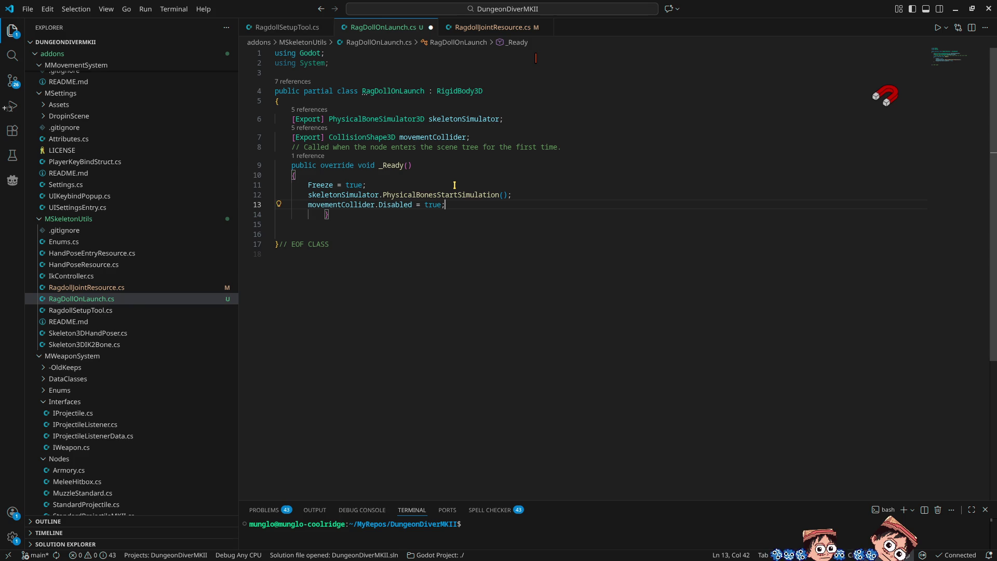
left_click(956, 9)
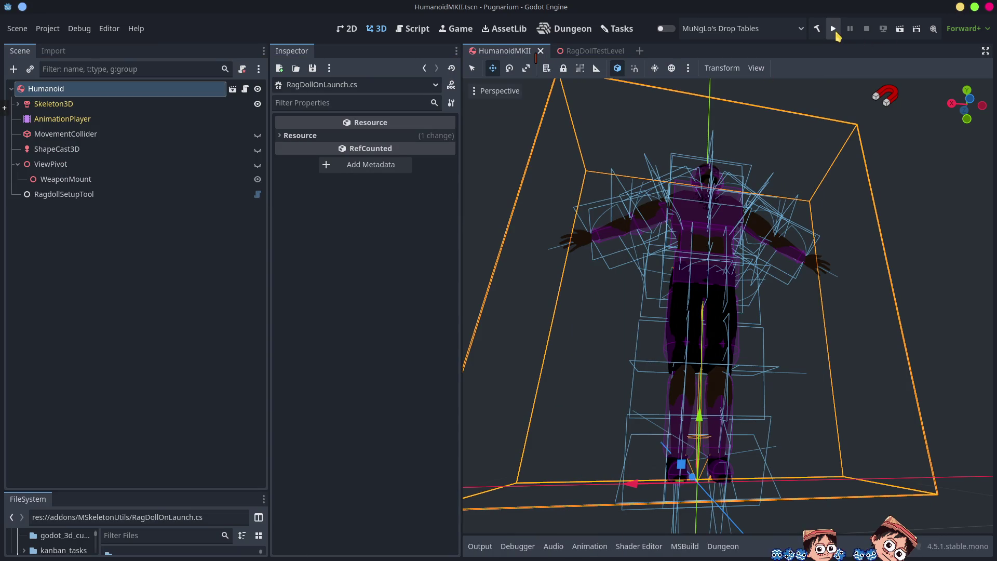
left_click(834, 30)
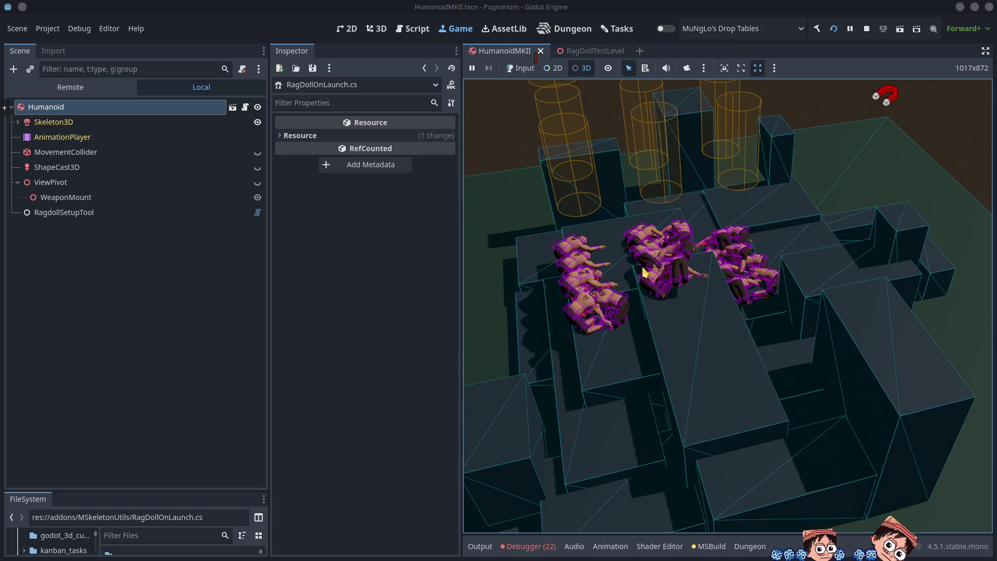
left_click(867, 29)
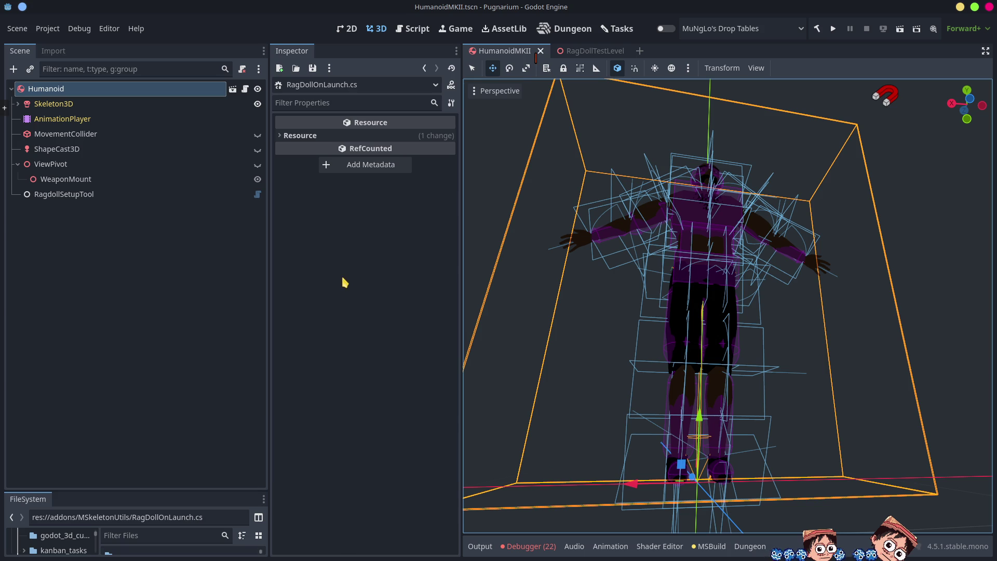
Look over RagDollTestLevel with Geometry collapsed, then return to the HumanoidMKII scene
left_click(601, 53)
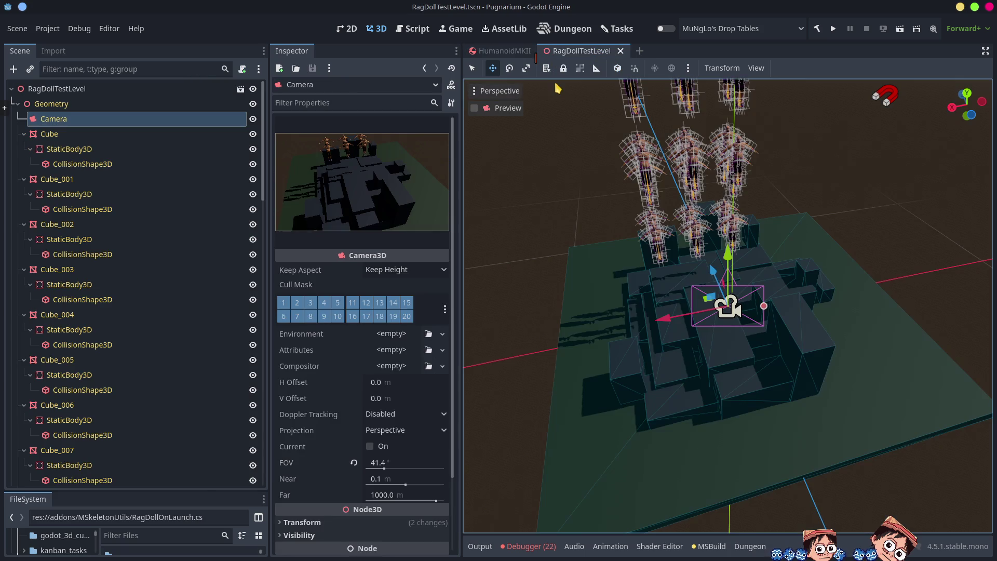
left_click(514, 52)
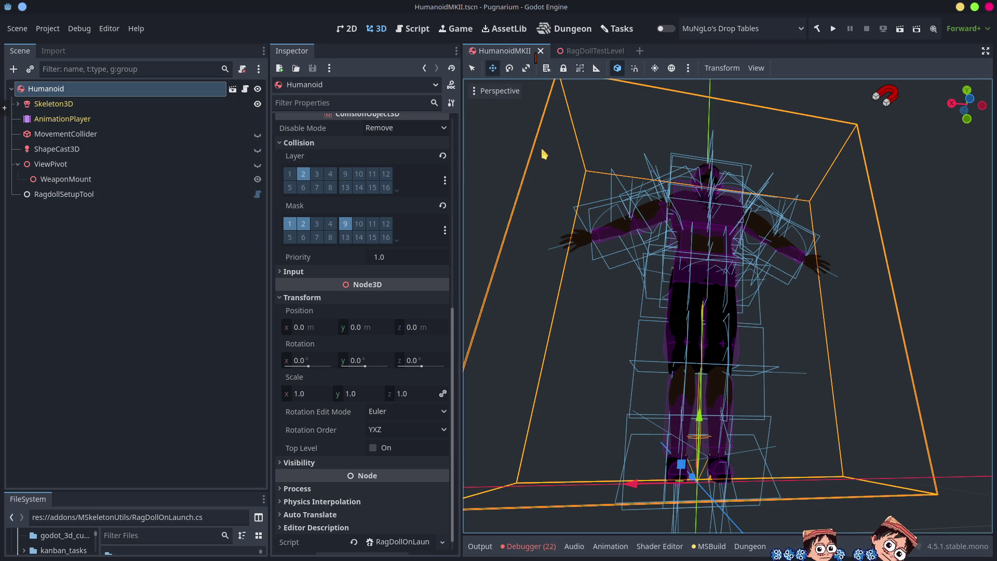
left_click(592, 51)
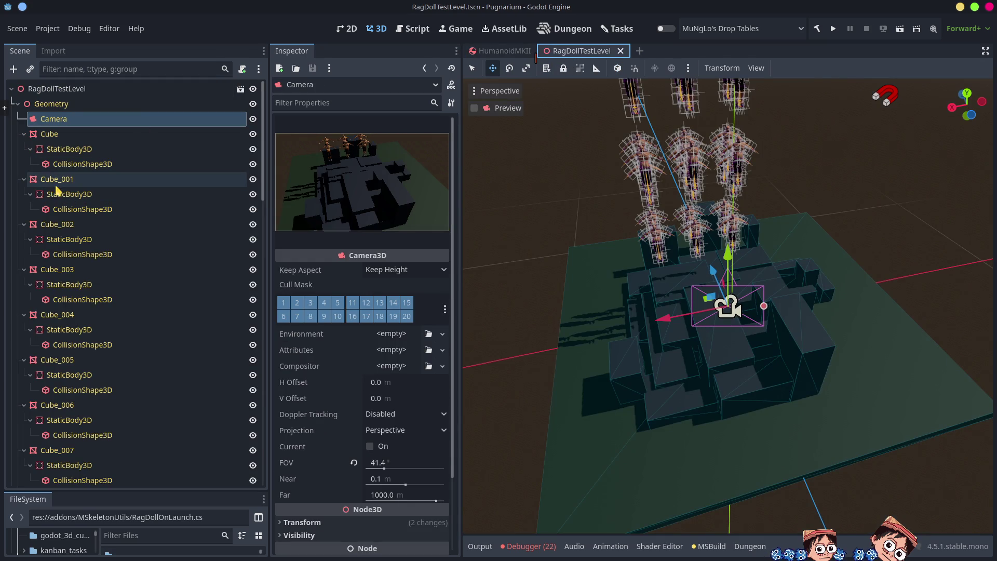
left_click(19, 104)
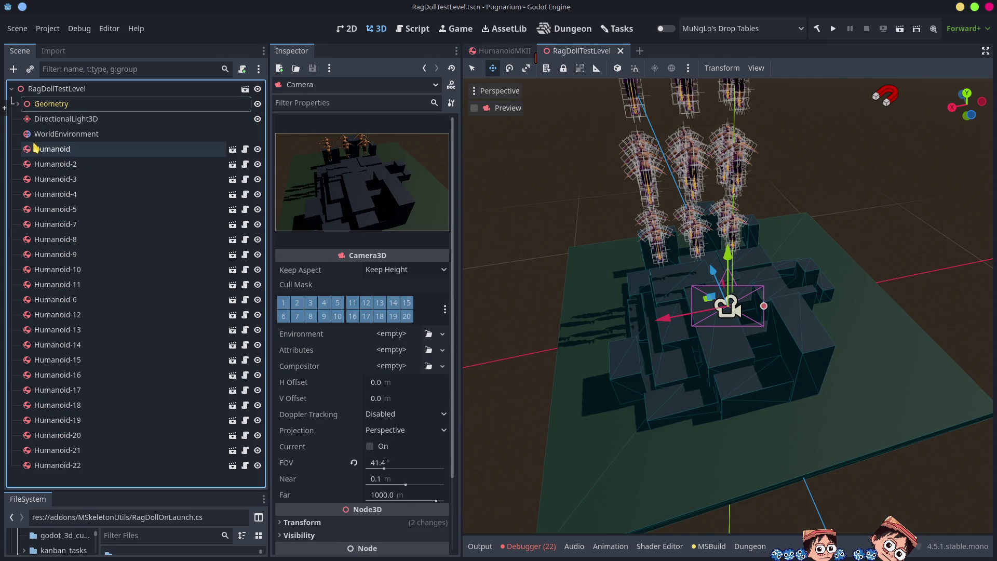
left_click_drag(672, 291, 694, 281)
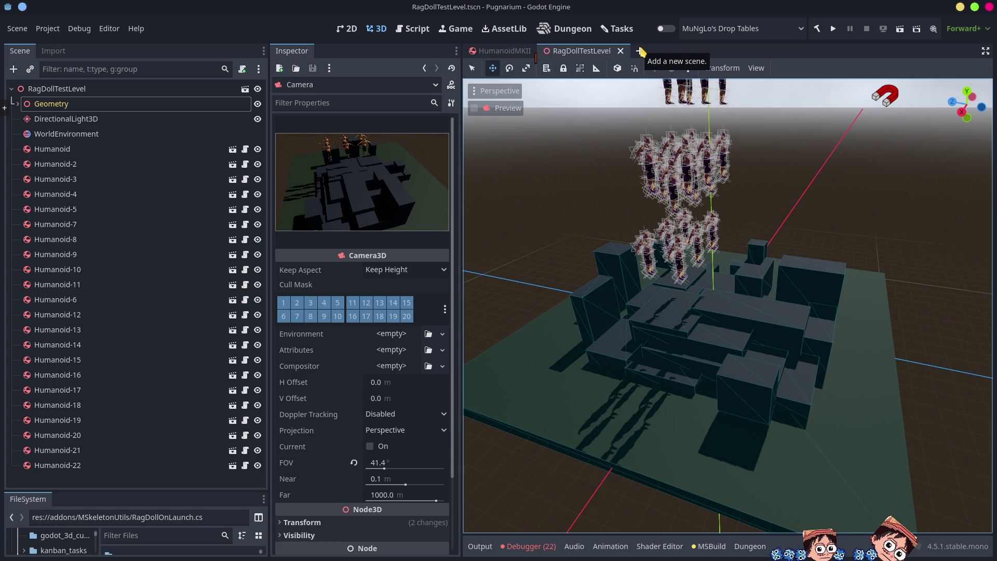
left_click(501, 50)
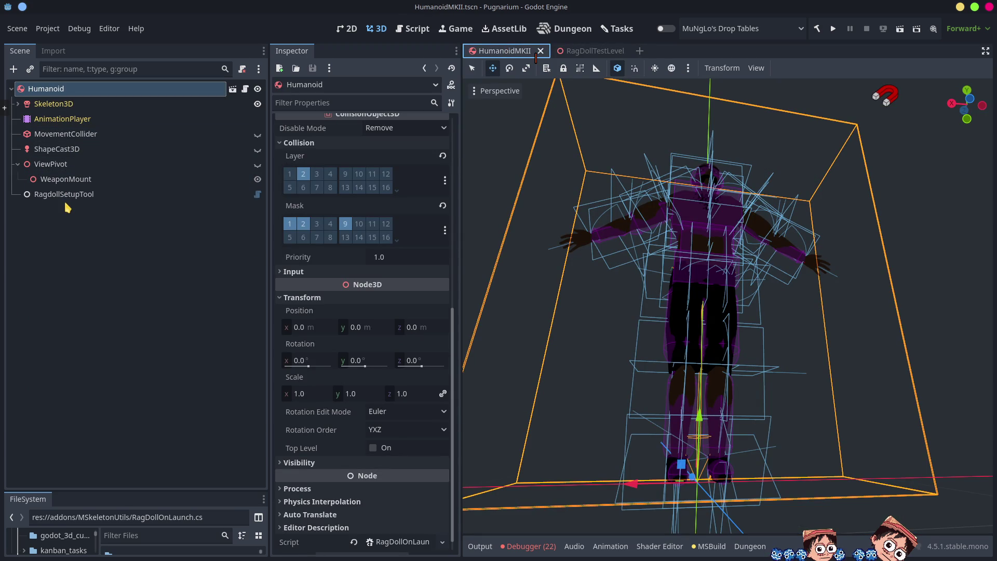
key("alt+Tab")
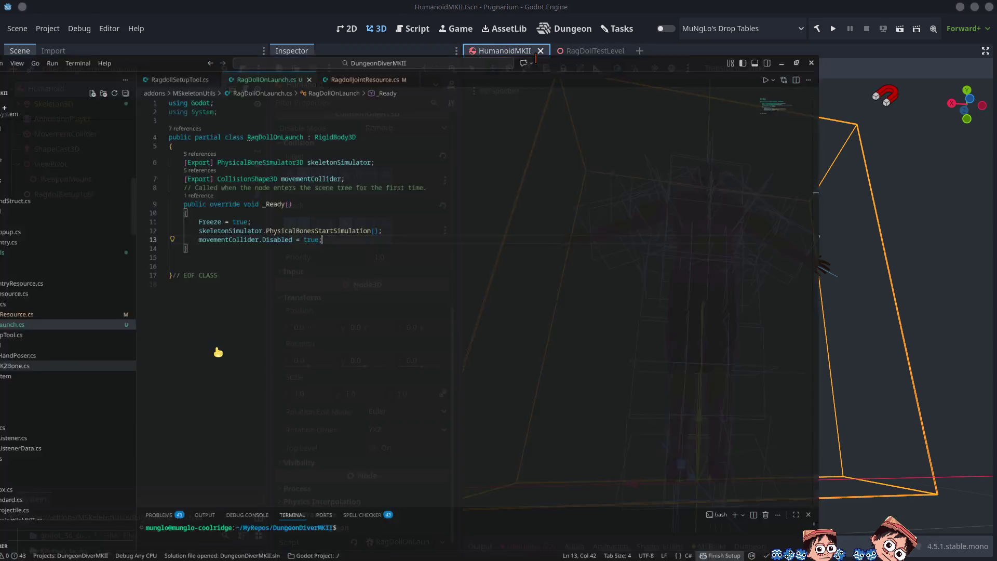
Add a skeletonSimulator.PhysicalBonesStopSimulation() line in _Ready, then delete it again
left_click(514, 194)
key("Return")
type("skeletonSimulator.phys();")
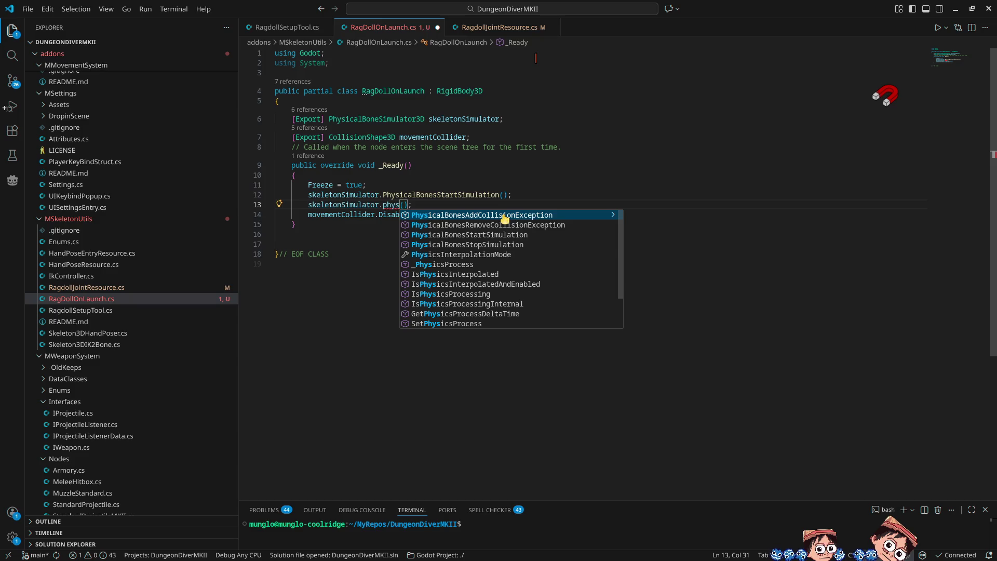
key("Down")
key("Return")
type("(")
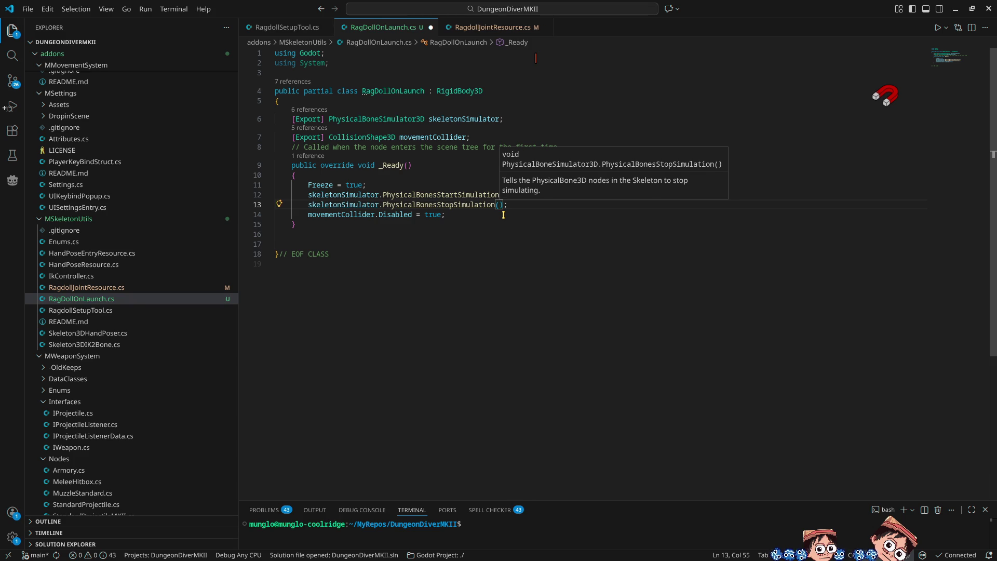
key("Up")
key("Right")
type(",")
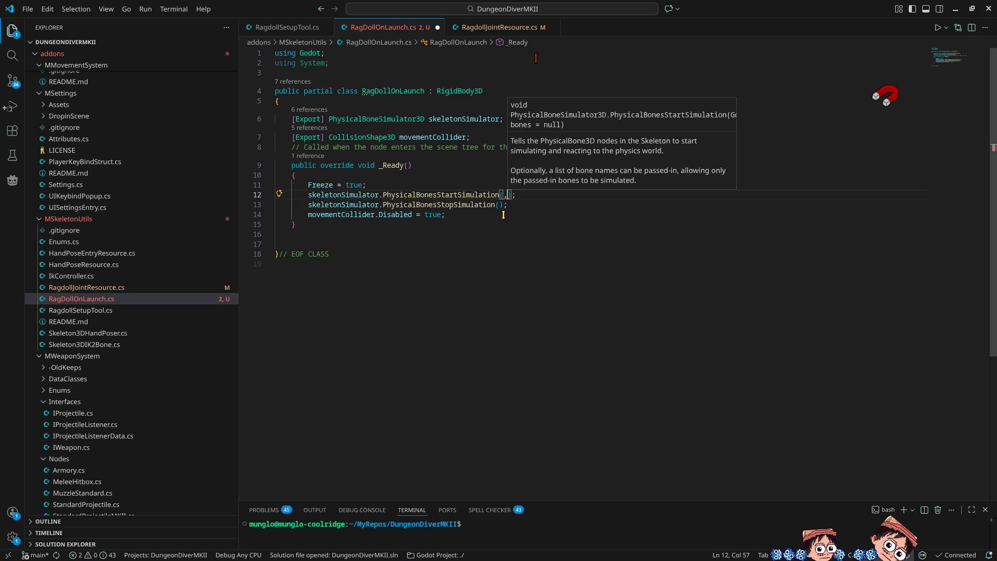
key("BackSpace")
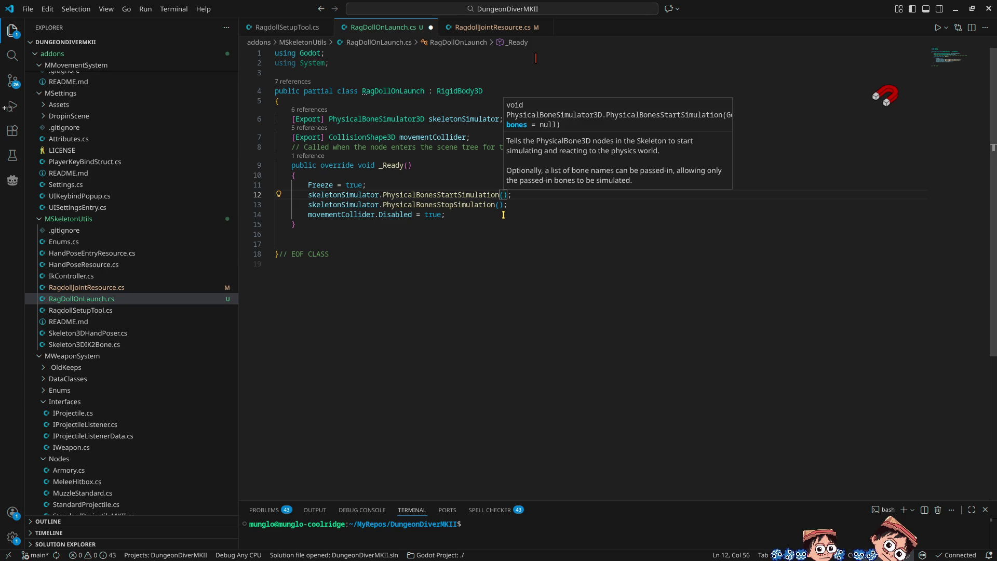
key("Down")
key("ctrl+shift+k")
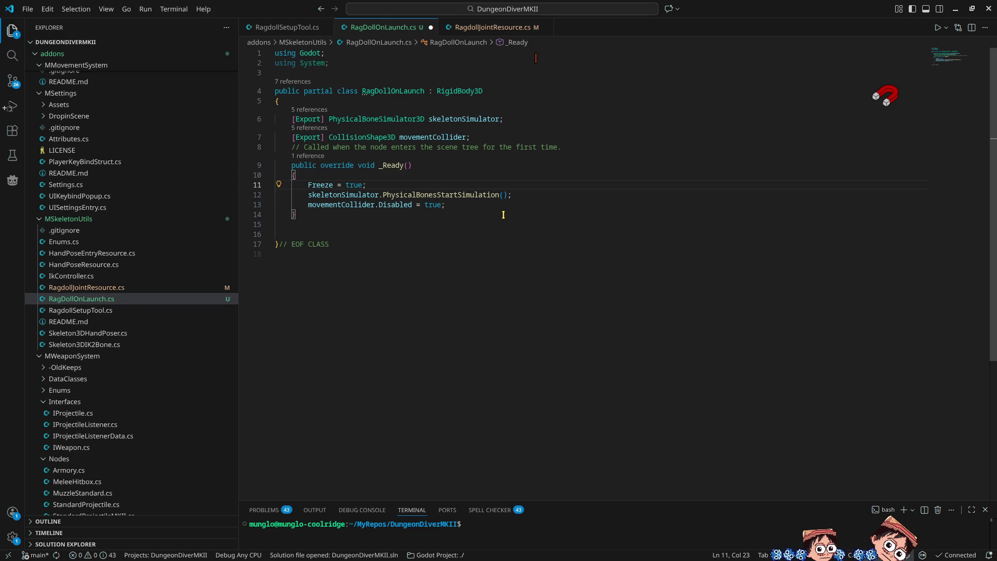
Begin a new line skeletonSimulator.bone below the start-simulation call
key("Down")
key("End")
key("Return")
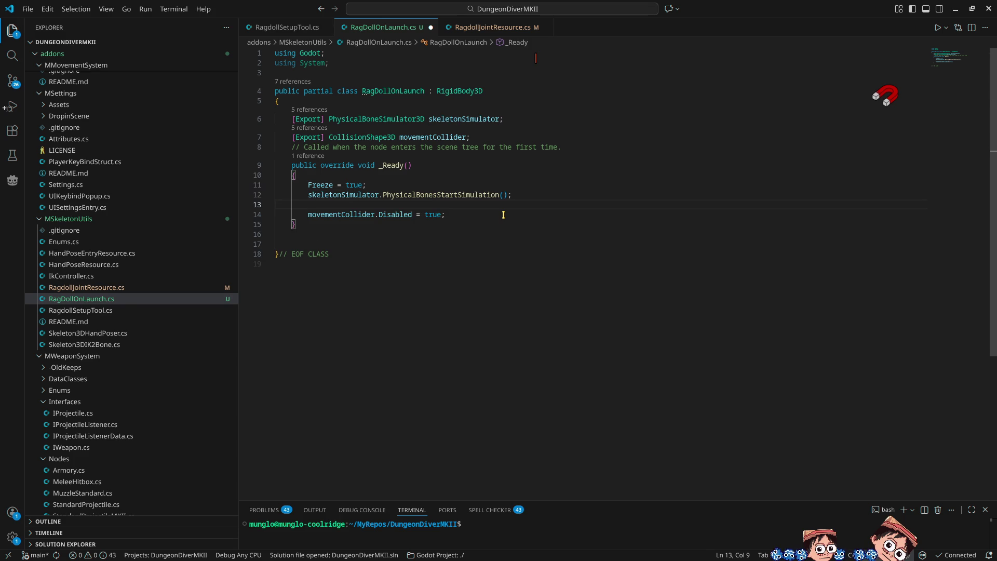
type("skele")
key("Tab")
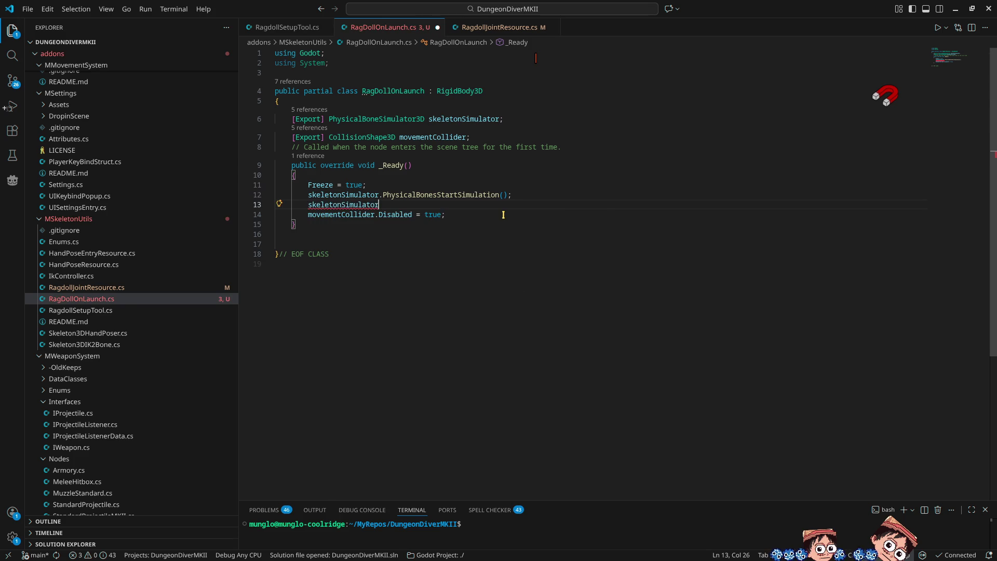
type(".find")
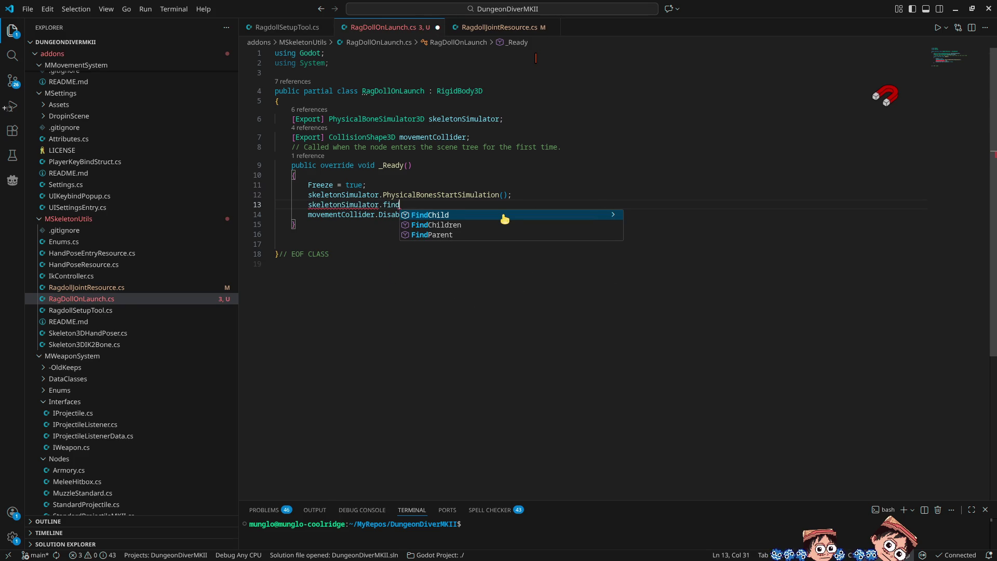
key("BackSpace")
key("BackSpace")
key("BackSpace")
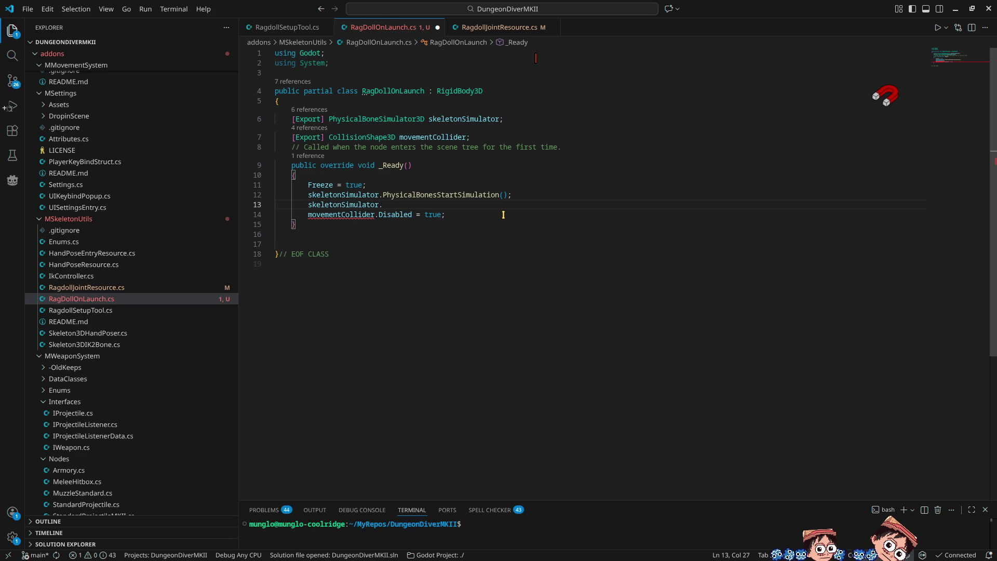
type("bone")
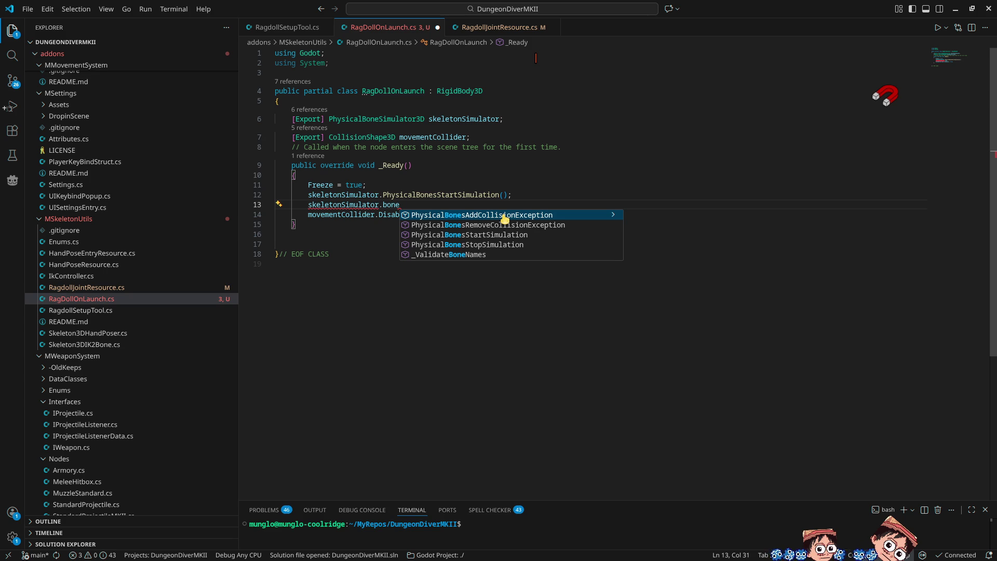
key("alt+Tab")
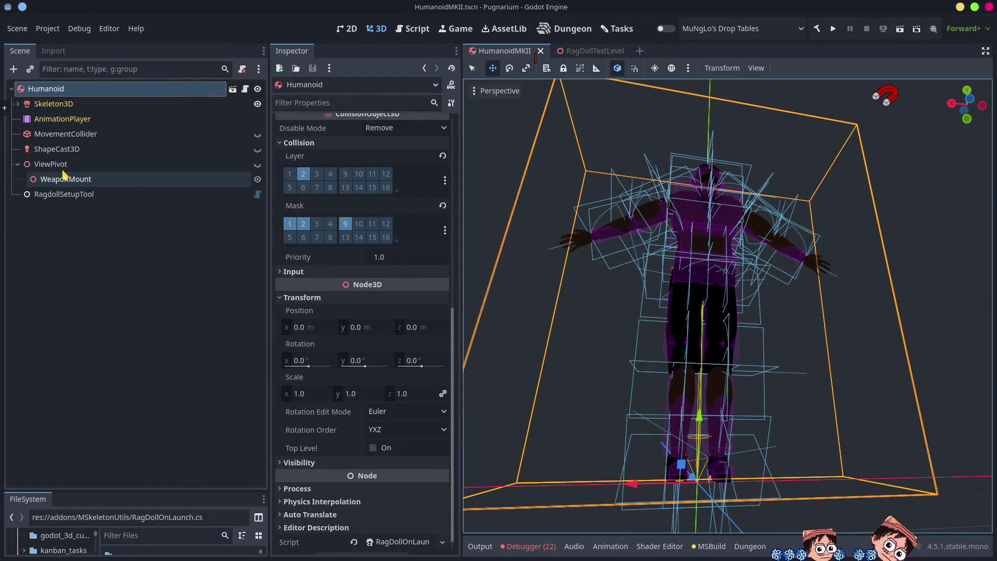
Expand Skeleton3D and PhysicalBoneSimulator3D and select the DEF-neck physical bone
mouse_move(595, 60)
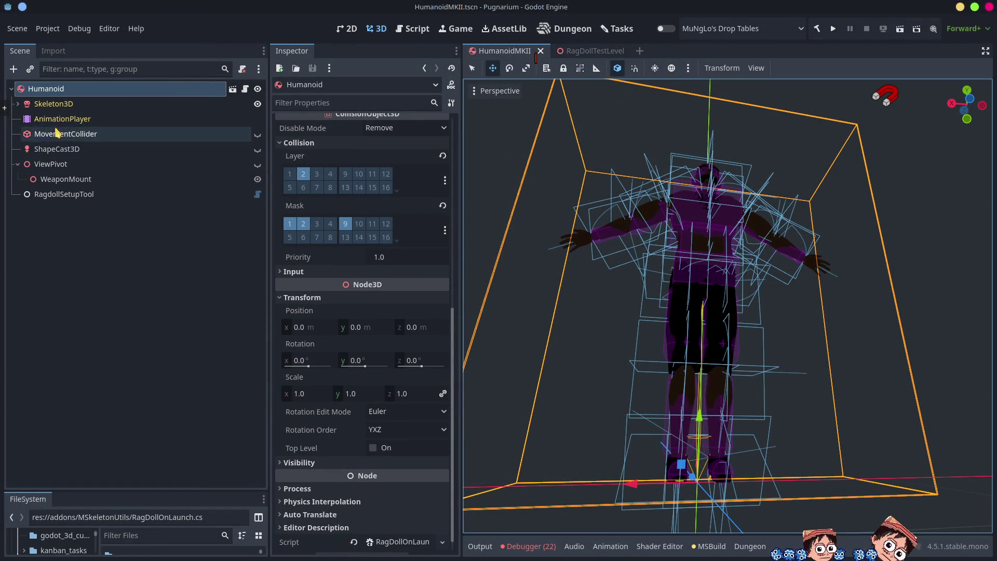
left_click(17, 104)
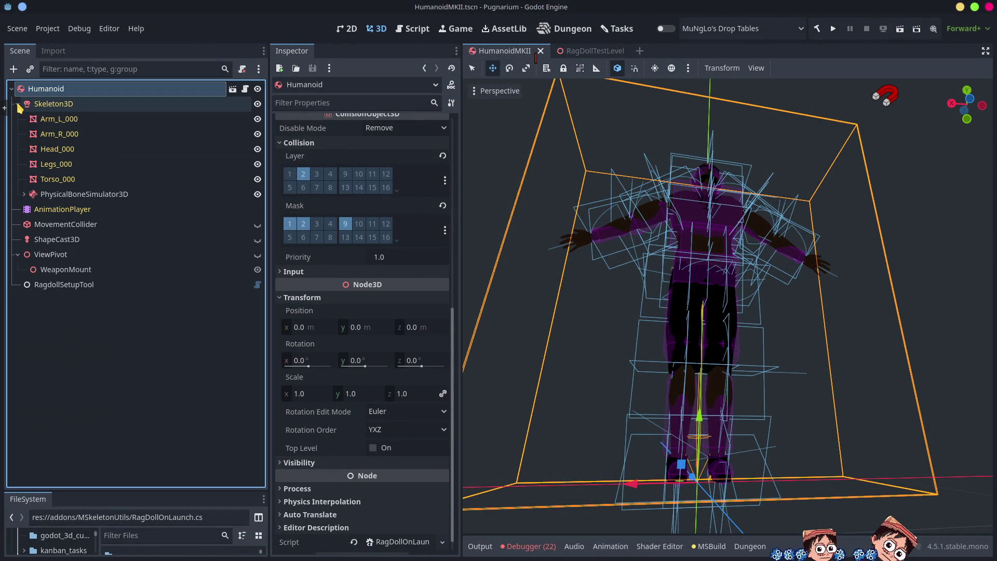
left_click(22, 194)
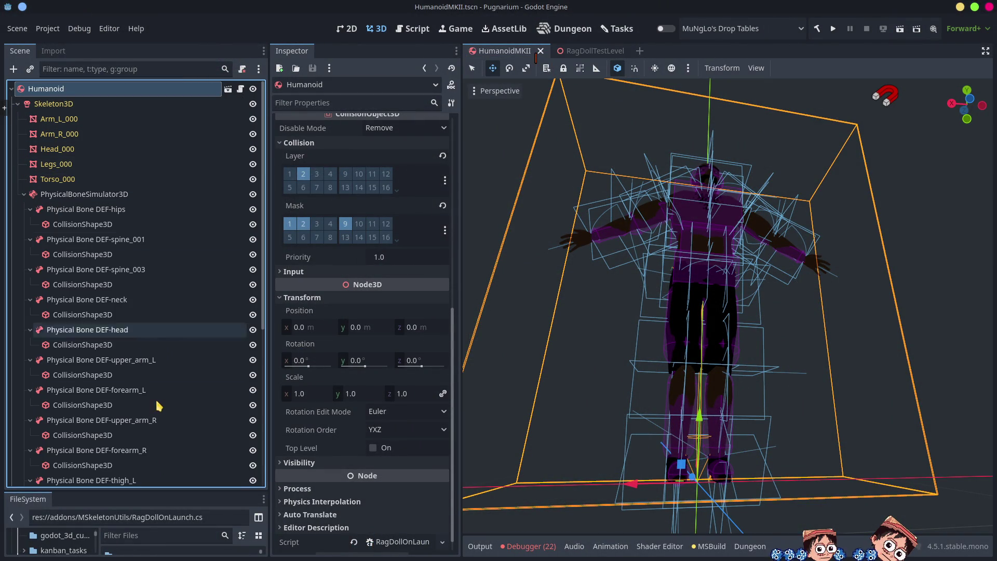
left_click(112, 299)
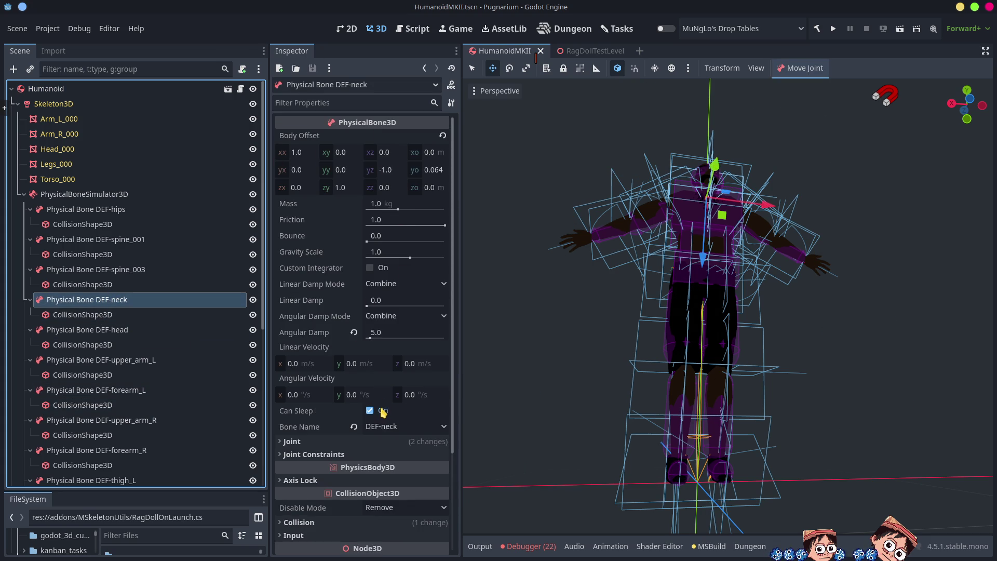
Tick all six linear and angular Axis Lock boxes on DEF-neck, save, and run the game
scroll(314, 441, "down", 4)
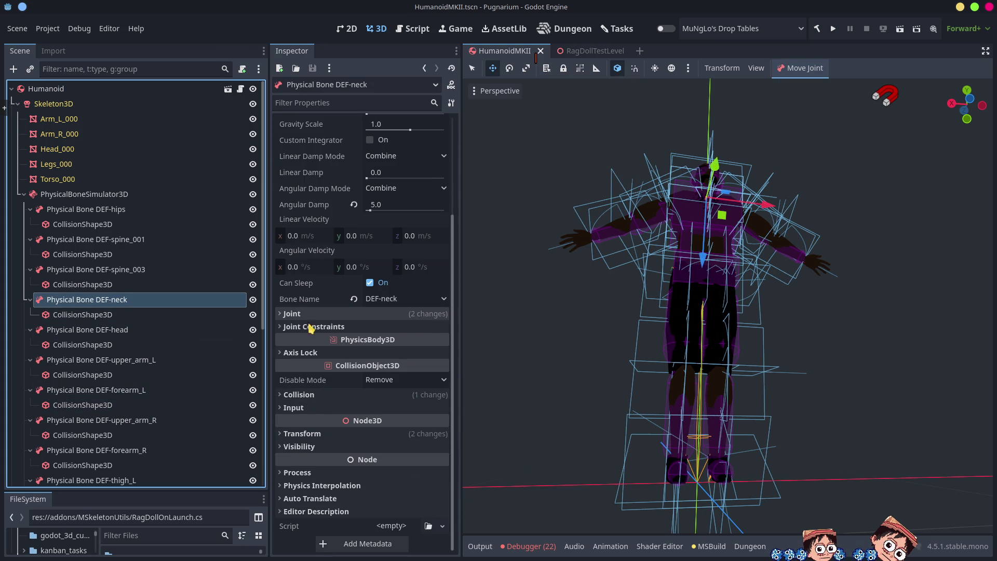
left_click(301, 352)
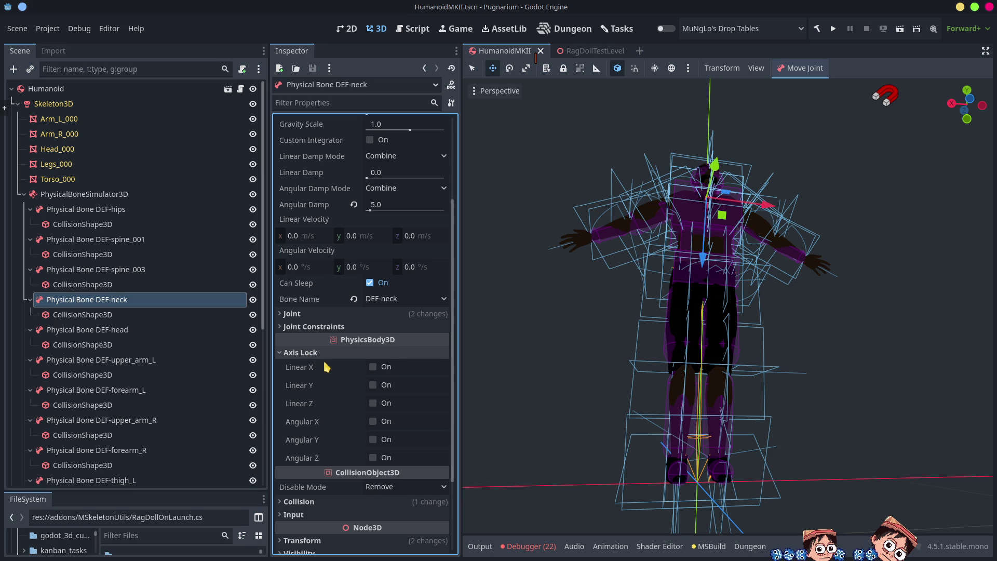
left_click(375, 375)
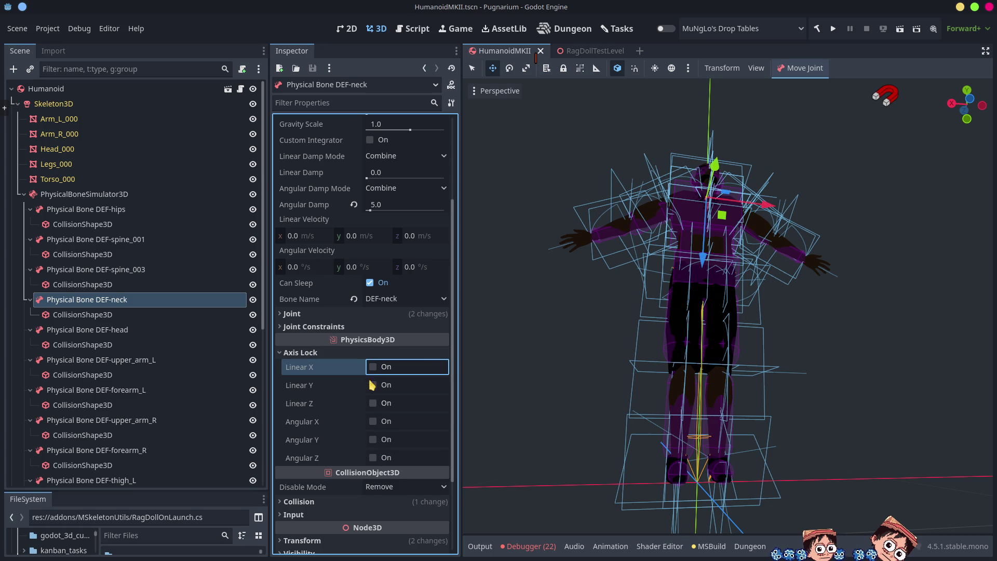
left_click(372, 369)
left_click(374, 387)
left_click(375, 405)
left_click(375, 423)
left_click(372, 440)
left_click(373, 458)
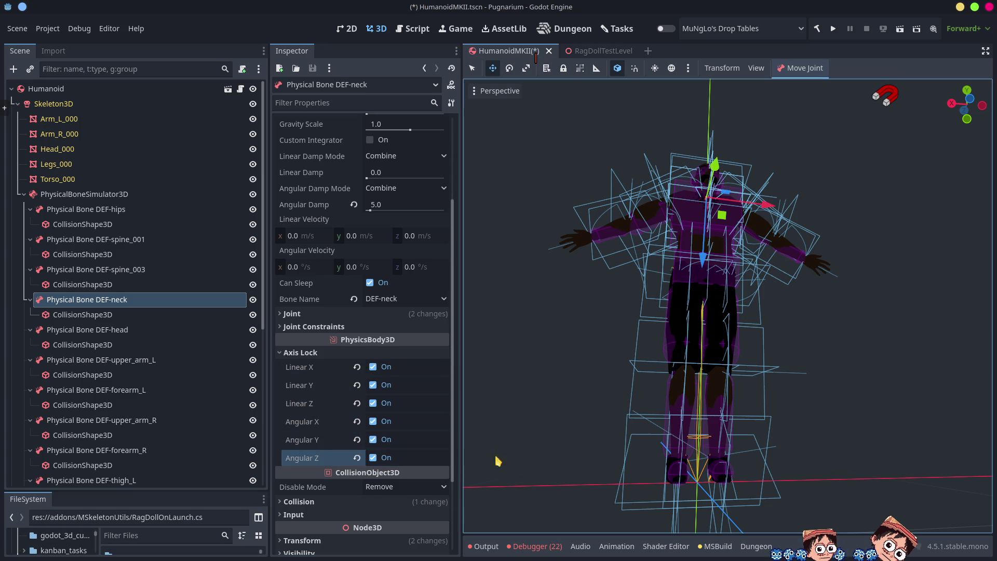
key("ctrl+s")
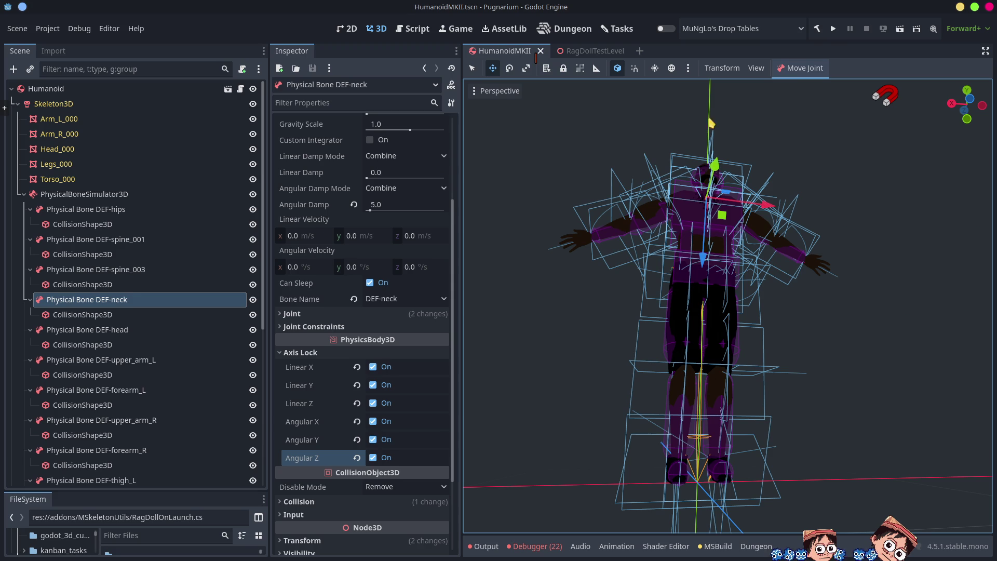
left_click(832, 29)
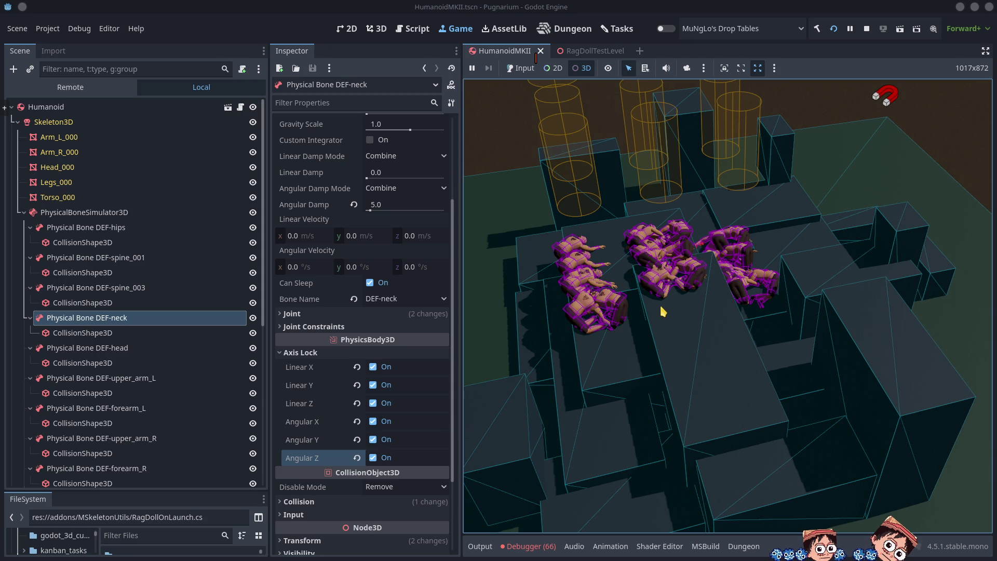
Switch the Scene dock to the running game's Remote scene tree
left_click(85, 90)
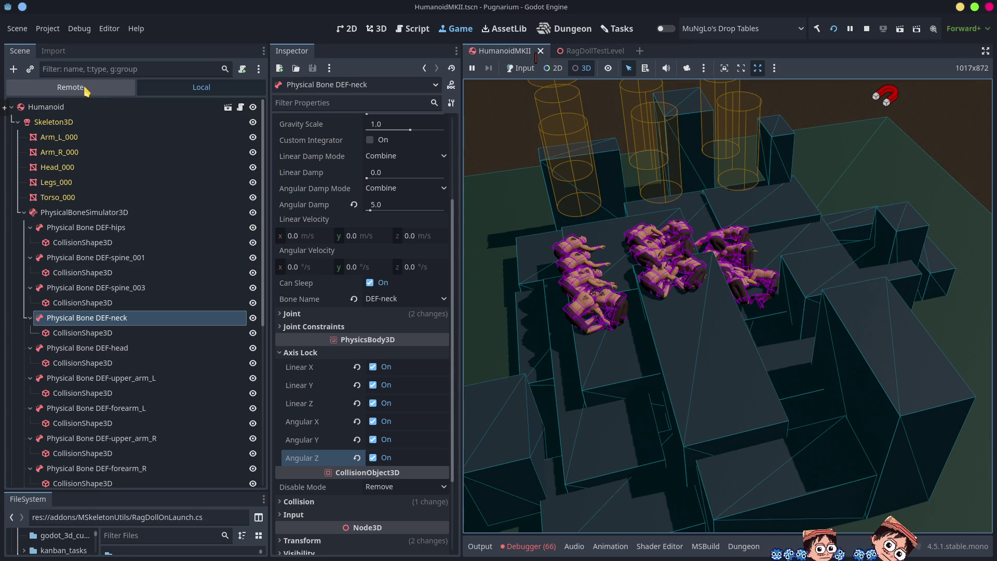
Filter the remote tree for 'ne', inspect a DEF-neck bone's Axis Lock settings, then stop the game
left_click(100, 70)
type("neck")
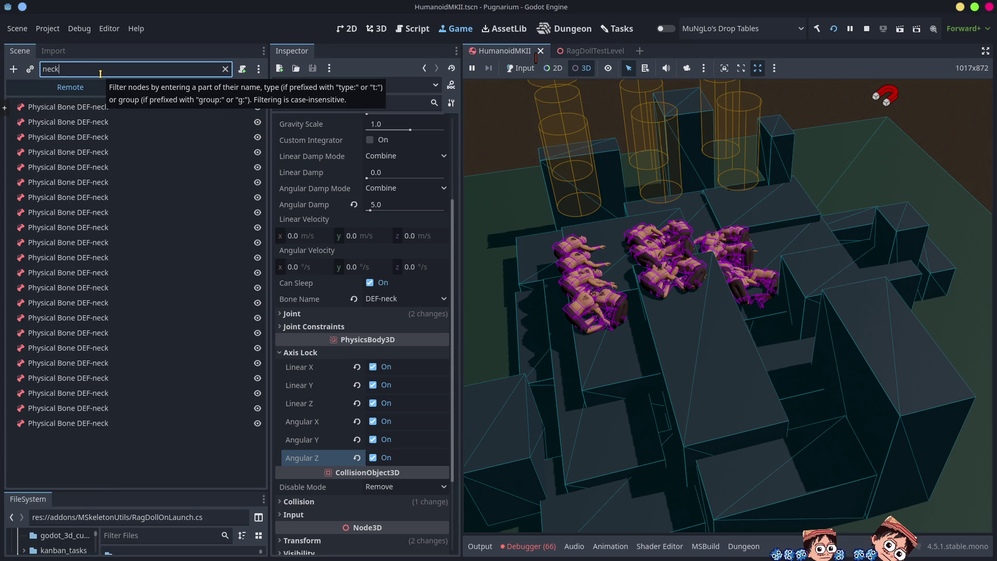
left_click(69, 127)
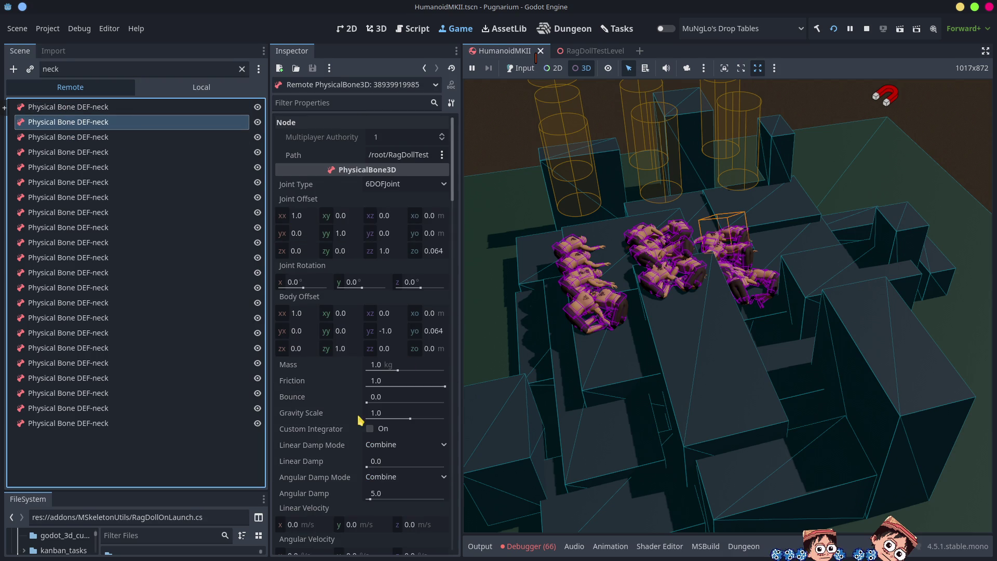
scroll(360, 420, "down", 5)
scroll(343, 396, "down", 4)
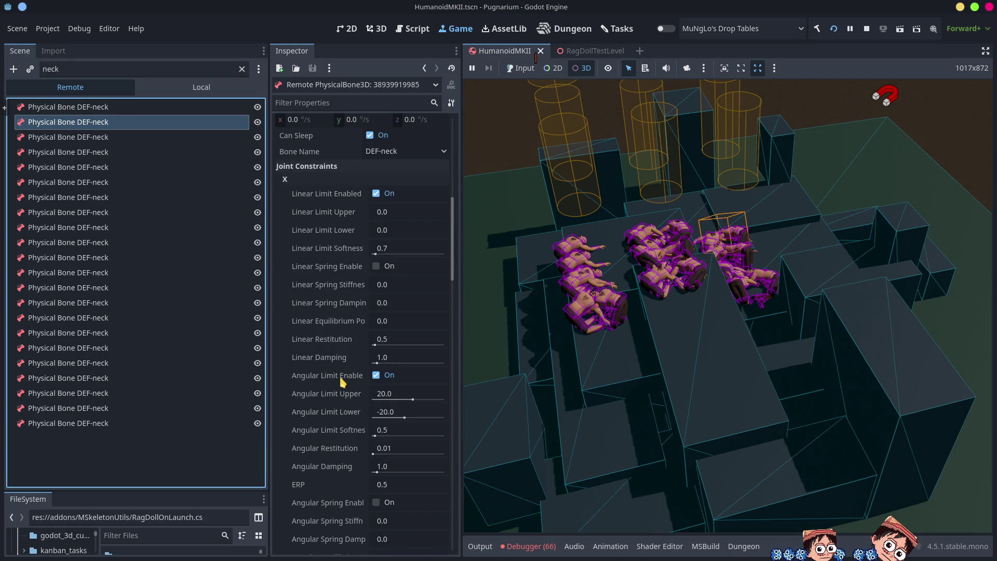
scroll(338, 373, "down", 2)
scroll(338, 373, "down", 18)
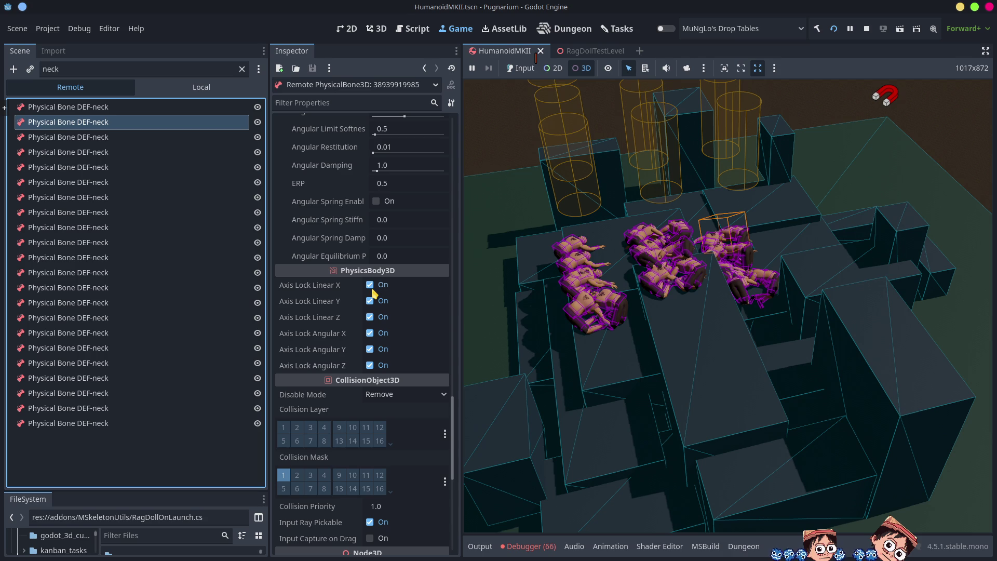
left_click(482, 213)
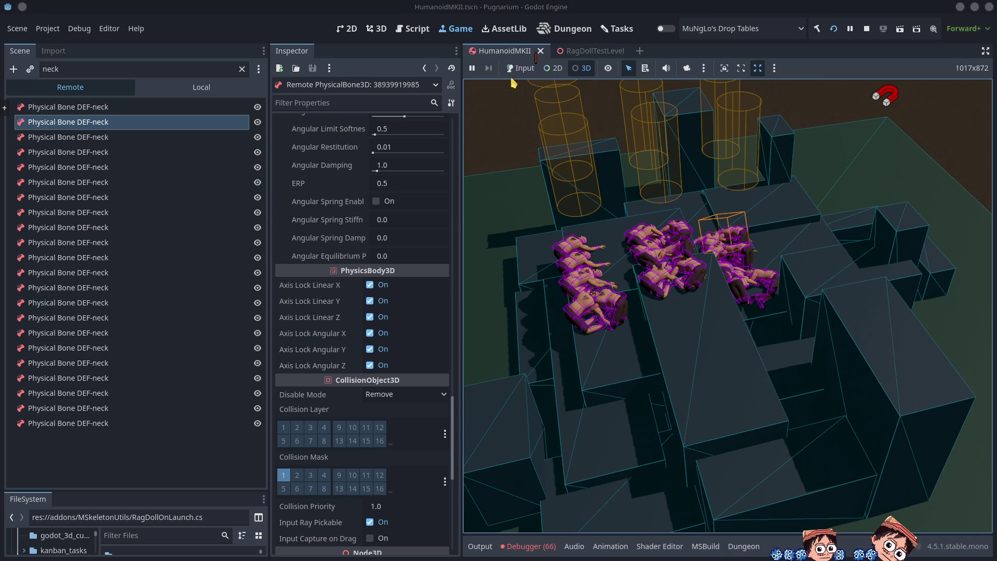
left_click(867, 29)
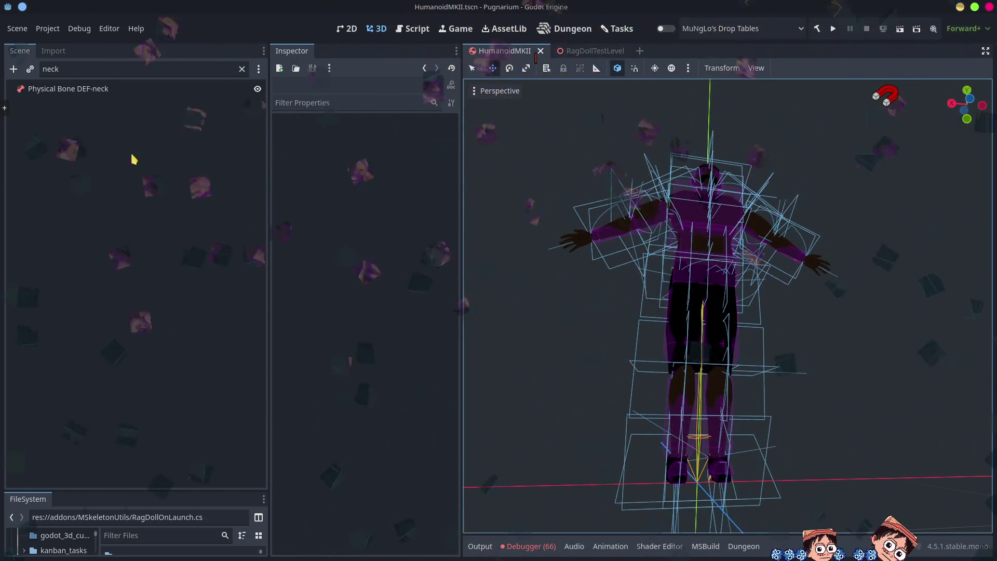
Select the DEF-neck physical bone and uncheck its Linear and Angular X, Y and Z axis locks
left_click(242, 69)
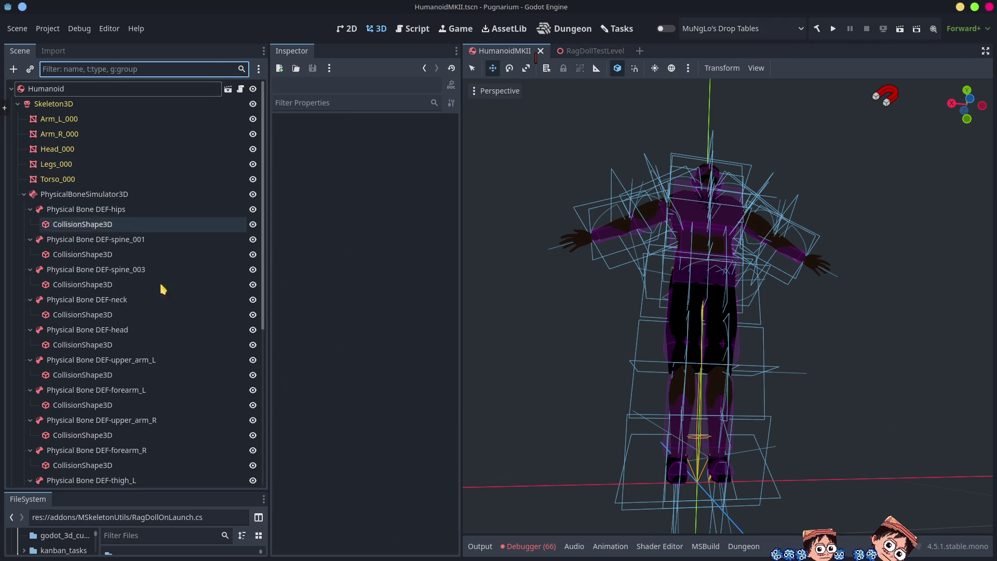
left_click(106, 315)
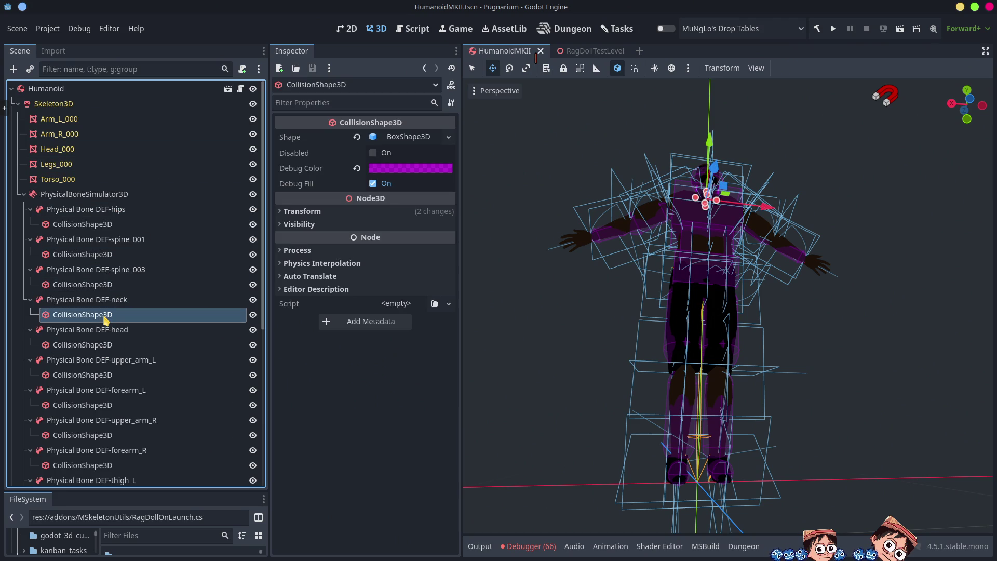
left_click(107, 301)
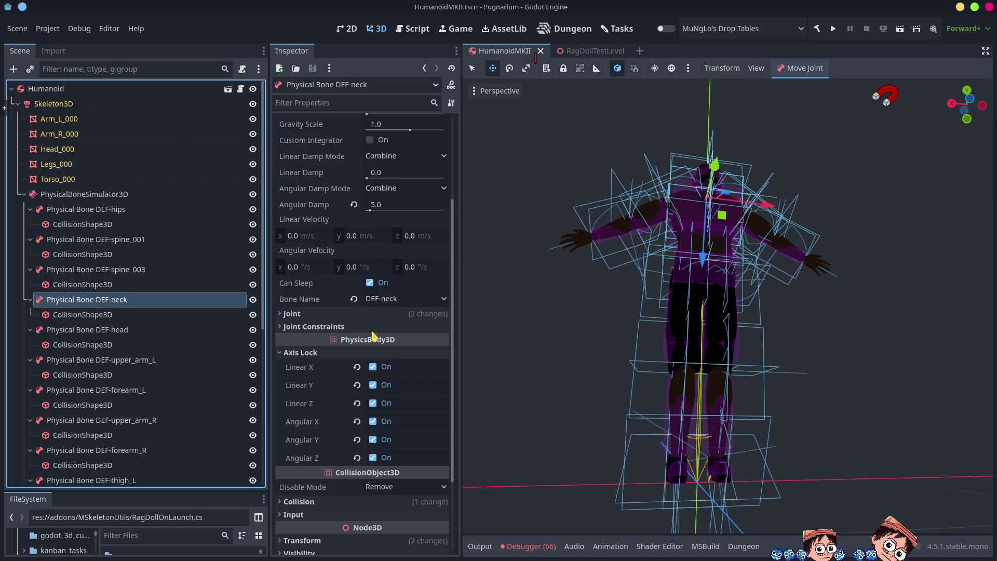
left_click(372, 367)
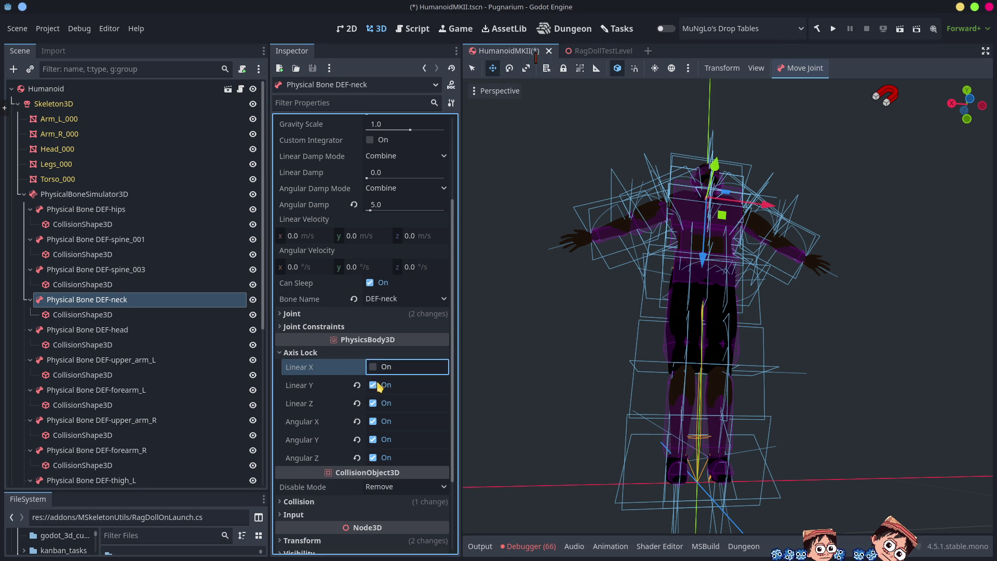
left_click(373, 385)
left_click(373, 403)
left_click(372, 421)
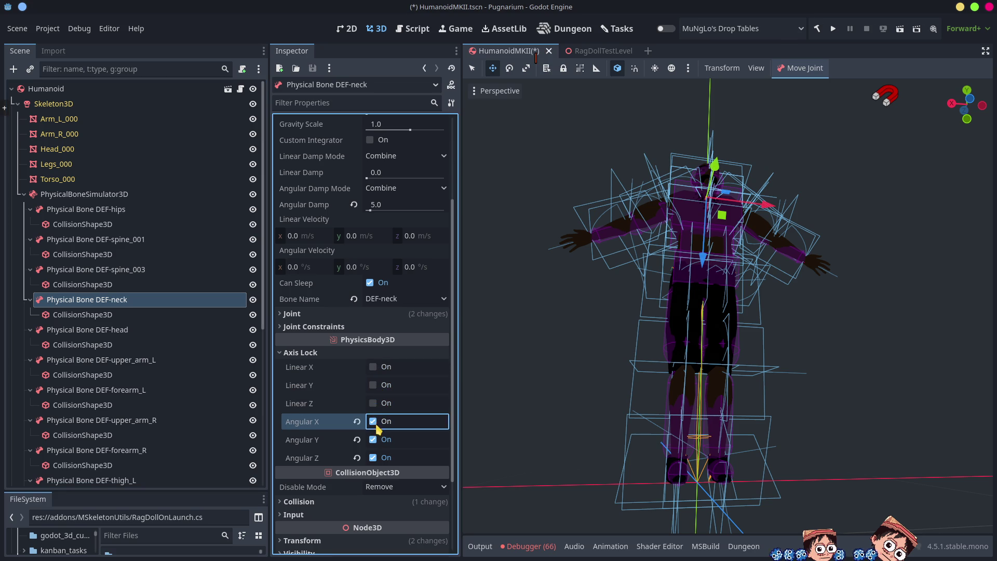
left_click(373, 439)
left_click(373, 458)
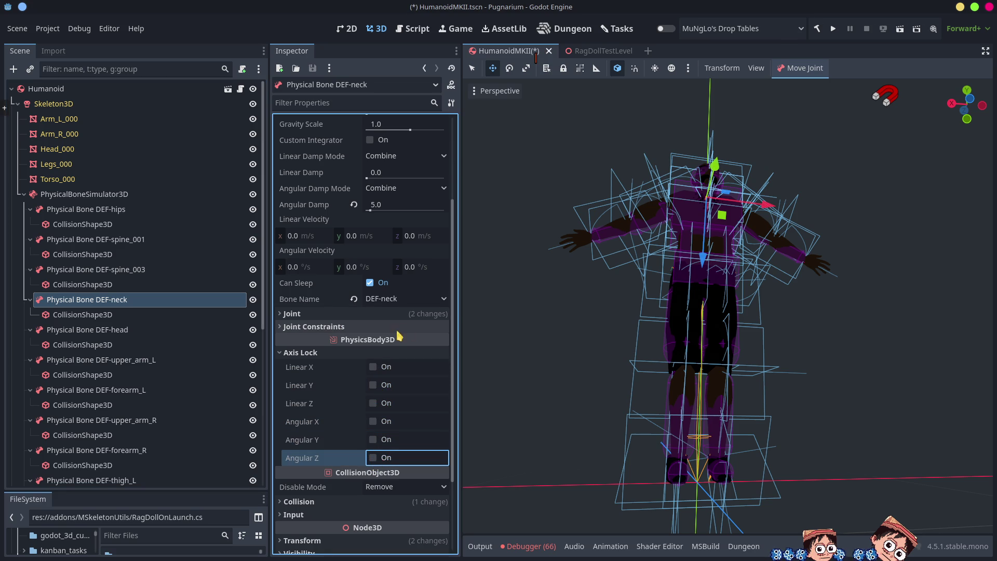
scroll(372, 307, "up", 3)
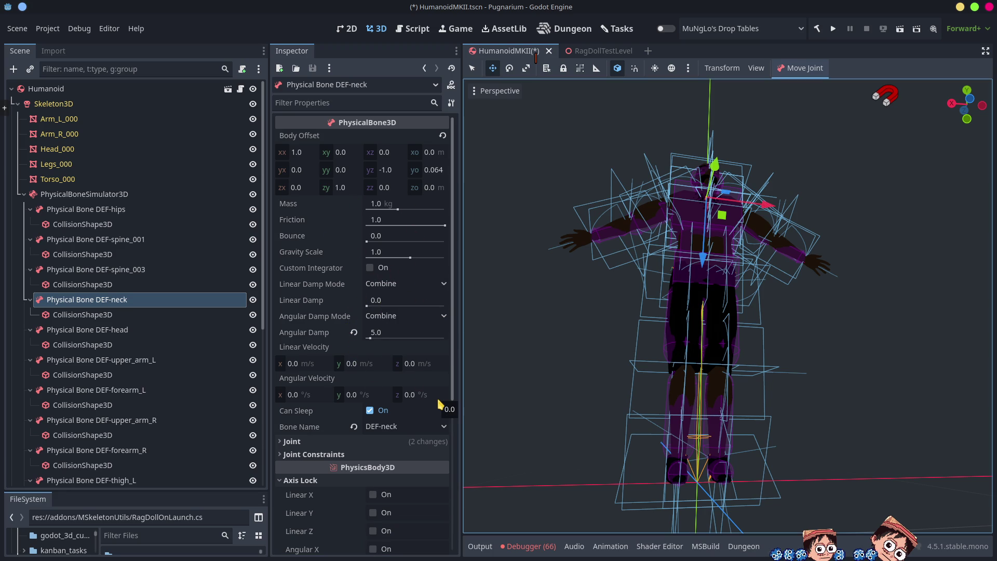
Raise DEF-neck's Linear Damp to 100.0, save the scene, and run the project
scroll(436, 395, "down", 2)
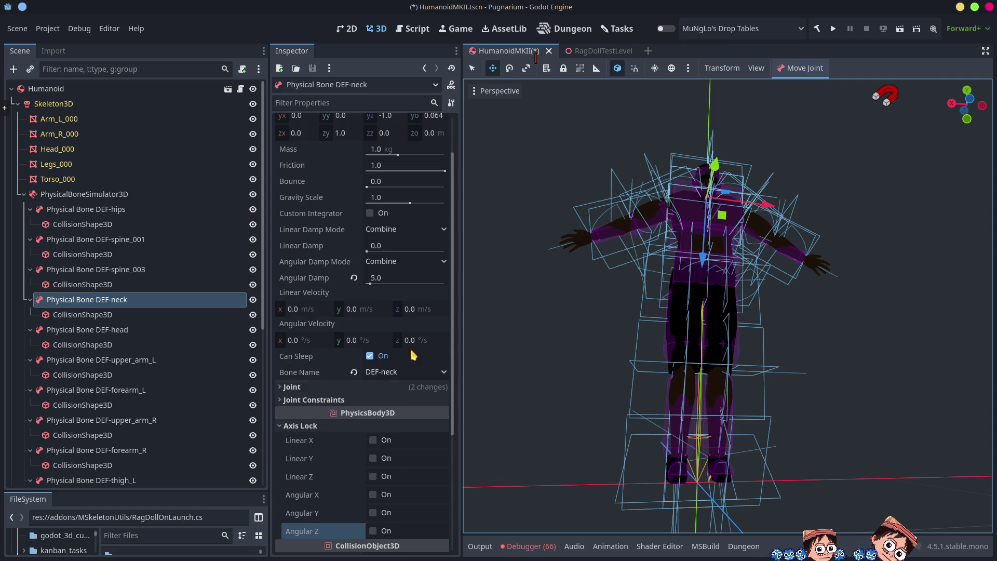
left_click(375, 260)
left_click(367, 255)
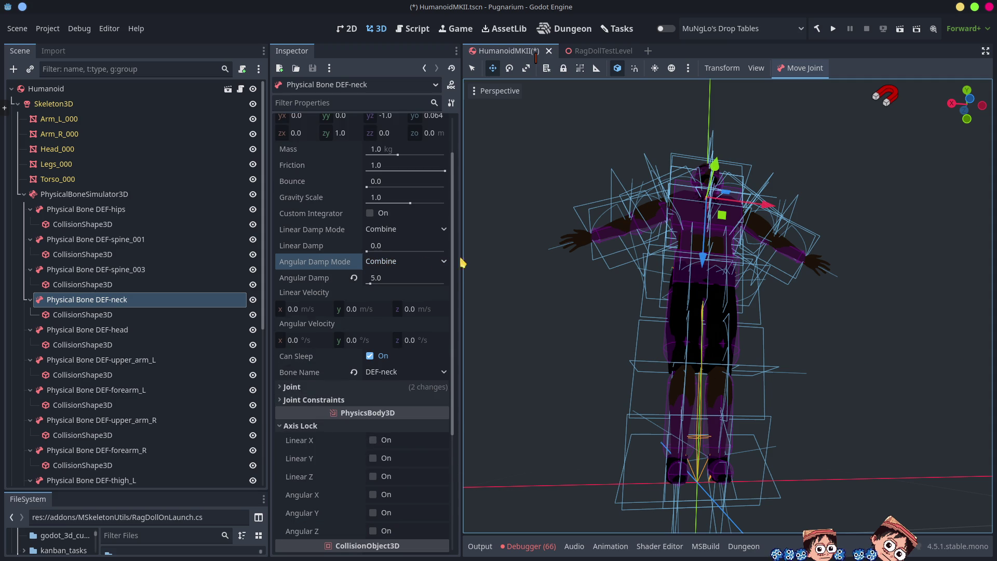
left_click(367, 249)
mouse_move(367, 251)
left_mouse_down()
mouse_move(995, 251)
mouse_move(951, 264)
left_mouse_up()
key("ctrl+s")
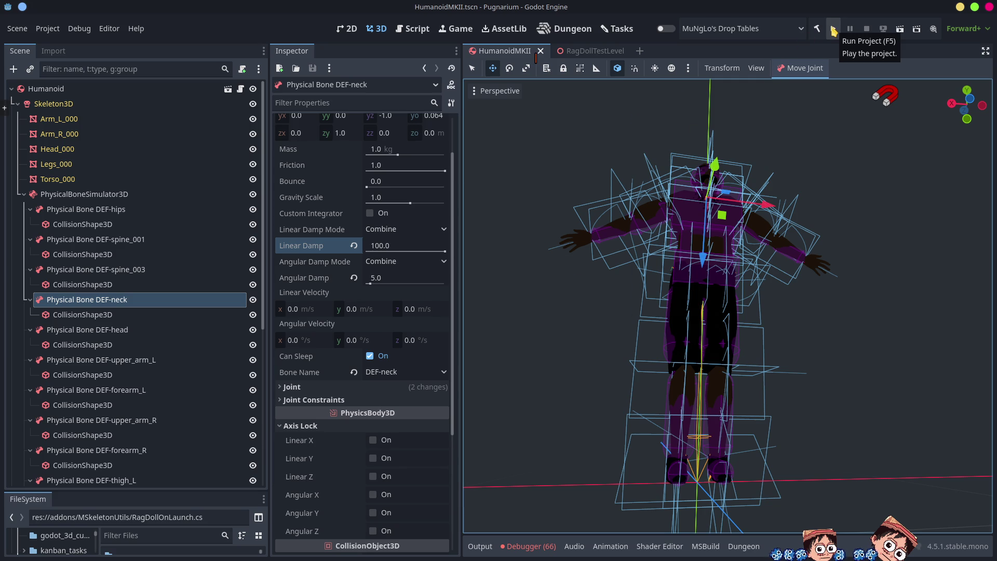
left_click(833, 29)
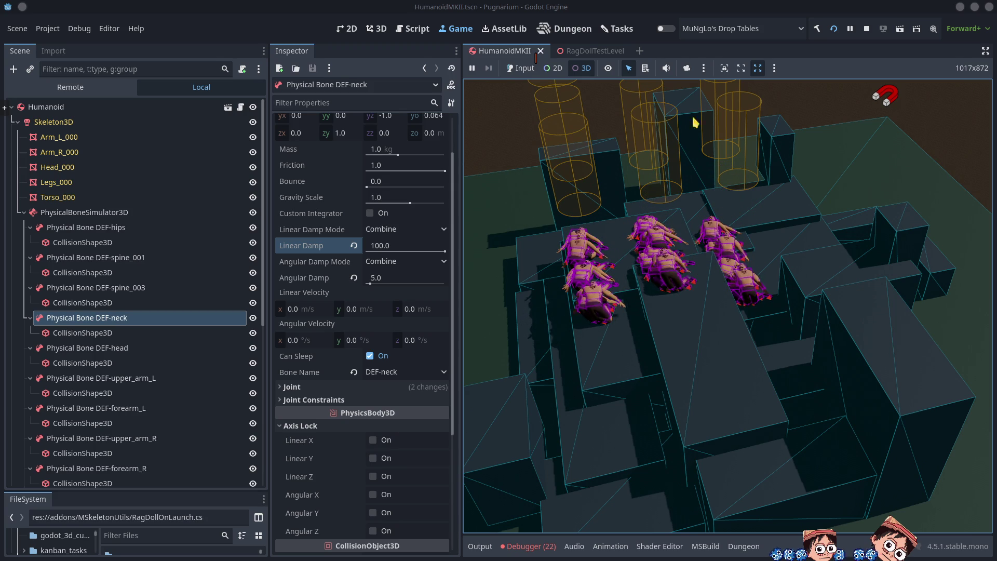
left_click(874, 29)
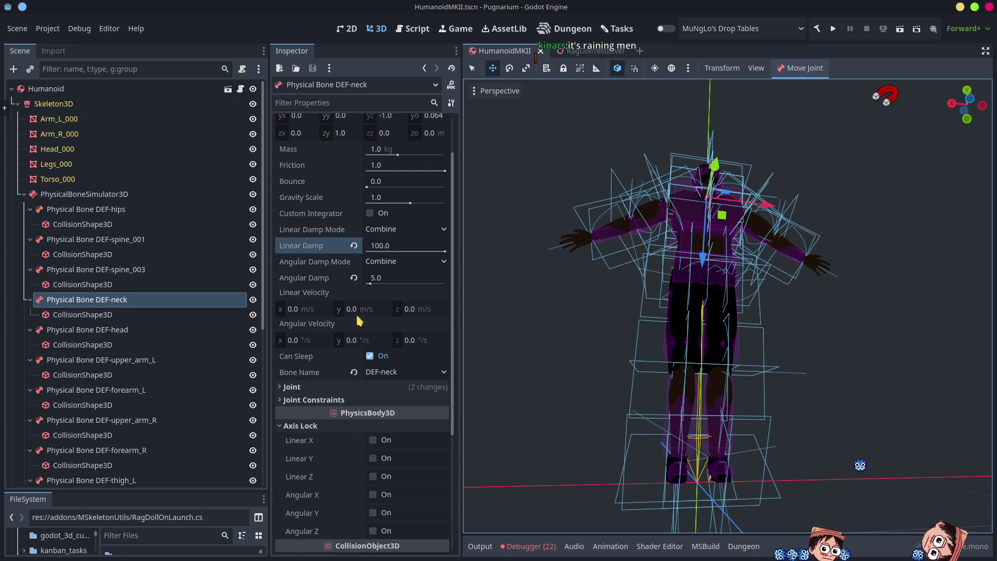
Revert DEF-neck's Linear Damp to 0.0 and save the scene
left_click(354, 246)
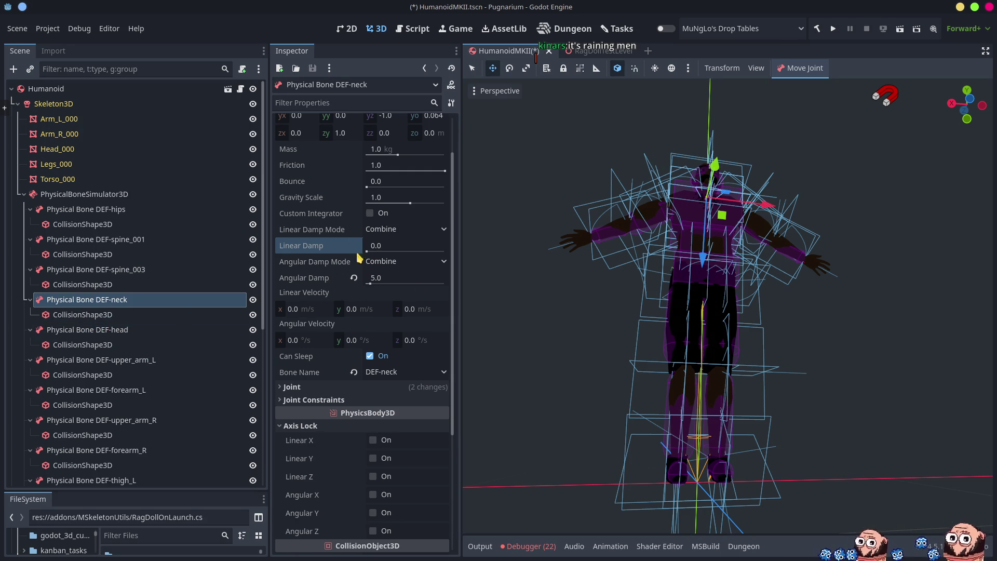
key("ctrl+s")
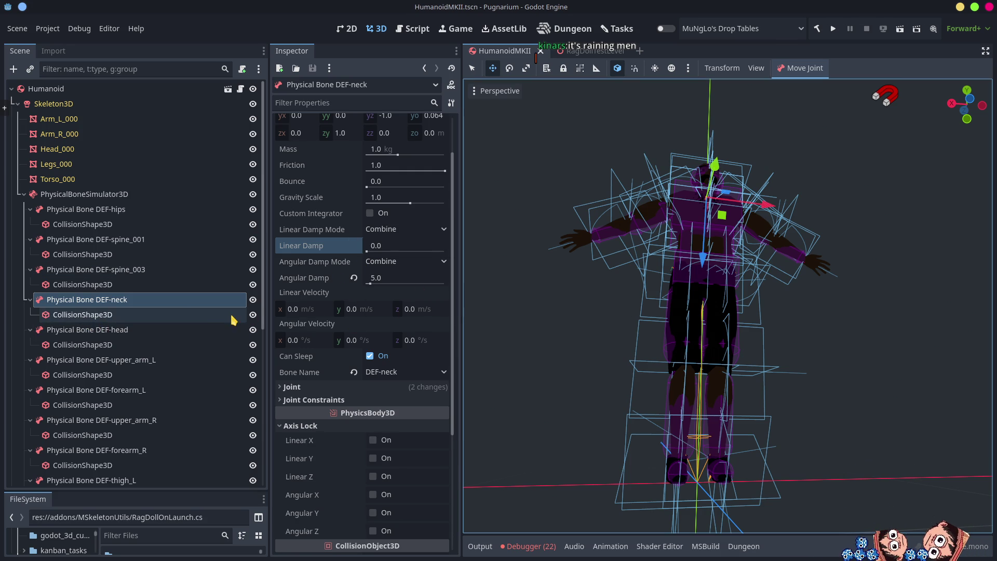
right_click(112, 307)
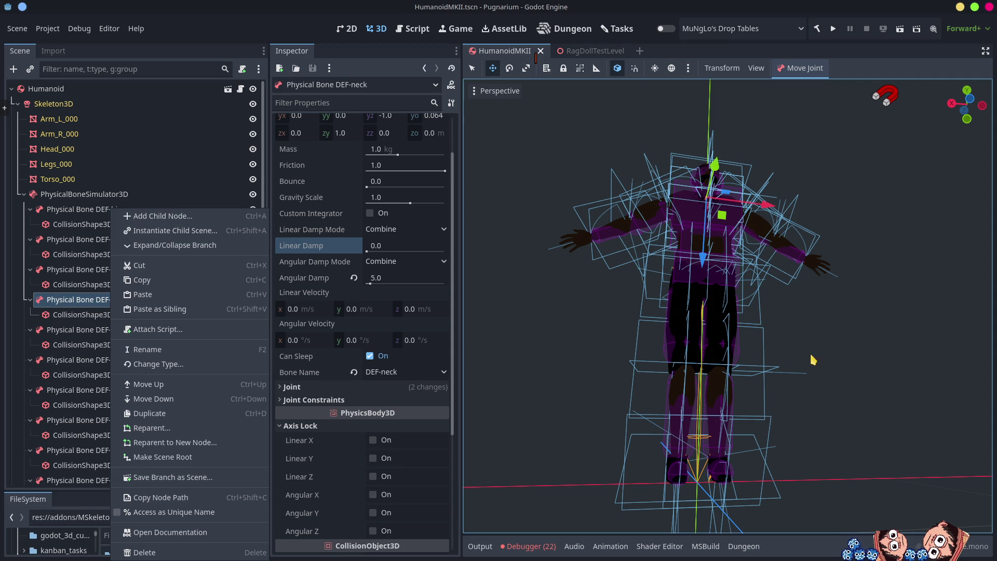
left_click(570, 391)
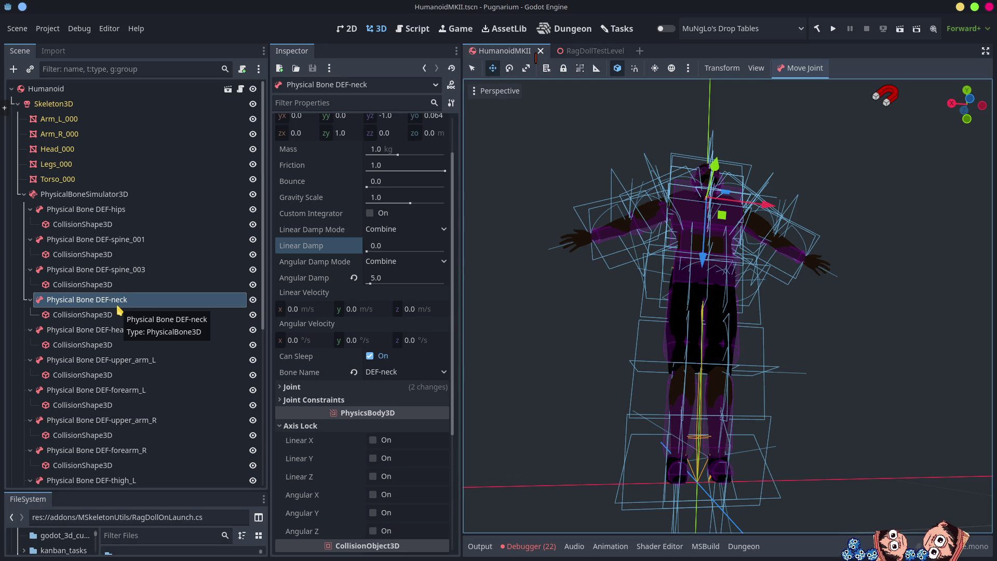
Back in RagDollOnLaunch.cs, delete the unfinished skeletonSimulator.bone line
key("alt+Tab")
triple_click(428, 203)
key("BackSpace")
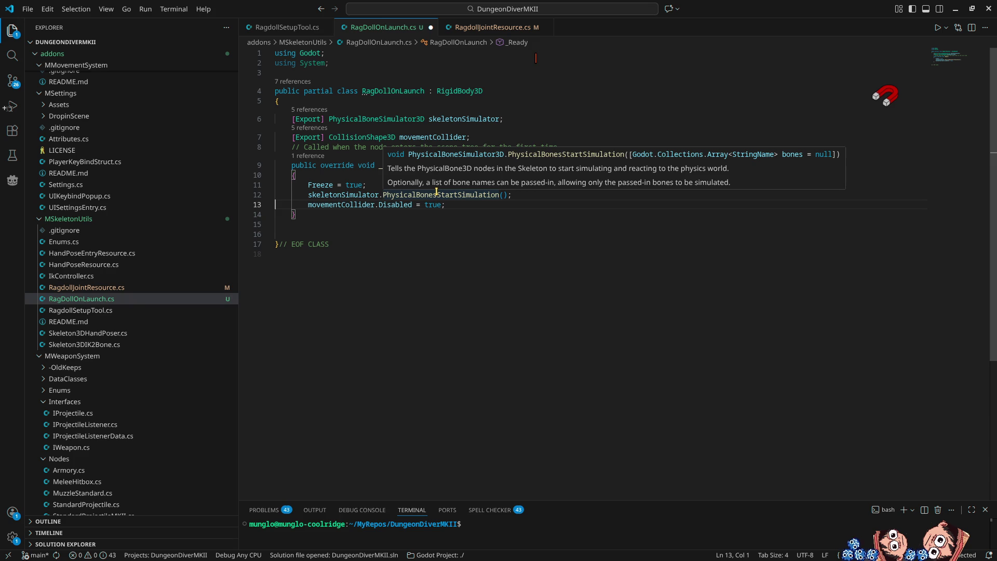
Duplicate the simulator field line and turn the copy into a Skeleton3D field named skeleton
left_click(521, 120)
key("ctrl+shift+alt+Down")
double_click(377, 118)
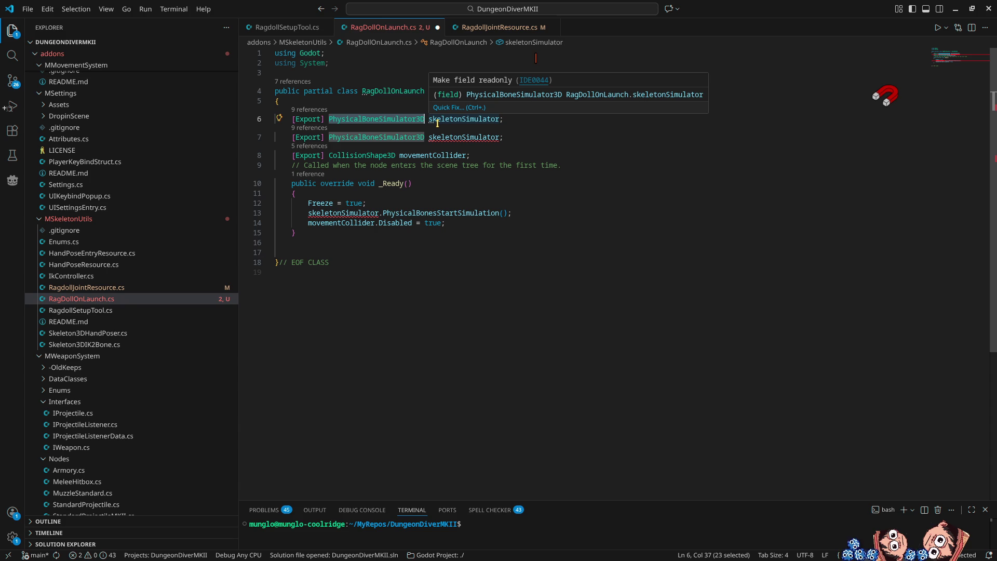
type("Skele")
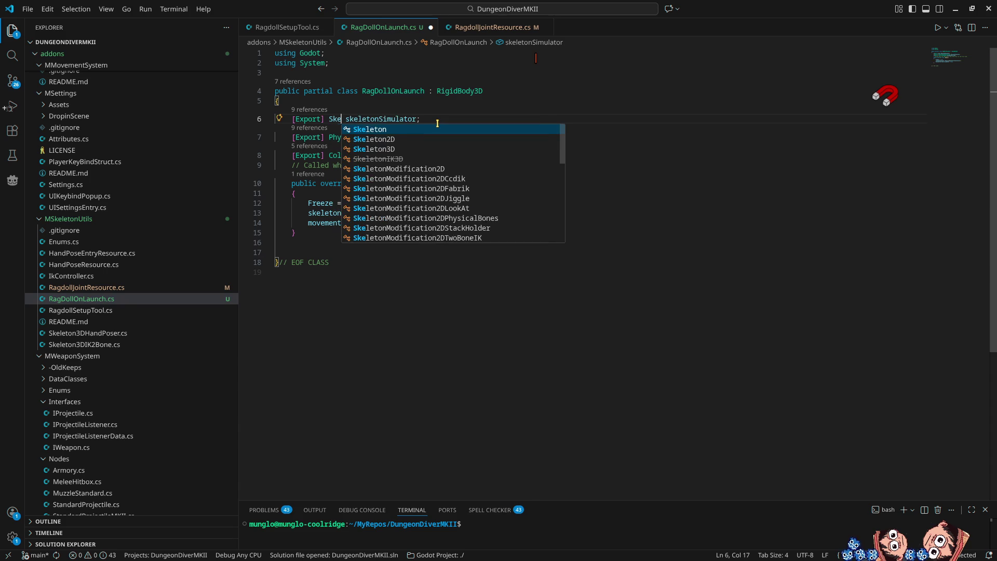
key("Down")
key("Down")
key("Return")
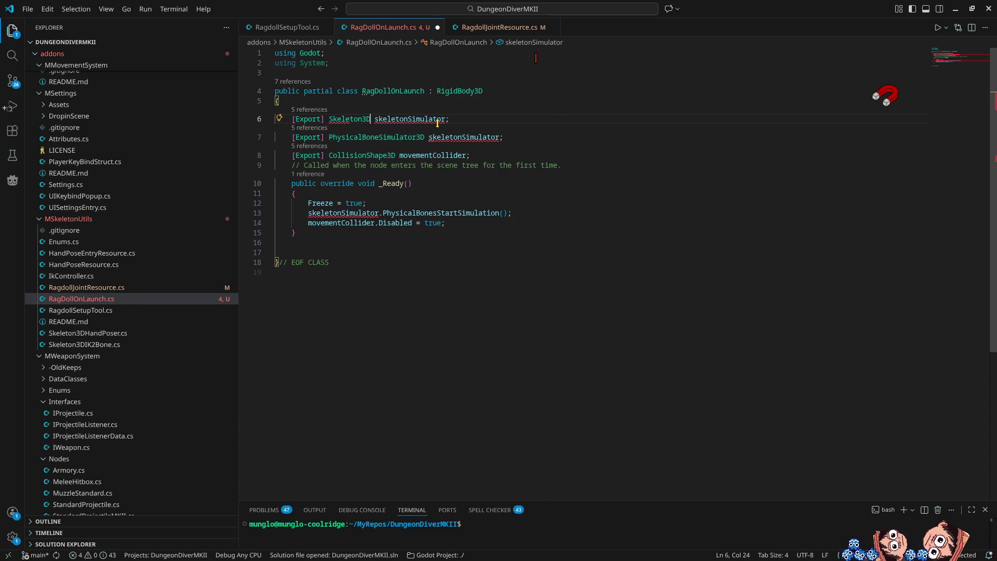
left_click(437, 122)
key("BackSpace")
key("BackSpace")
key("BackSpace")
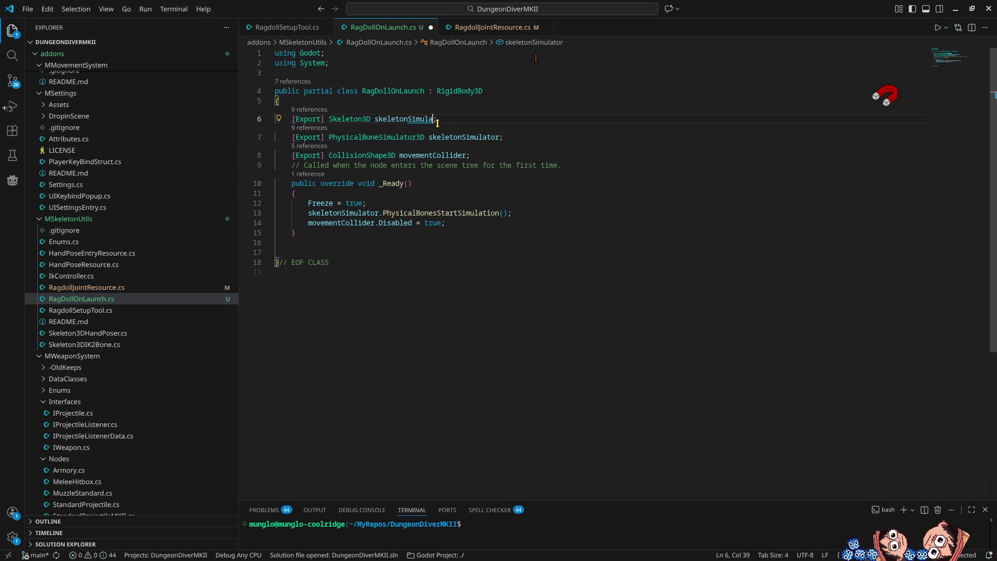
Start a new line in _Ready beginning with skeleton.bone
key("Down")
key("Down")
key("Down")
key("Return")
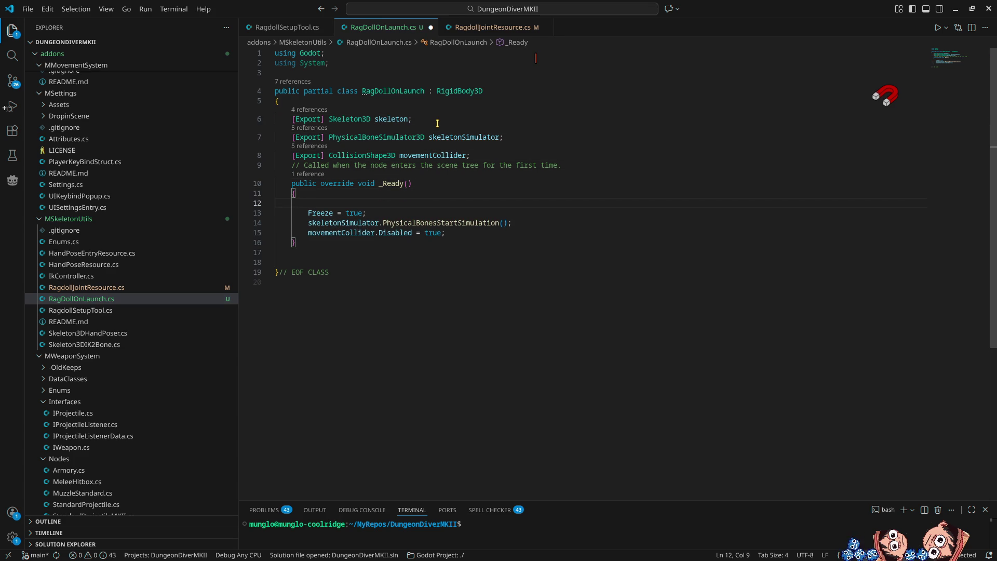
type("skeleton.bone")
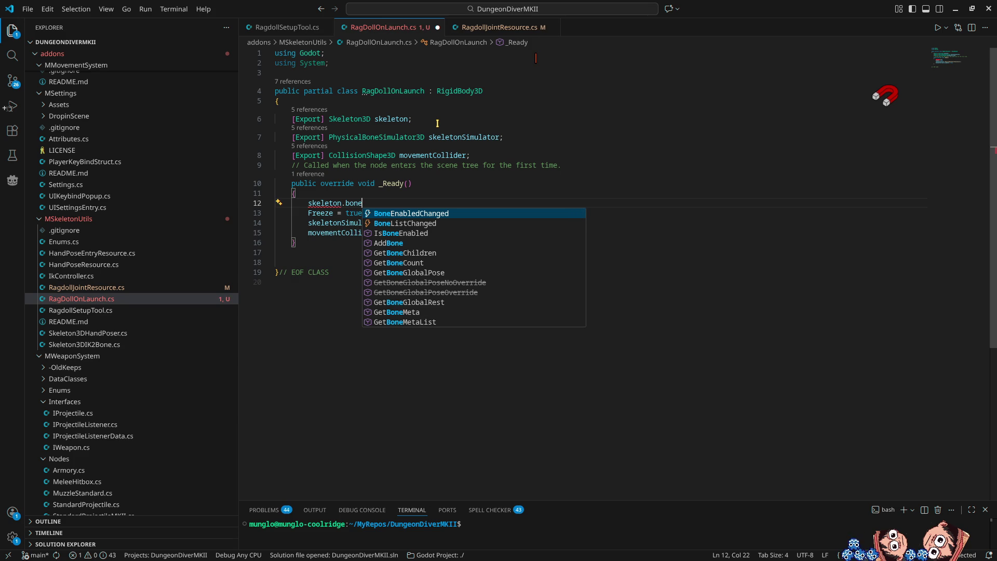
Complete the _Ready line as a skeleton.GetBoneChildren() call
key("Up")
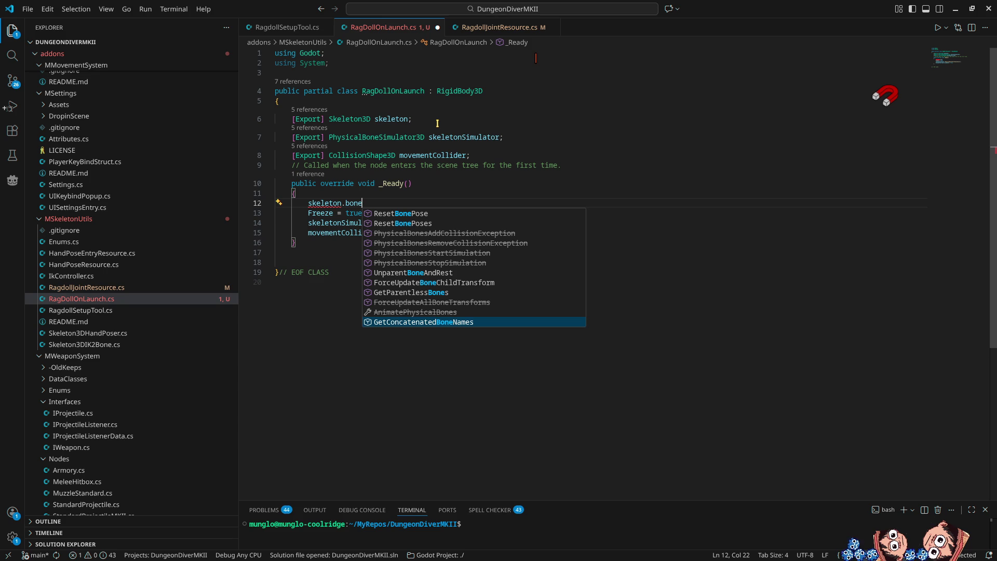
key("Down")
key("Down")
key("Down")
key("Down")
key("Down")
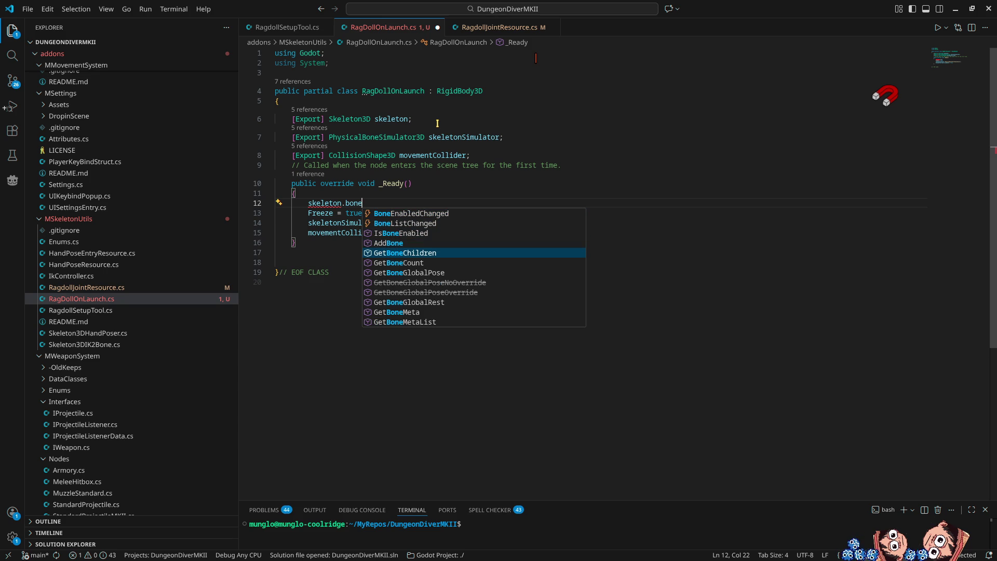
key("Return")
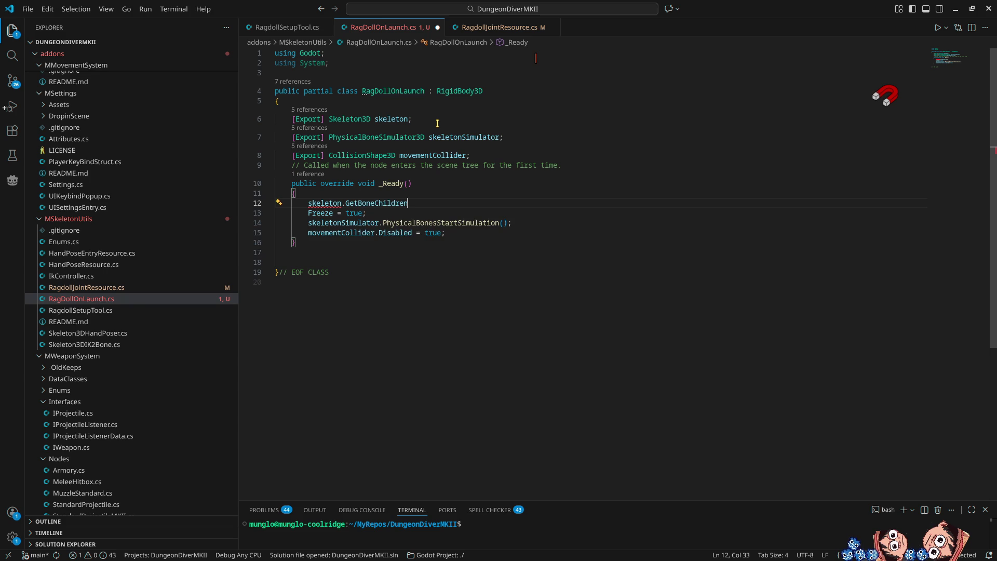
type("(")
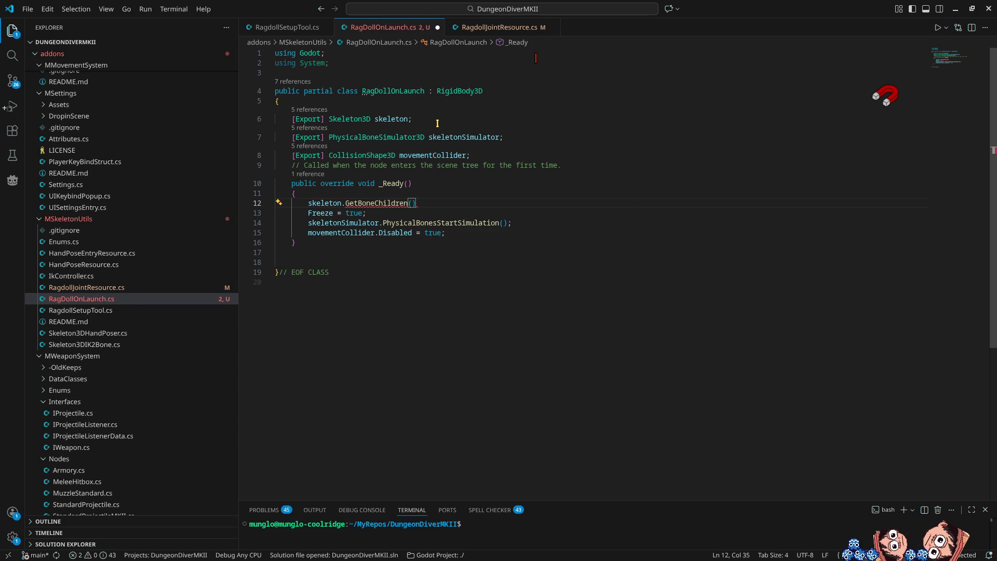
Add a line above the call and start a list declaration, replacing the typed 'for'
key("Home")
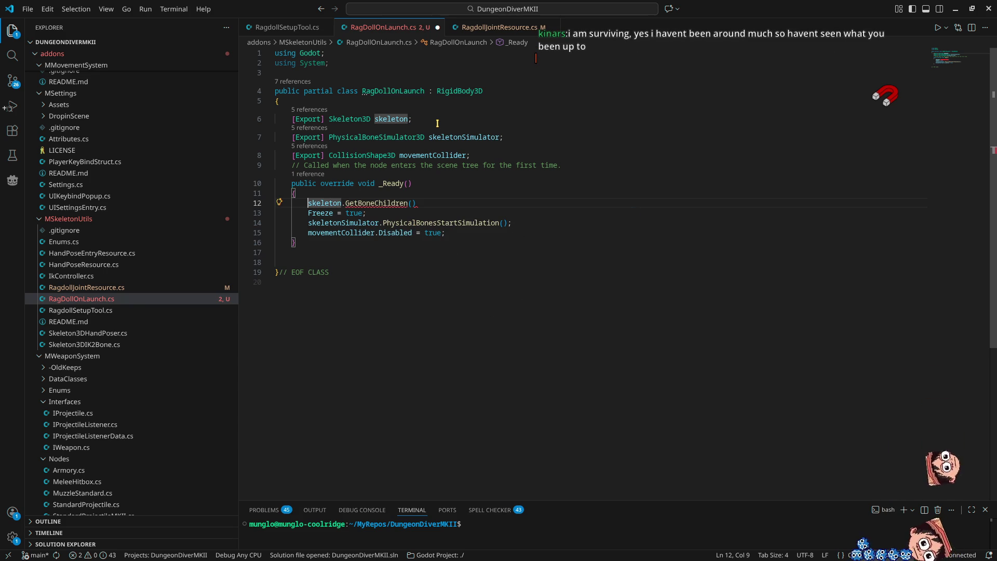
key("Return")
key("Up")
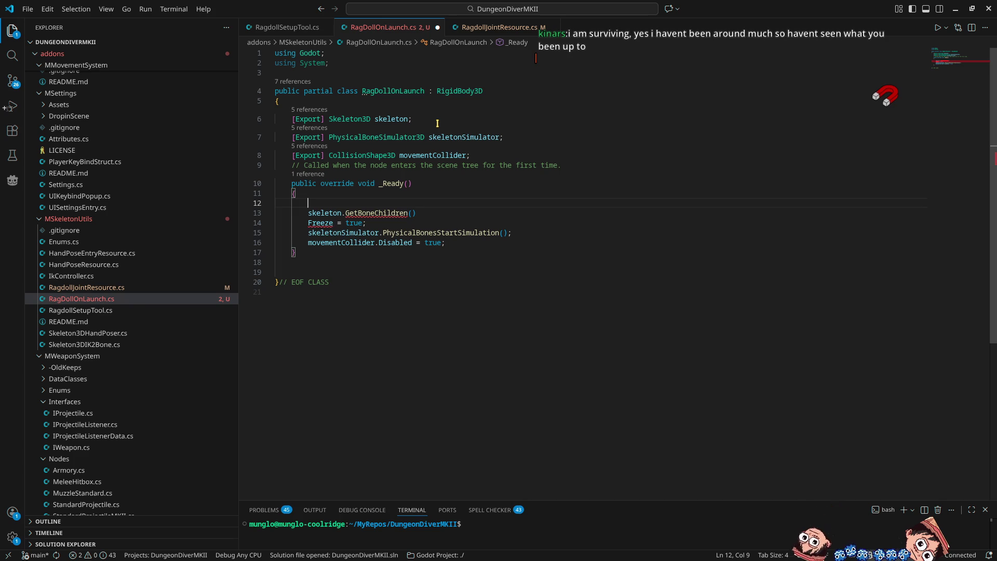
type("for")
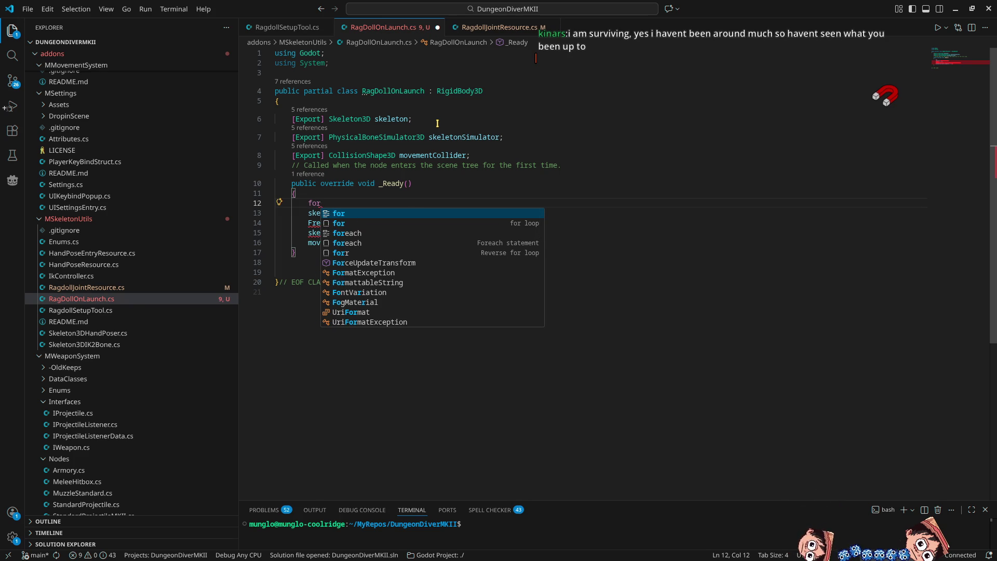
key("BackSpace")
key("BackSpace")
key("BackSpace")
type("list")
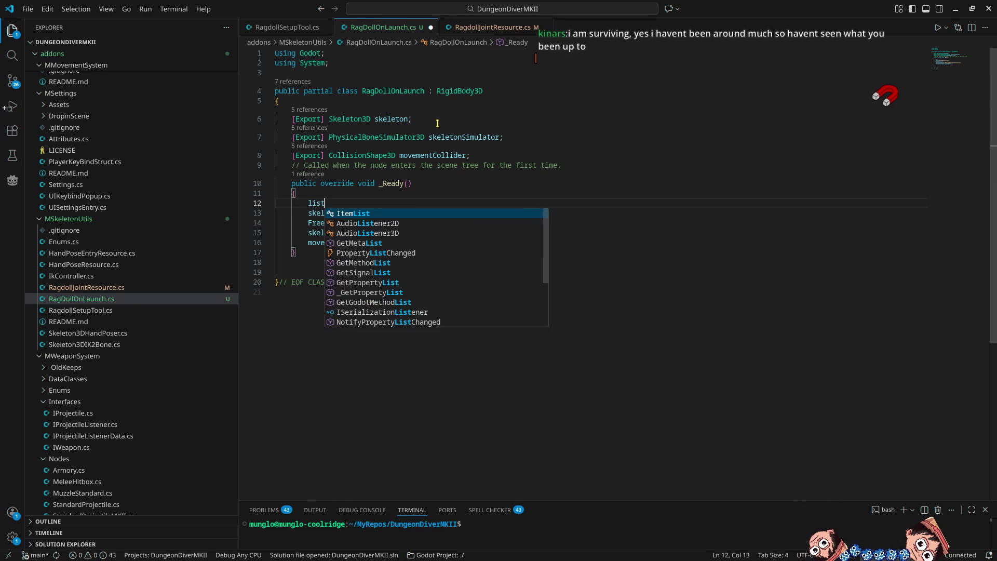
key("Tab")
key("BackSpace")
key("BackSpace")
key("BackSpace")
key("BackSpace")
key("BackSpace")
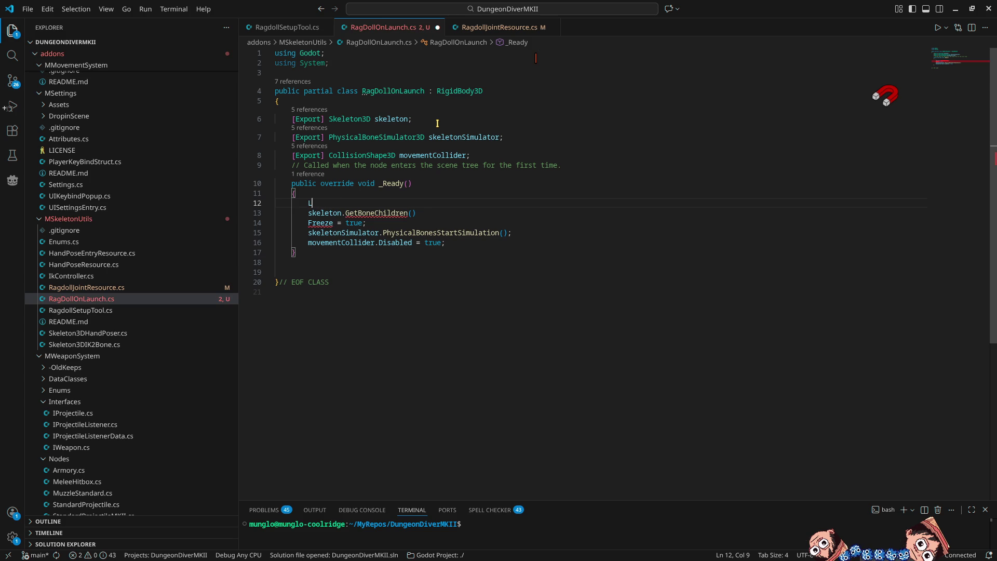
Declare List<string> boneName = new List<string>(); and import System.Collections.Generic
type("List")
key("Escape")
type("<string")
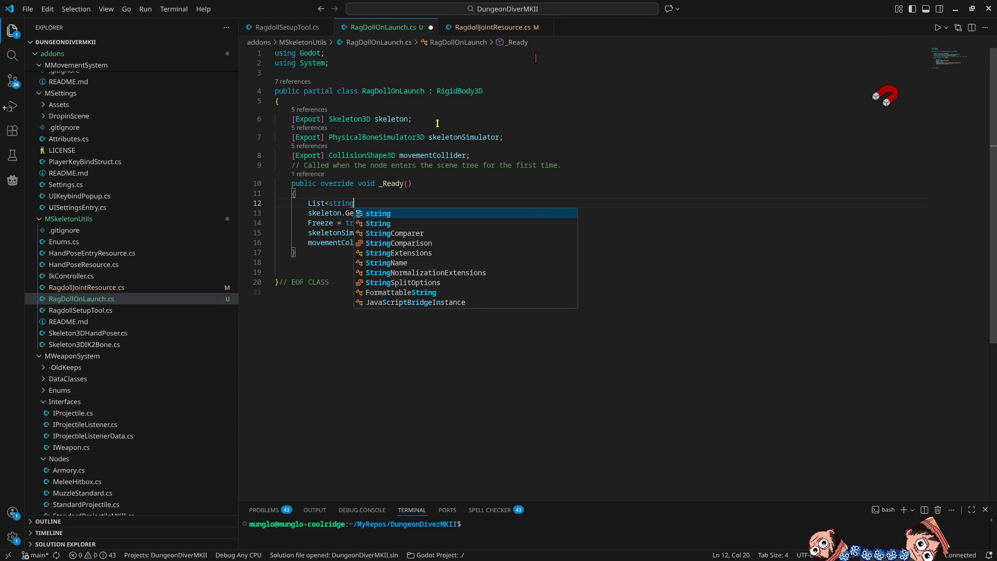
type(">")
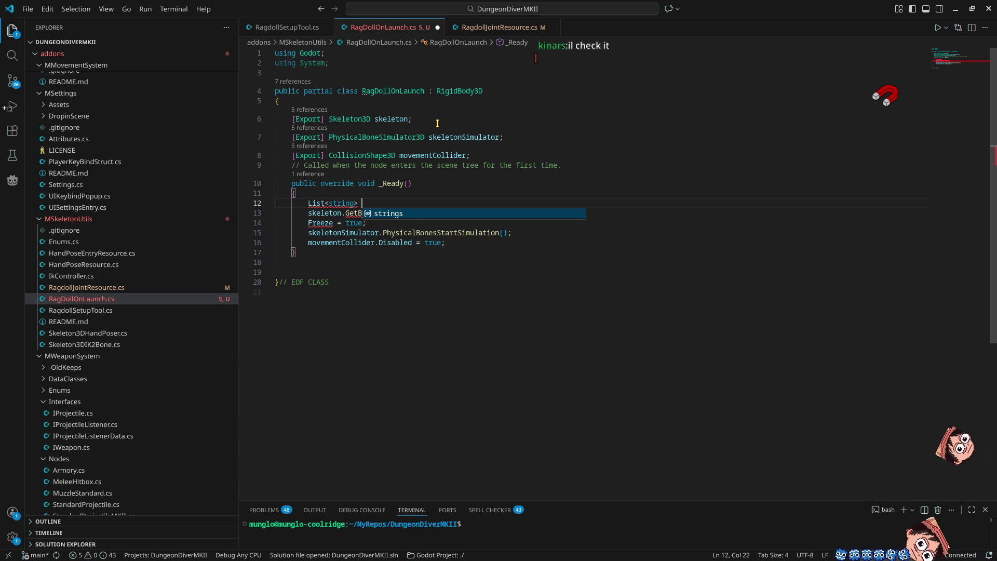
type("boneName")
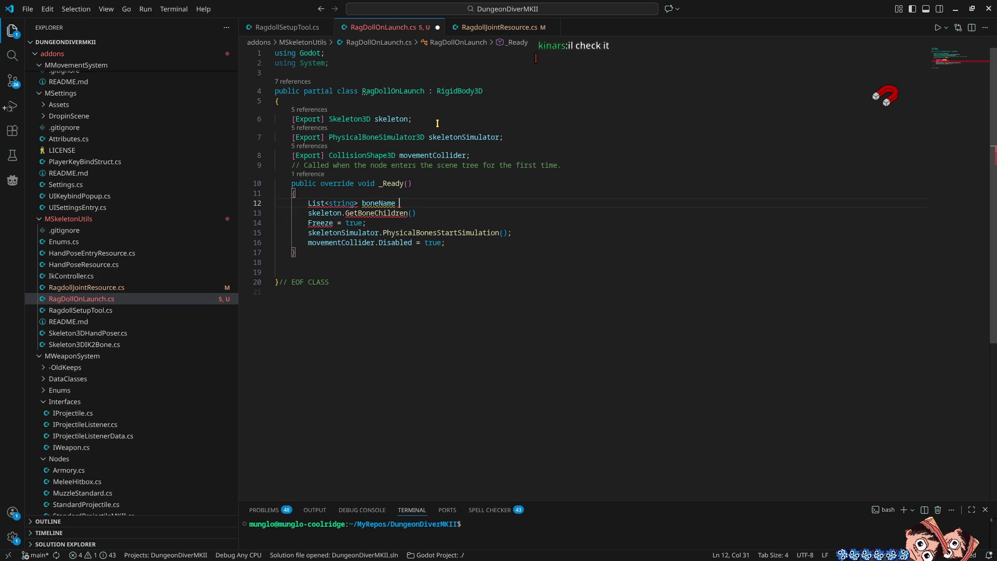
type("= new")
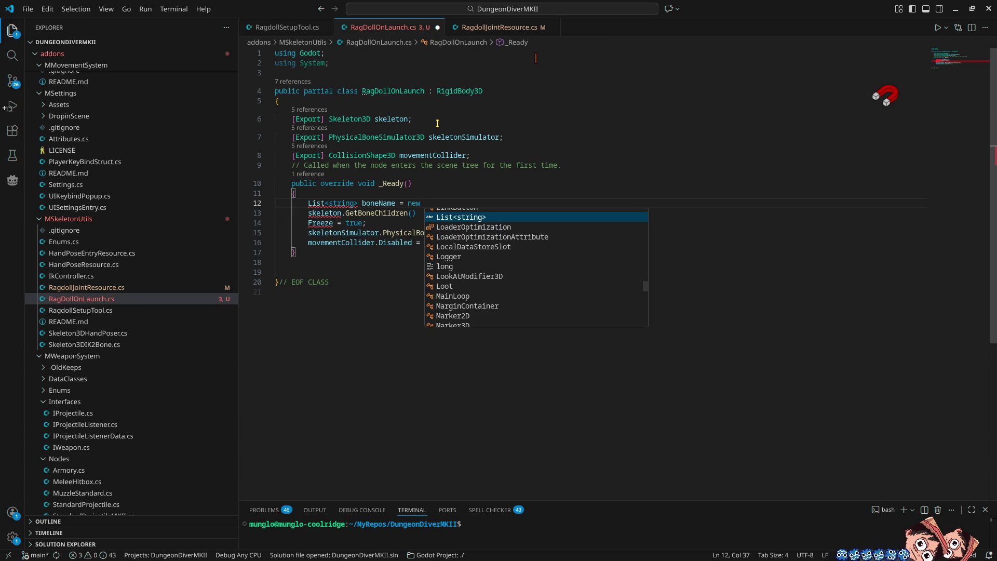
key("Return")
type("();")
key("Left")
key("Left")
key("Left")
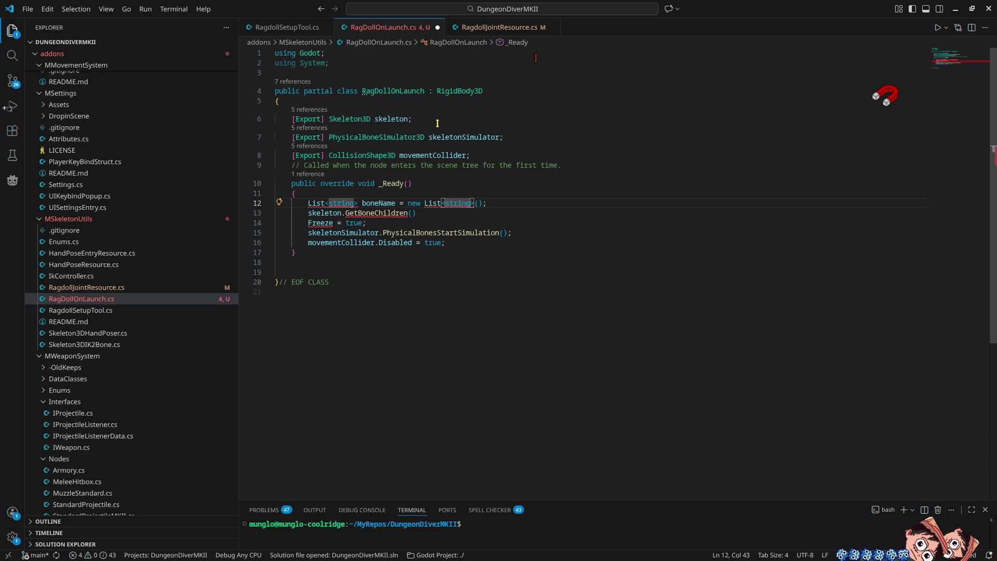
key("ctrl+period")
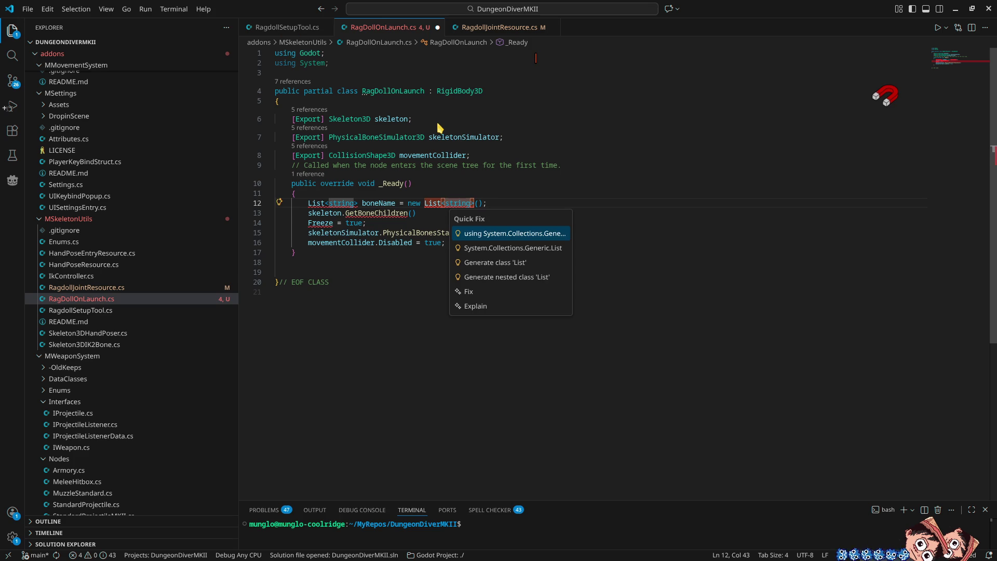
key("Return")
Open an empty line above the skeleton.GetBoneChildren call for a loop
key("Down")
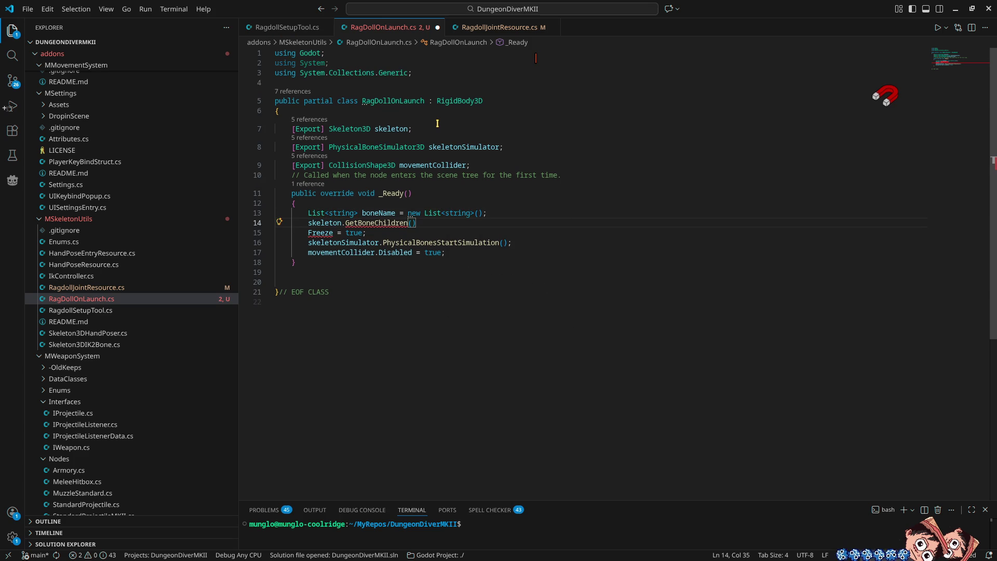
key("Home")
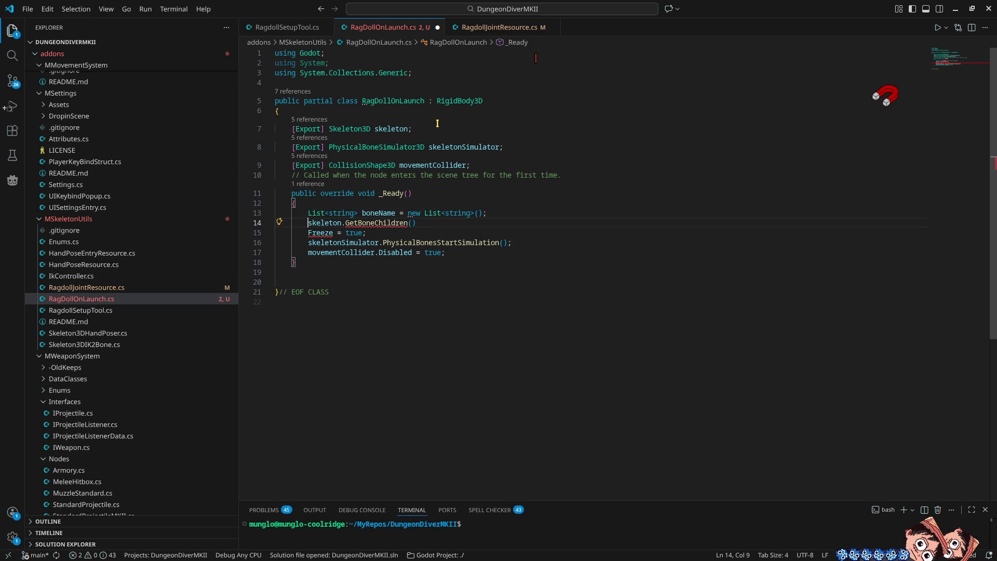
type("for")
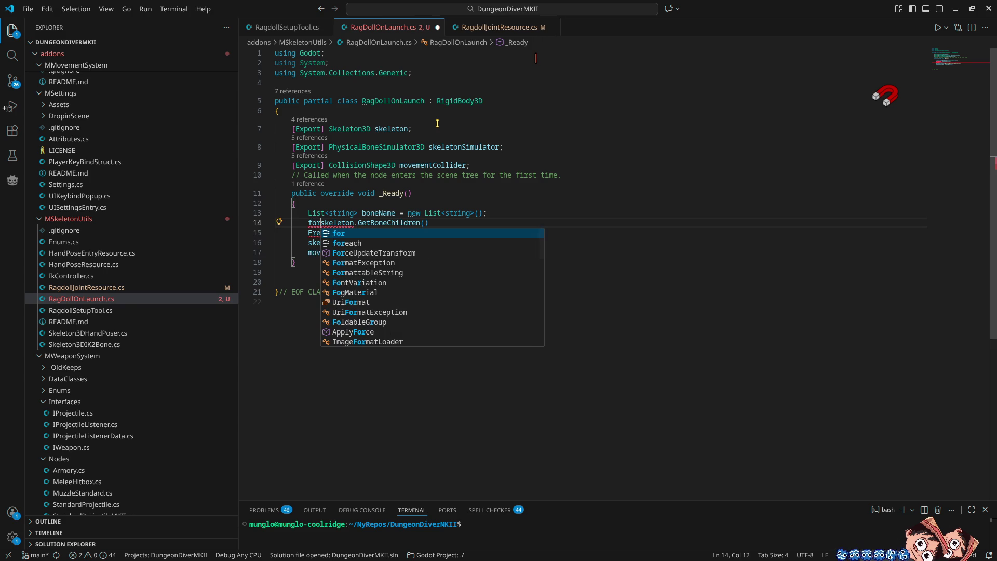
key("BackSpace")
key("BackSpace")
key("BackSpace")
key("Return")
key("Up")
Insert a for loop snippet with its condition bound to skeleton.GetBoneChildren().Length
type("for")
key("Down")
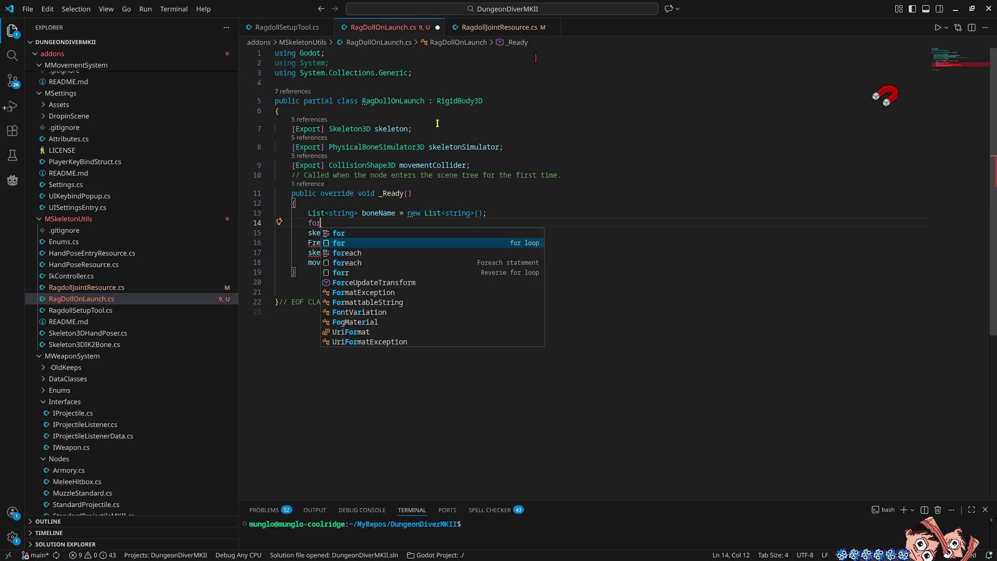
key("Tab")
key("Tab")
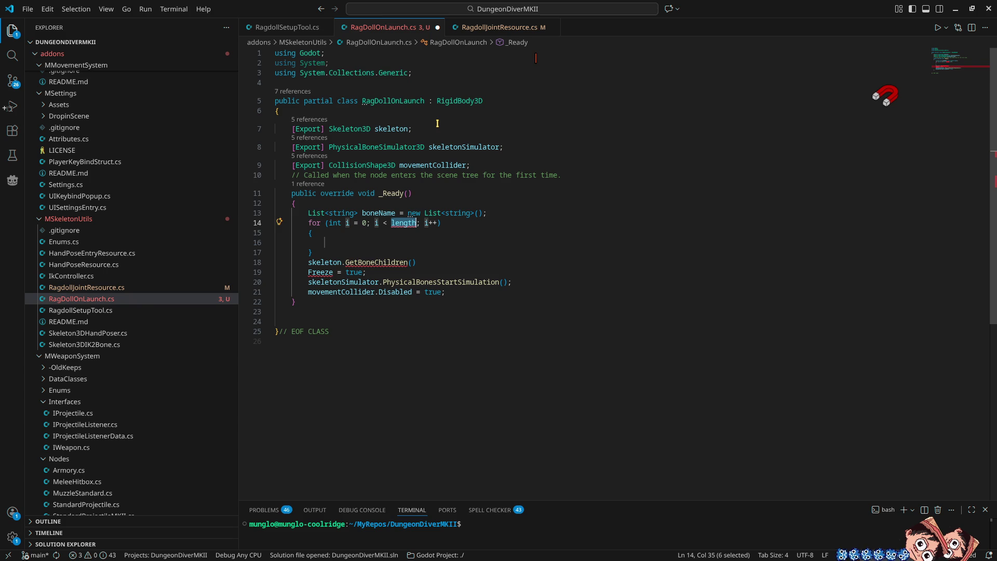
type("s")
type("keleton.")
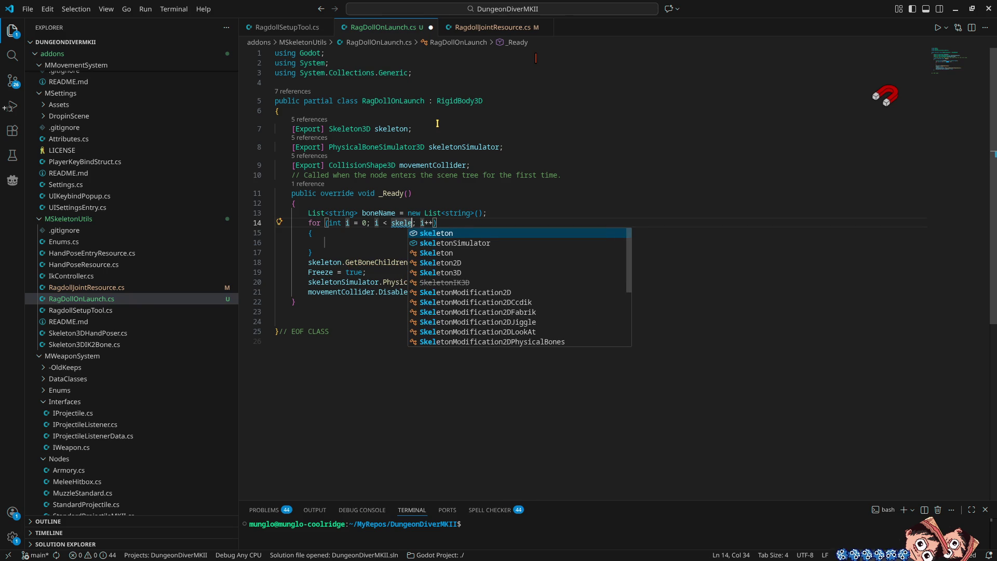
type("get")
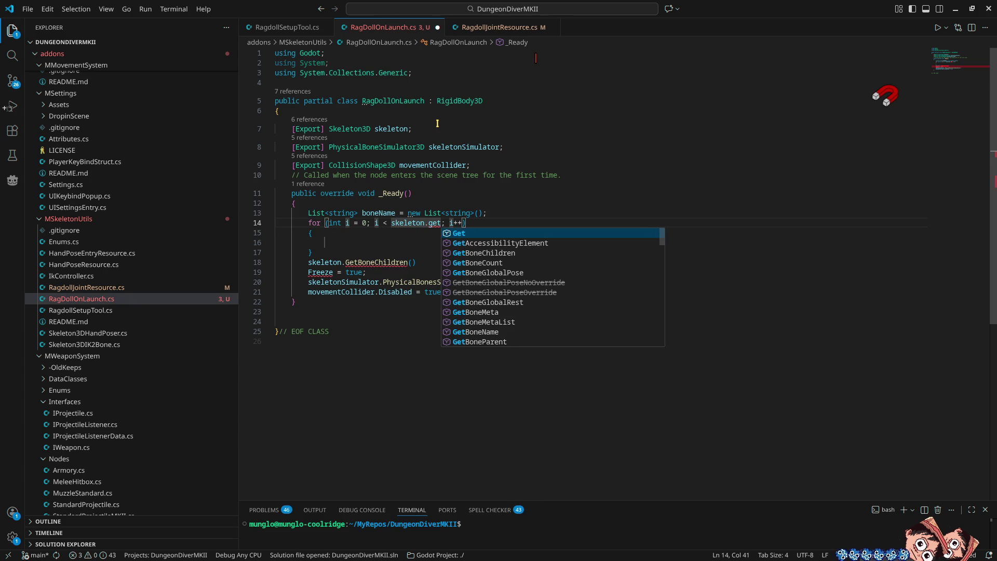
type("bonec")
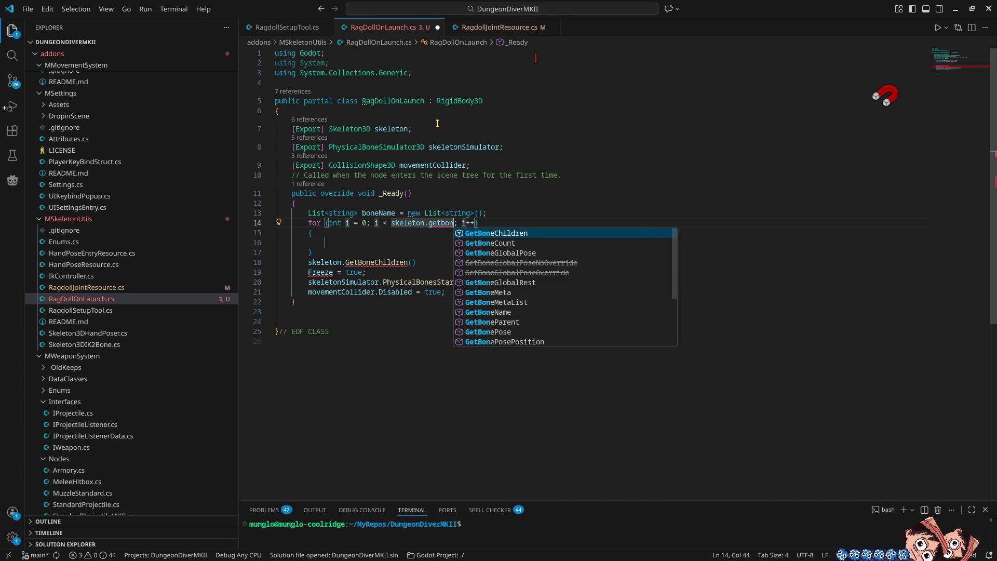
key("Return")
type("()")
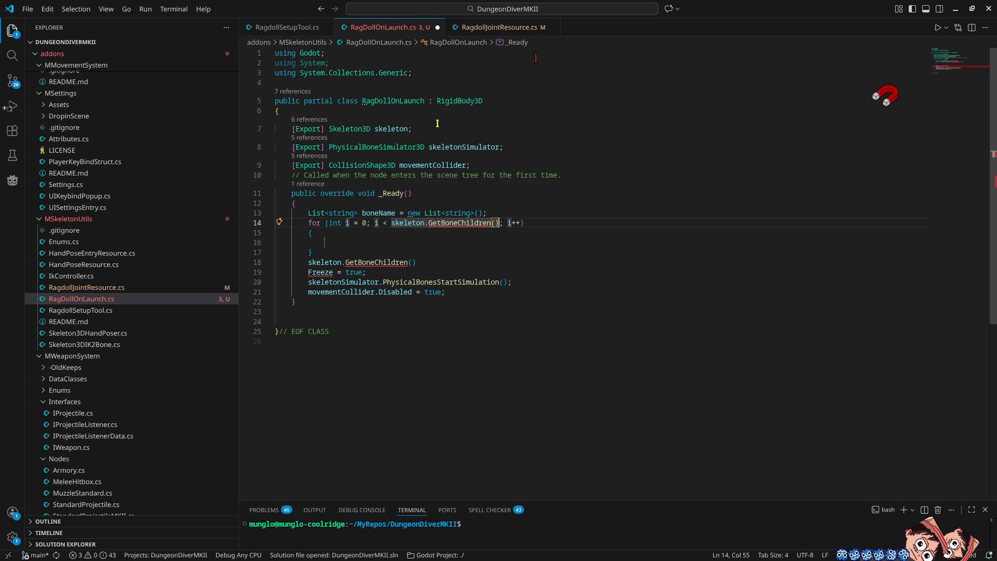
type(".le")
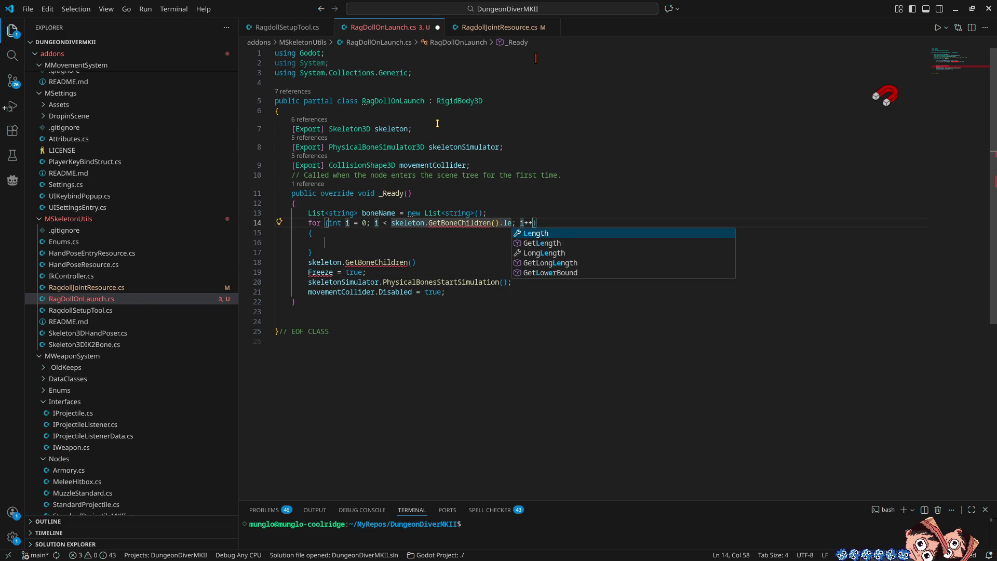
key("Return")
key("Left")
key("Left")
key("Left")
key("Left")
key("BackSpace")
key("BackSpace")
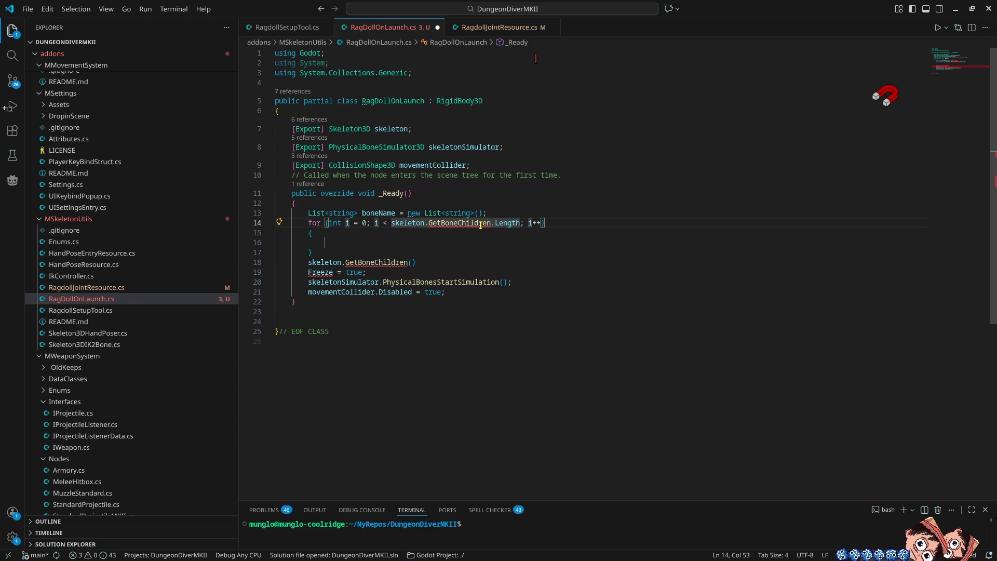
Change the loop bound to skeleton.GetBoneCount() and move the GetBoneChildren call into the loop
mouse_move(477, 224)
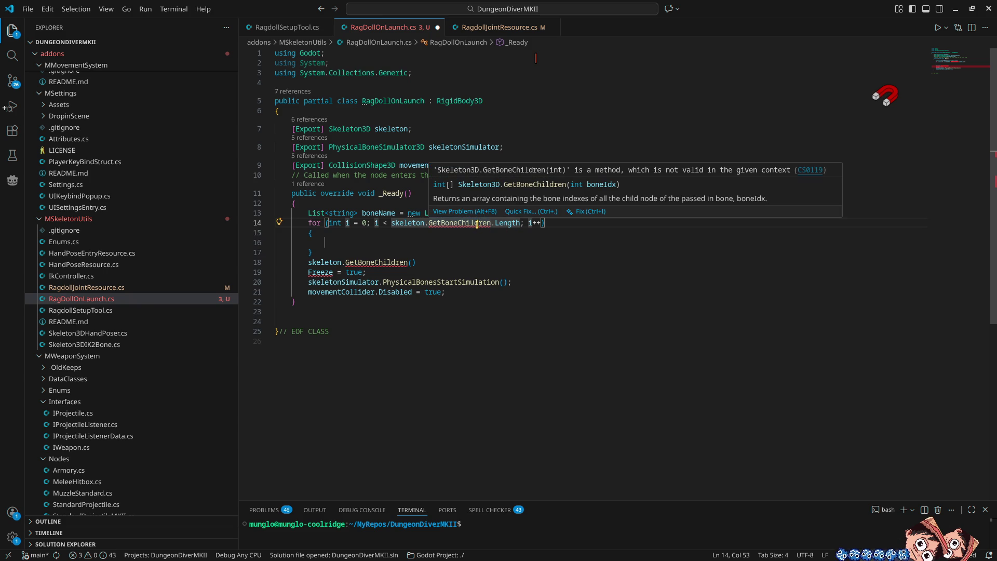
double_click(477, 224)
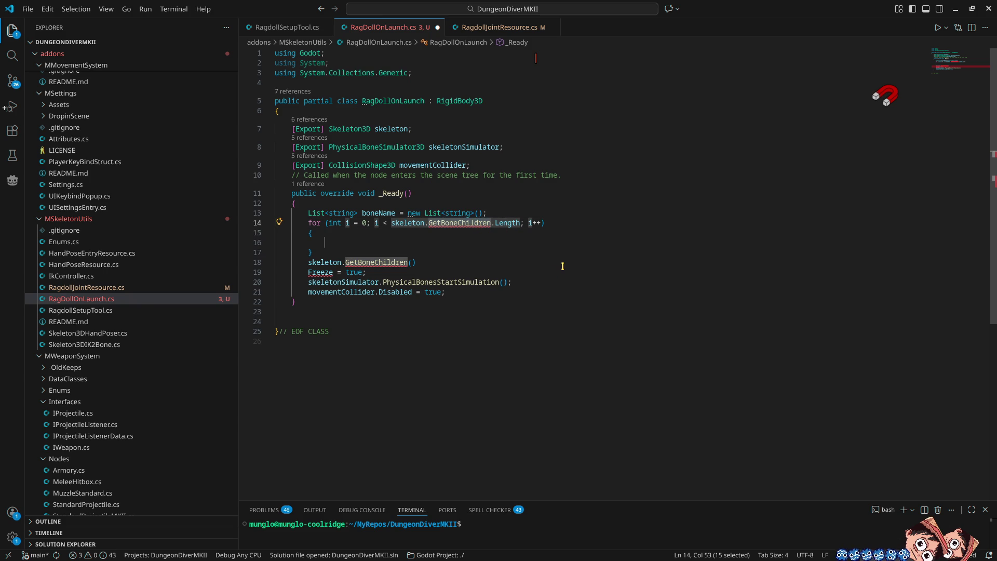
type("Getbone")
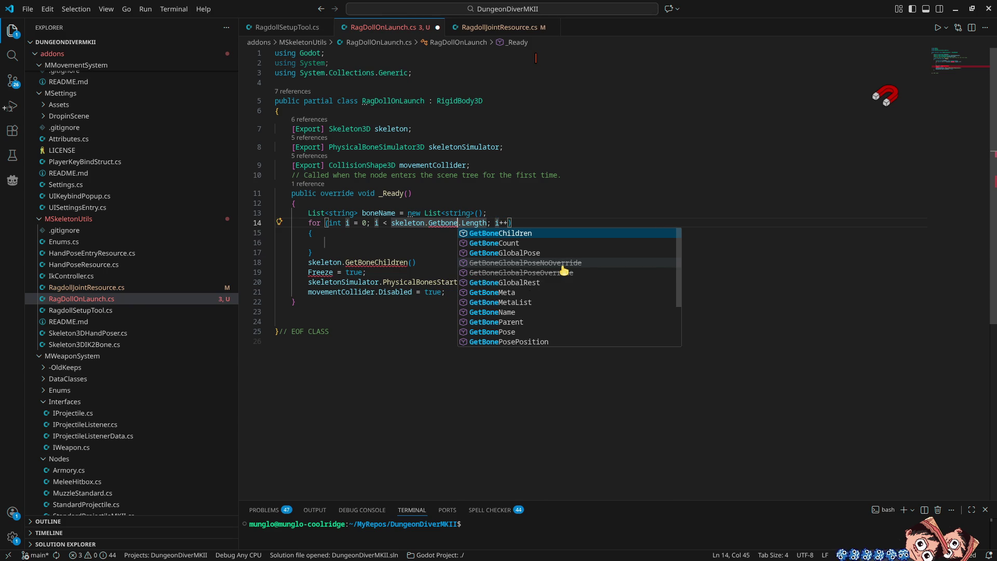
key("Down")
key("Down")
key("Up")
key("Return")
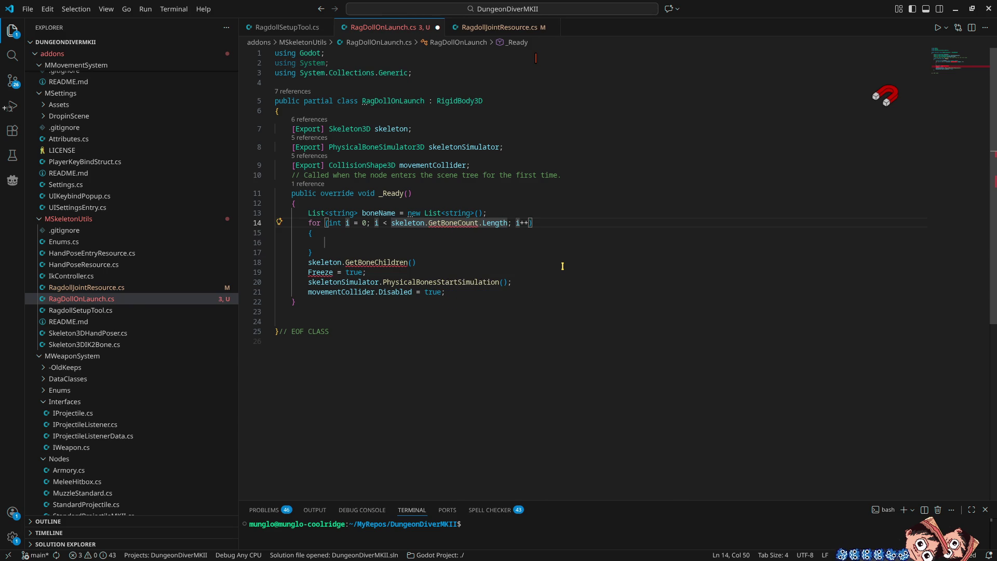
key("Delete")
key("Delete")
key("Delete")
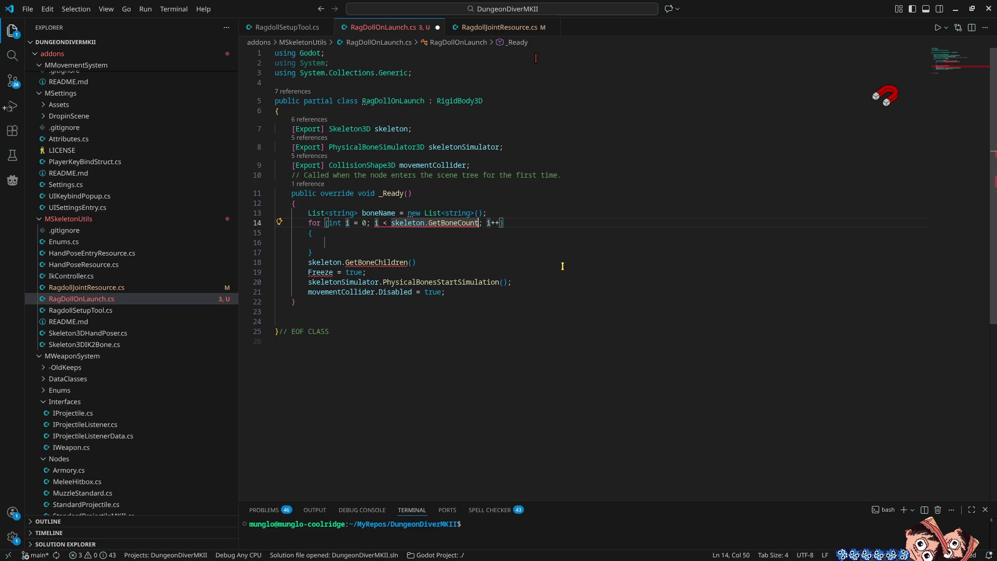
type("()")
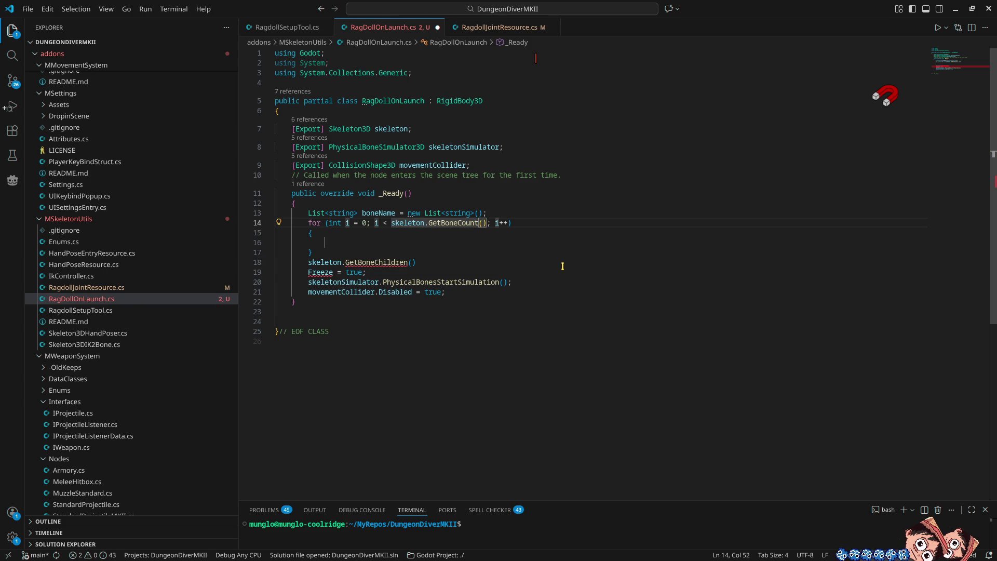
left_click(562, 265)
key("alt+Up")
key("alt+Up")
Indent the call inside the loop and change it to skeleton.GetBoneName(i)
key("Home")
key("Tab")
key("Left")
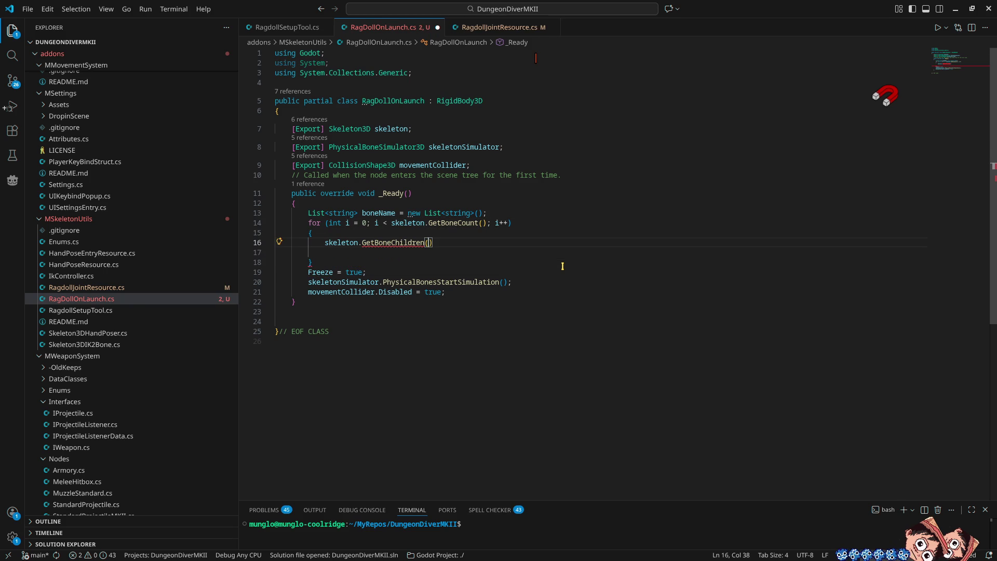
key("ctrl+shift+Left")
key("ctrl+shift+Left")
key("ctrl+shift+Right")
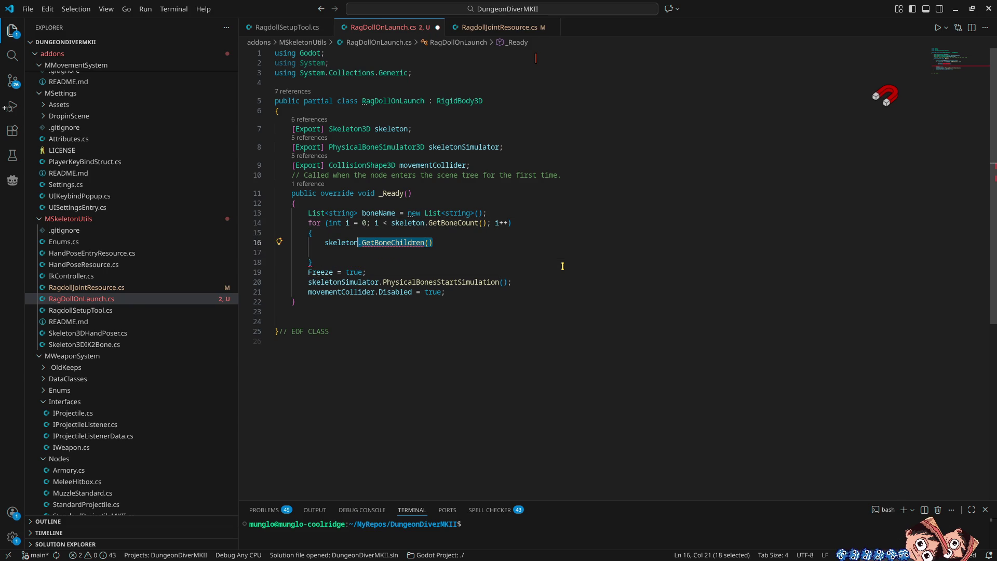
type(".getbone")
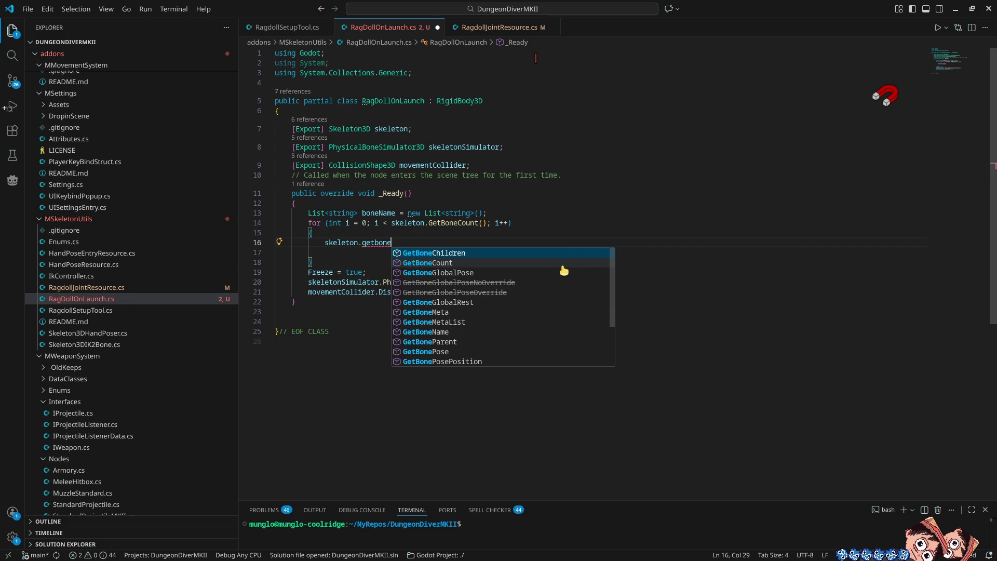
key("Down")
key("Down")
key("Down")
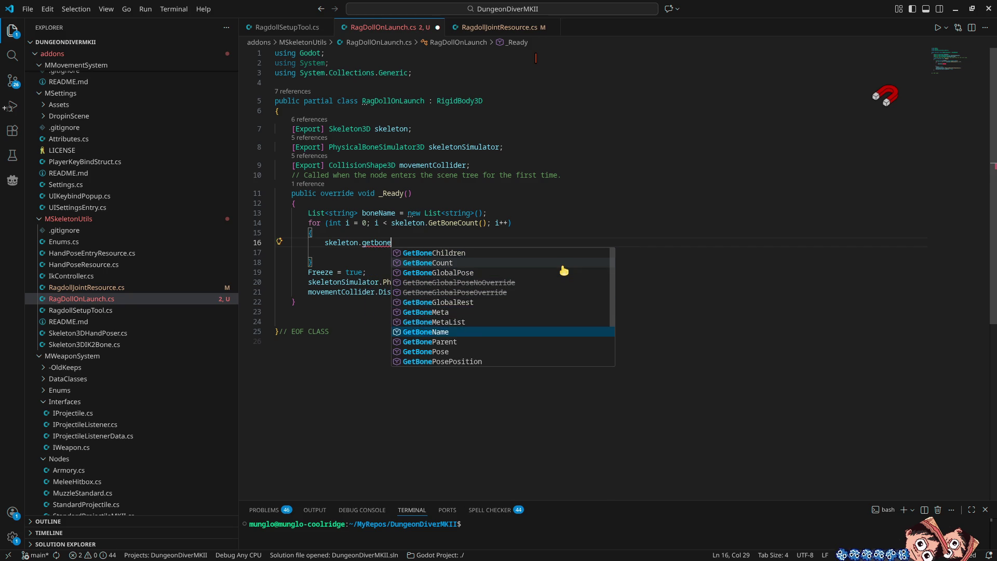
key("Return")
key("ctrl+space")
type("i")
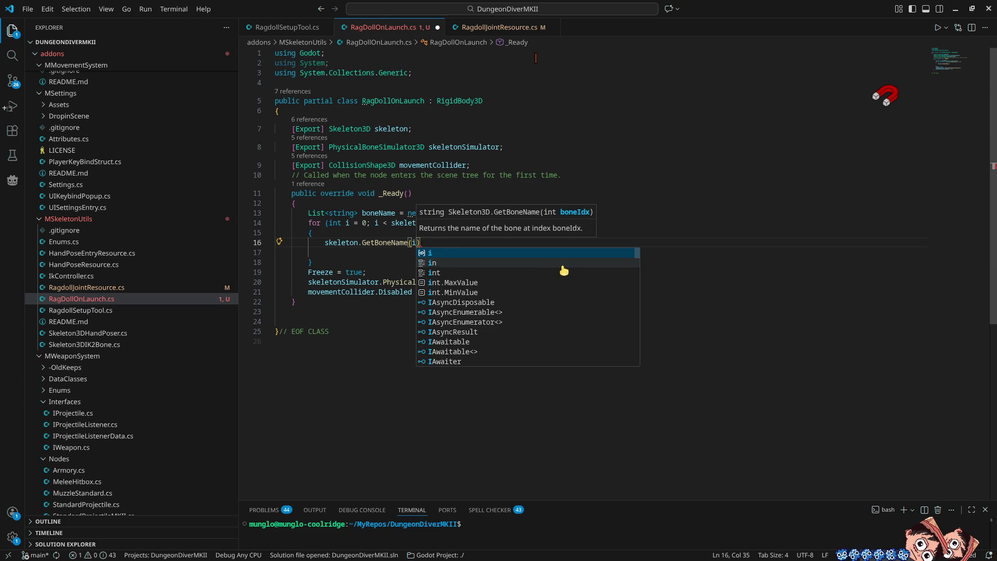
key("Escape")
Prefix the loop line with the boneName list variable
key("Home")
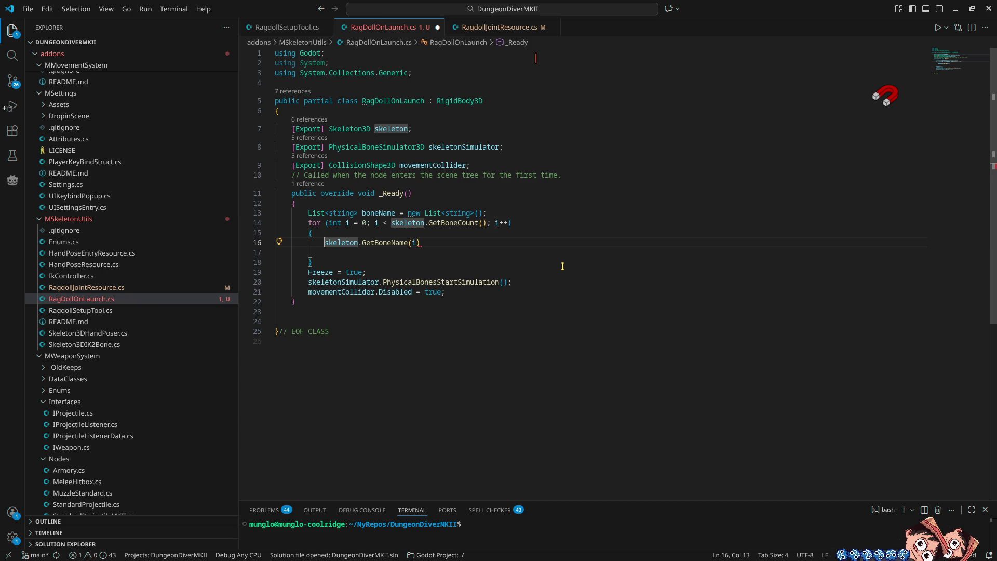
key("ctrl+space")
key("Escape")
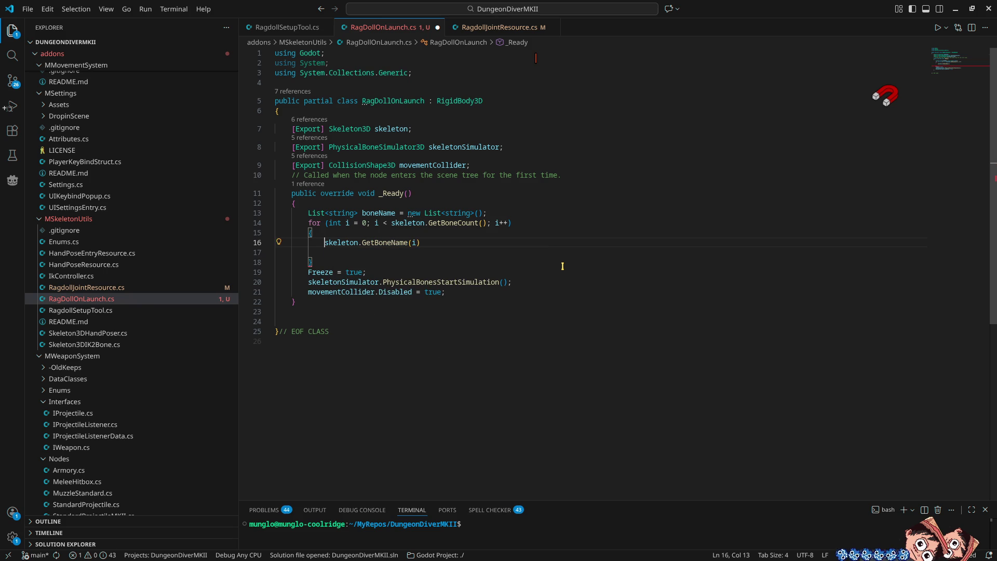
type("b")
key("Down")
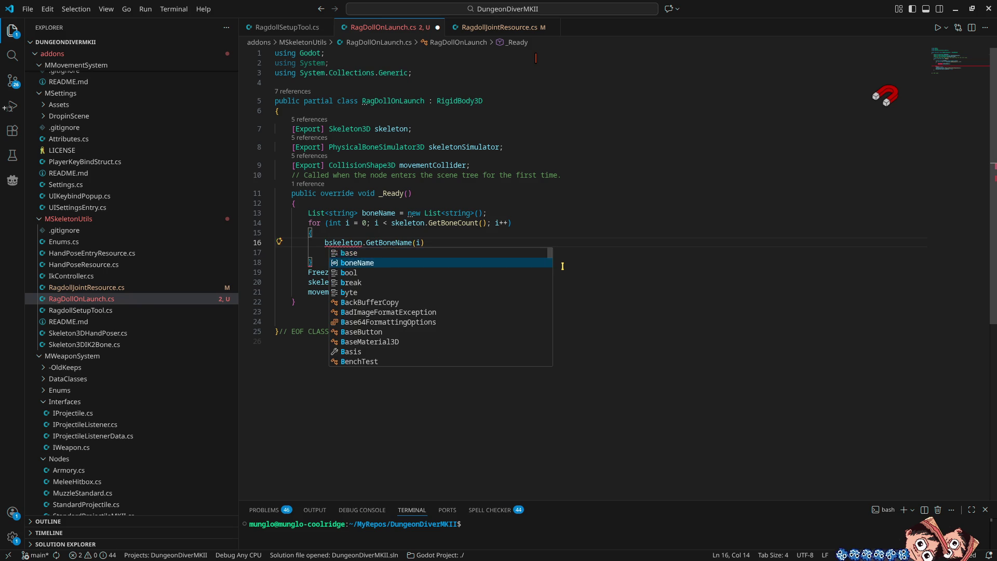
key("Return")
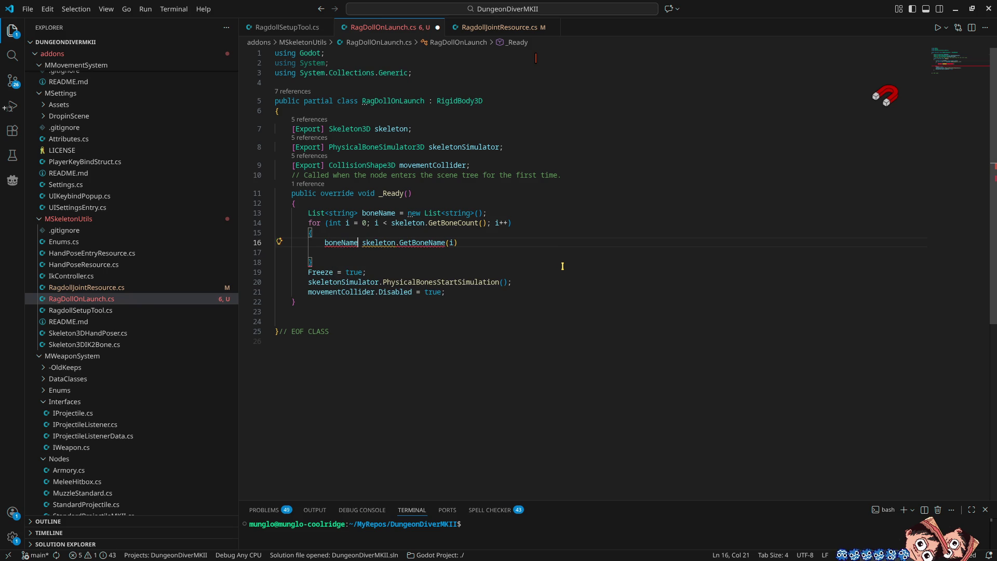
key("Left")
Rename boneName to boneNames on both the declaration and the loop line
key("Left")
key("ctrl+shift+p")
key("Escape")
key("Left")
key("Right")
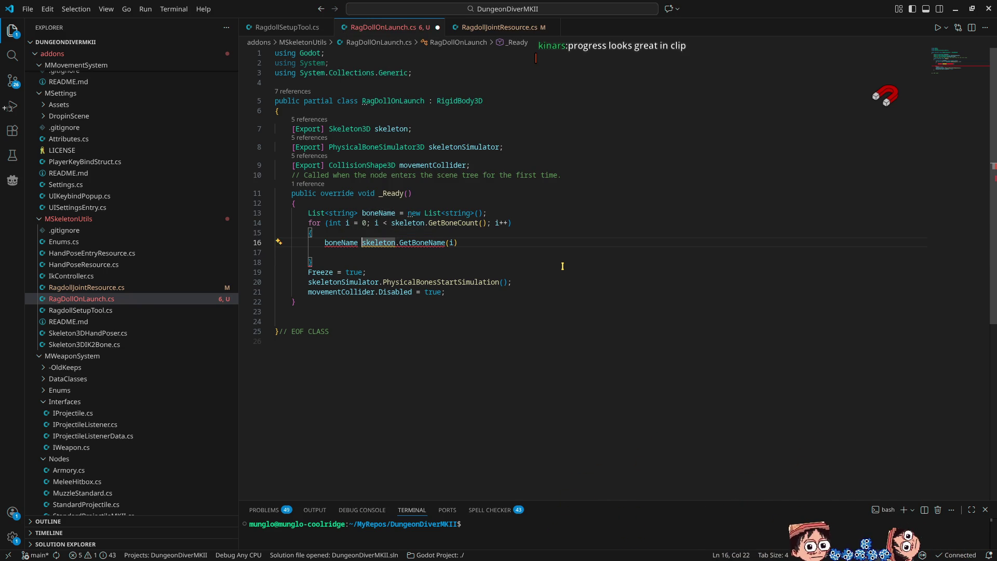
key("F2")
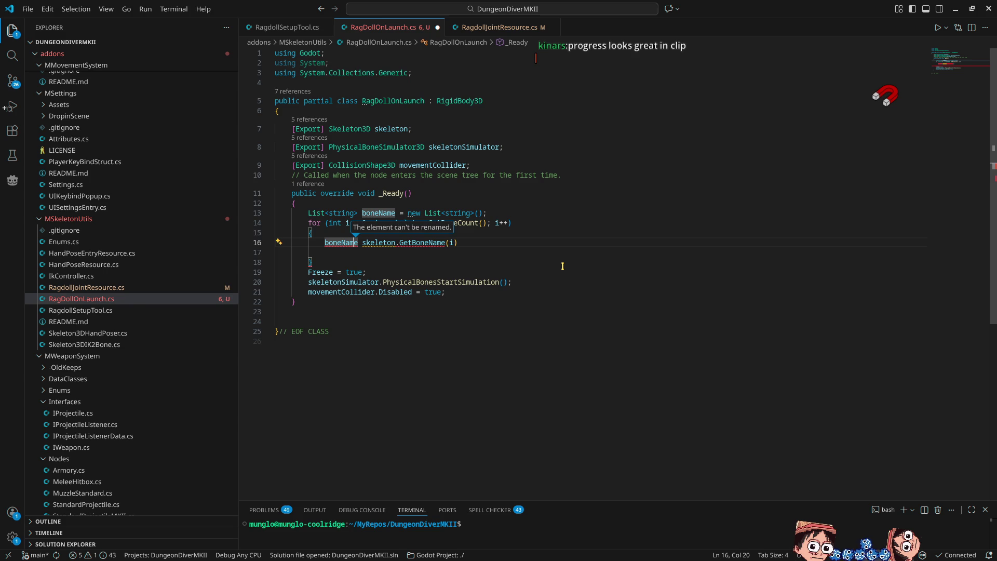
key("Right")
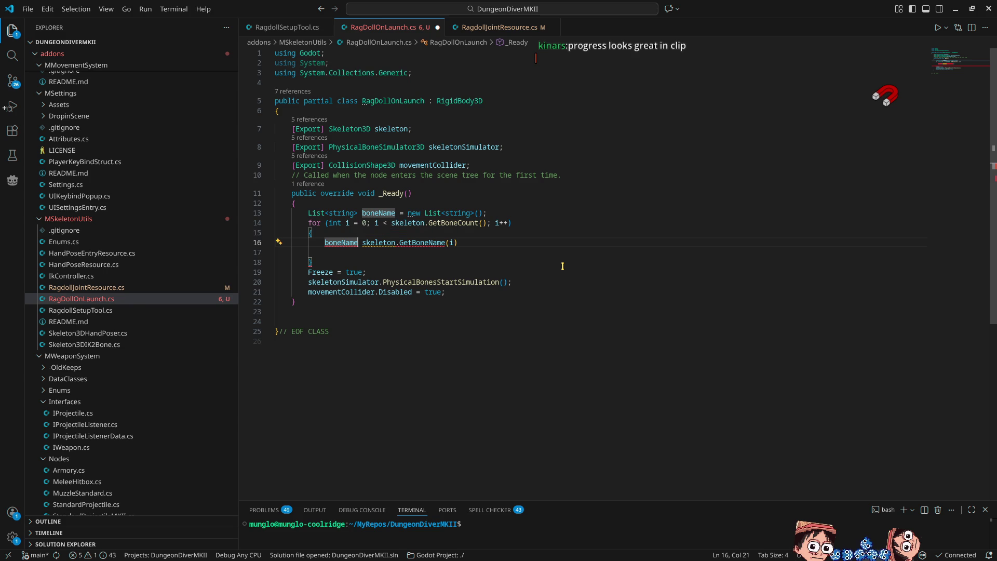
type("s")
key("Up")
key("Up")
key("Up")
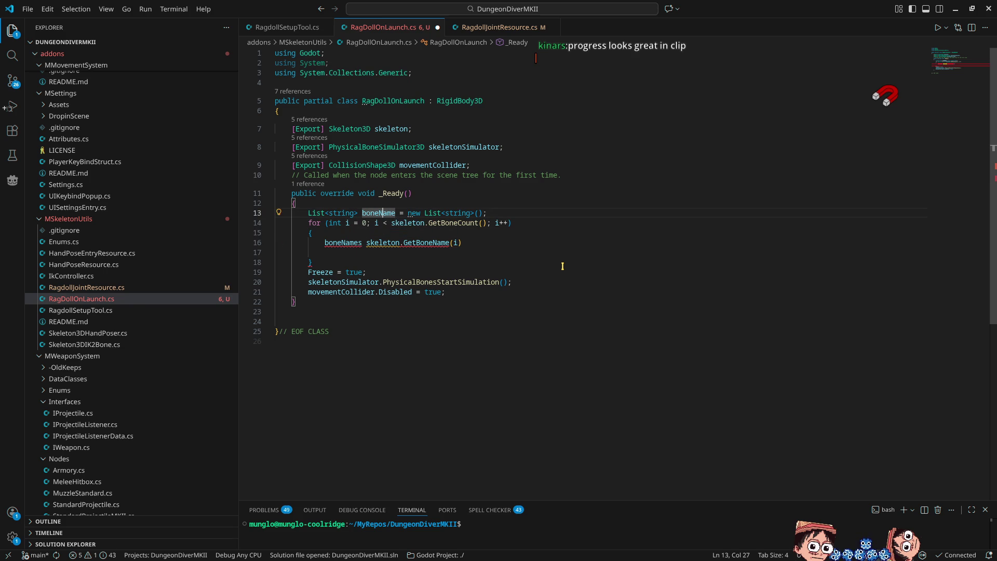
key("ctrl+Right")
type("s")
key("Down")
key("Down")
key("Down")
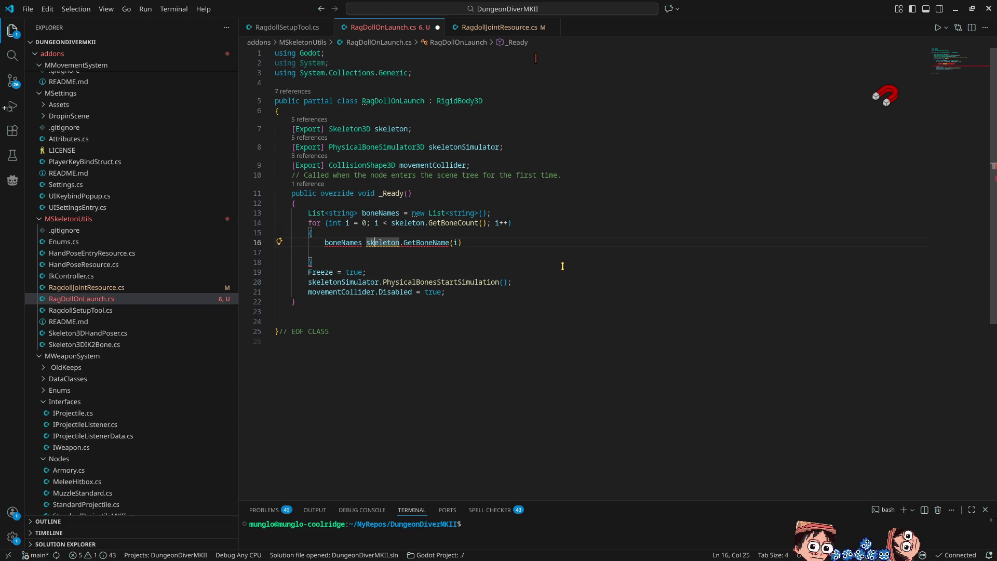
key("Left")
key("Left")
key("Left")
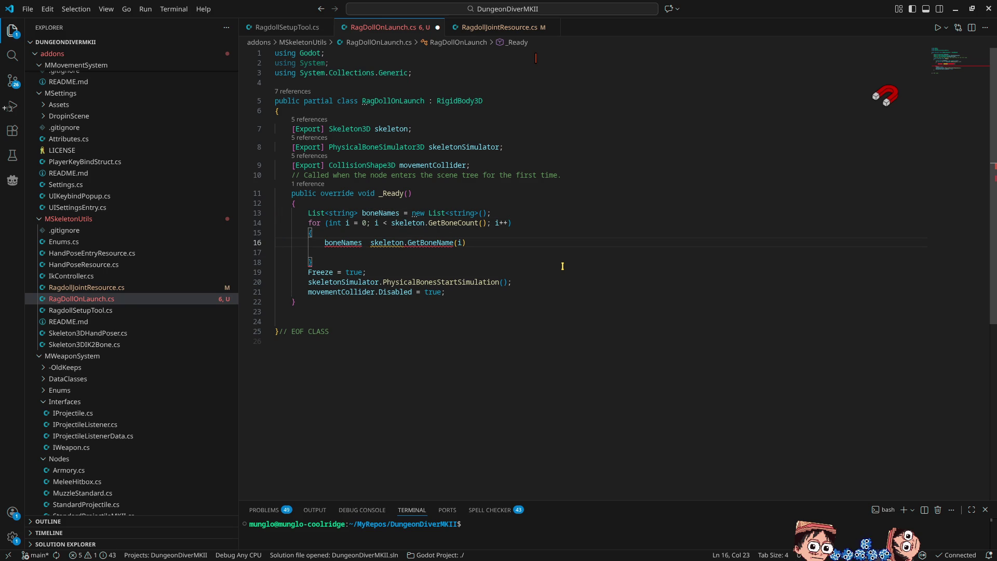
key("BackSpace")
Make the loop line boneNames.Add(skeleton.GetBoneName(i)); and tidy the loop's blank line
type(".Add")
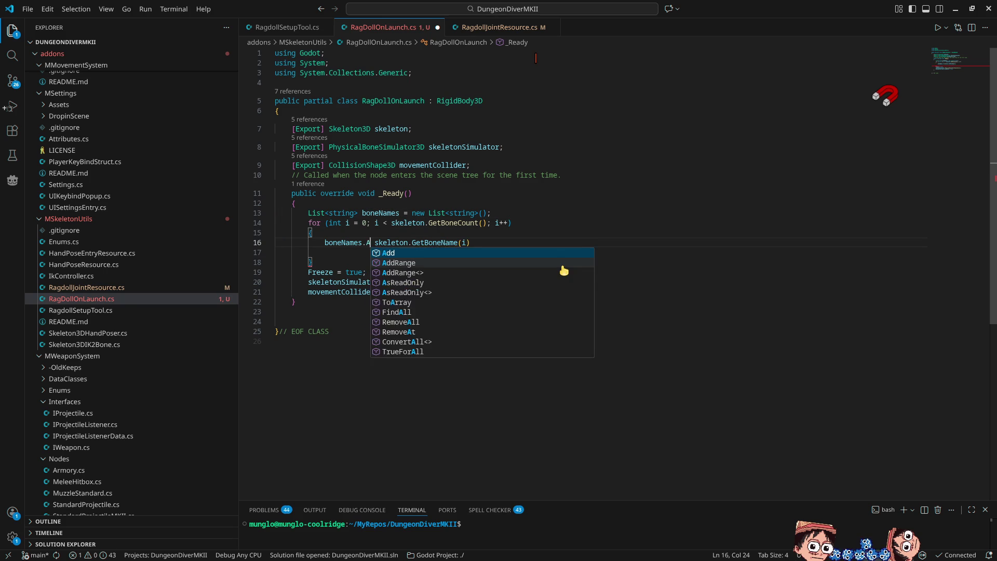
key("Delete")
type("(")
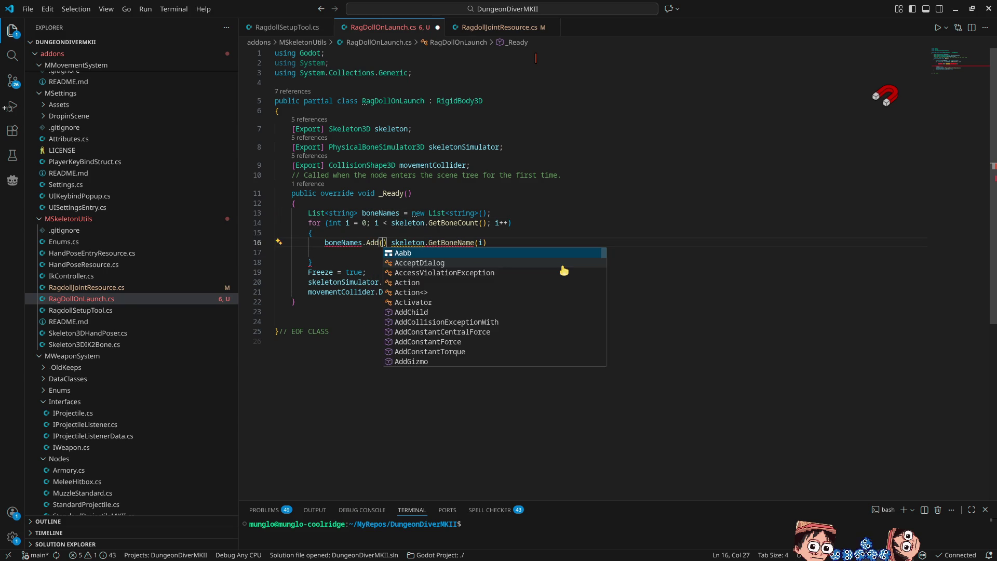
key("End")
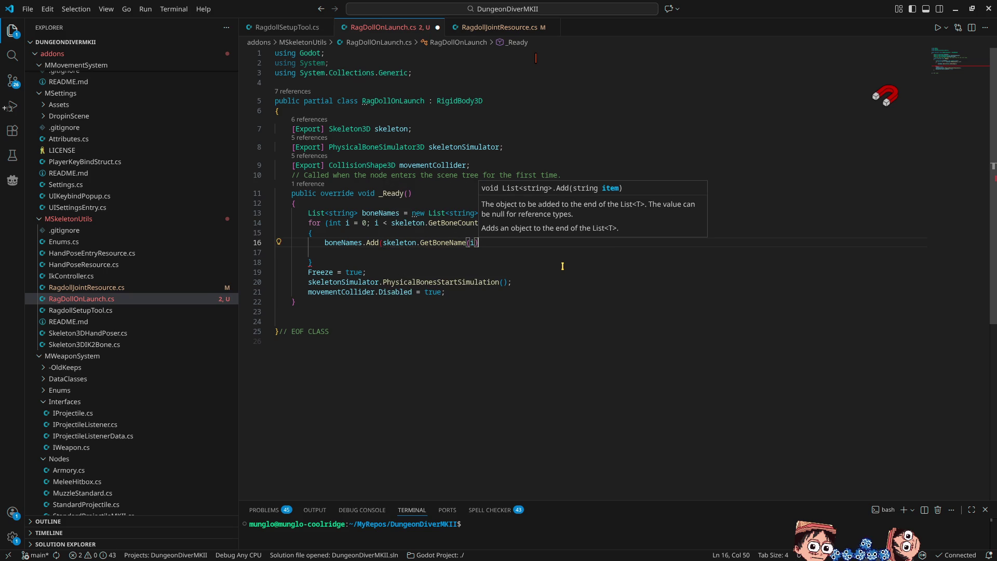
type(");")
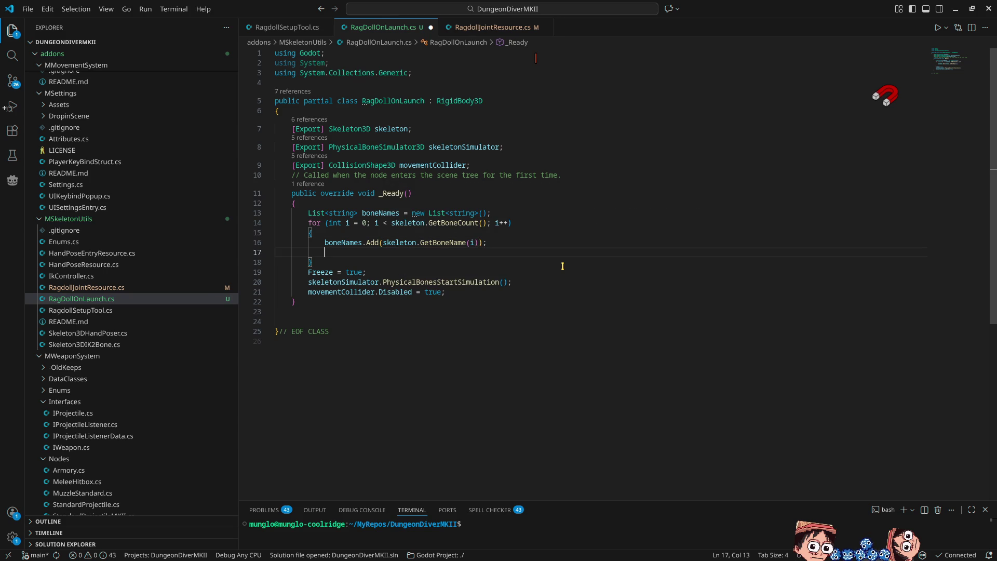
key("ctrl+x")
key("Return")
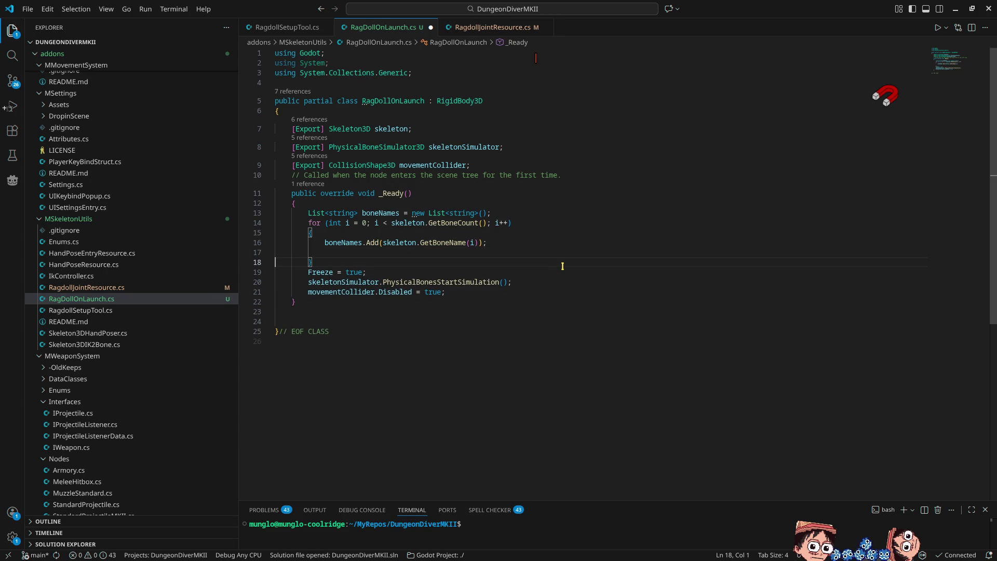
On a new line after the loop, enter boneNames.RemoveAll via autocomplete
key("Delete")
key("End")
key("Return")
type("bon")
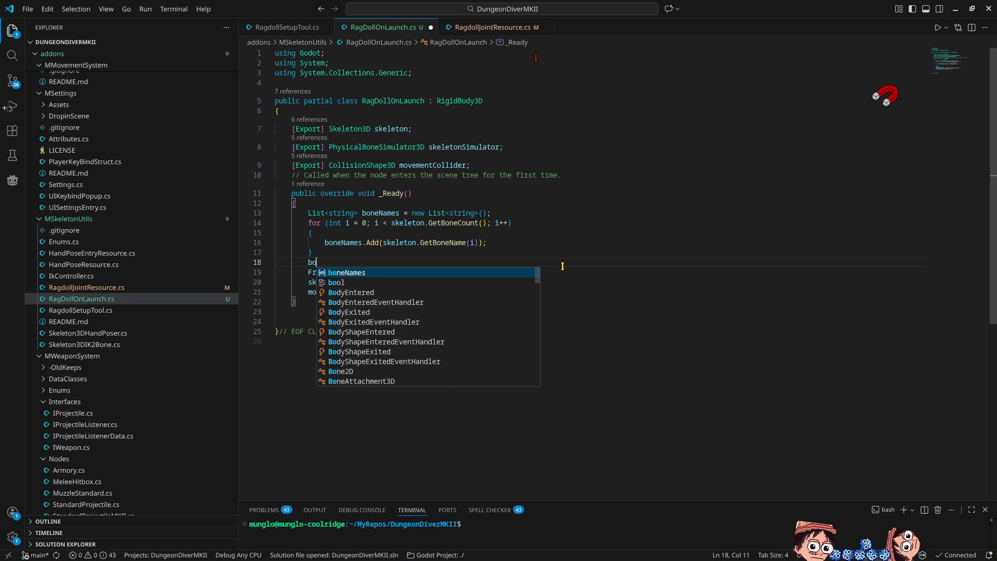
key("Tab")
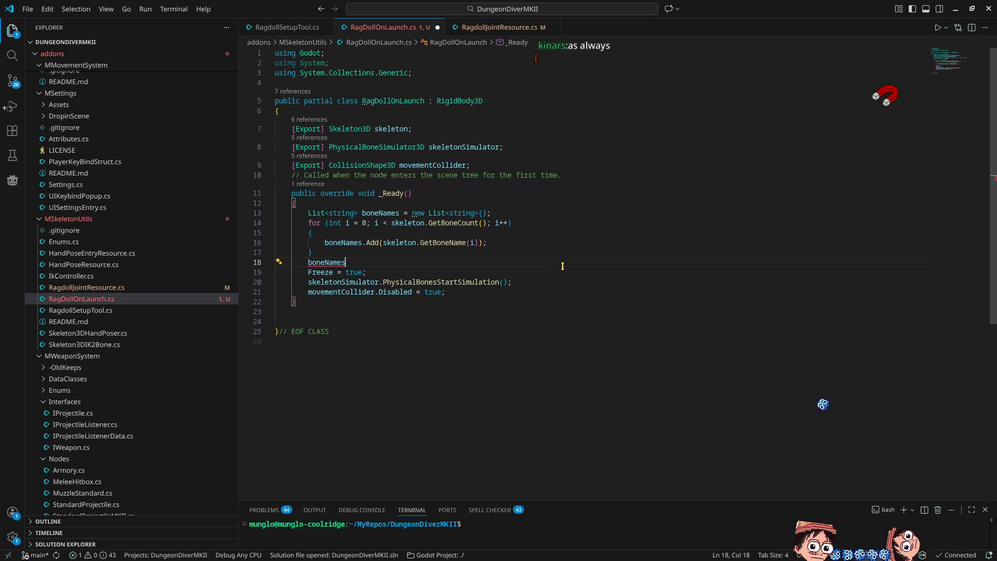
type(".remo")
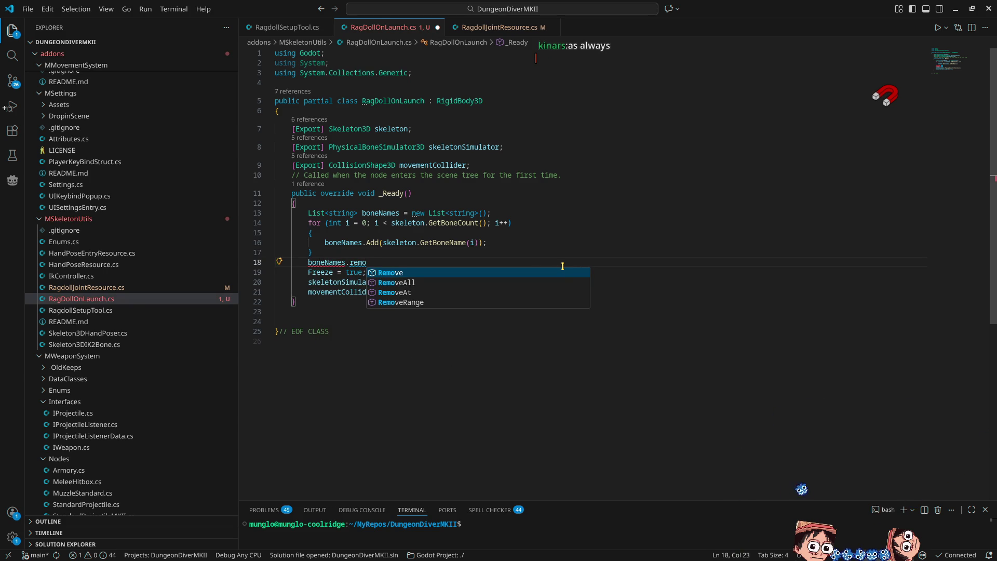
key("Down")
key("Tab")
Give RemoveAll the predicate p=>p.ToLower().Contains("neck")
type("(")
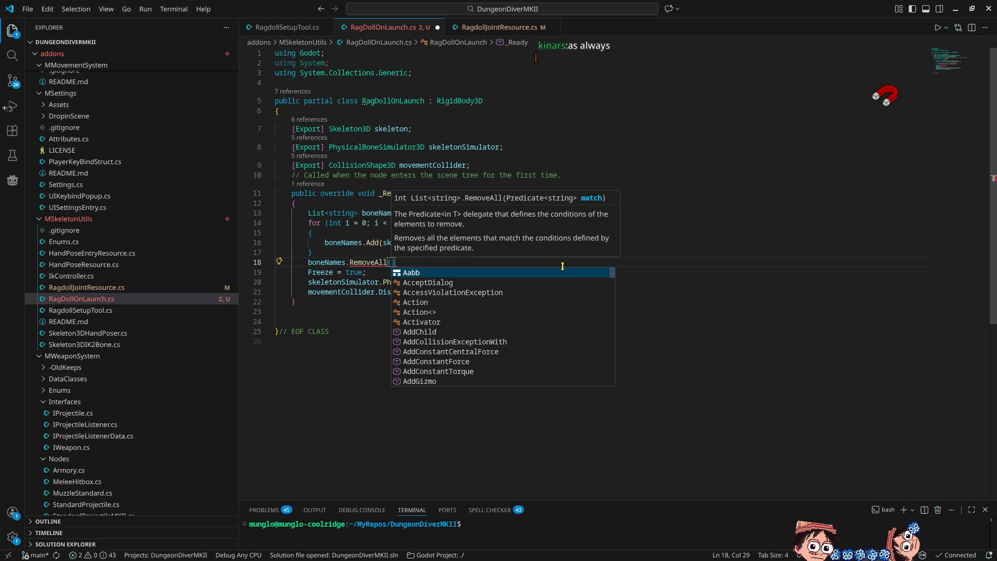
type("p")
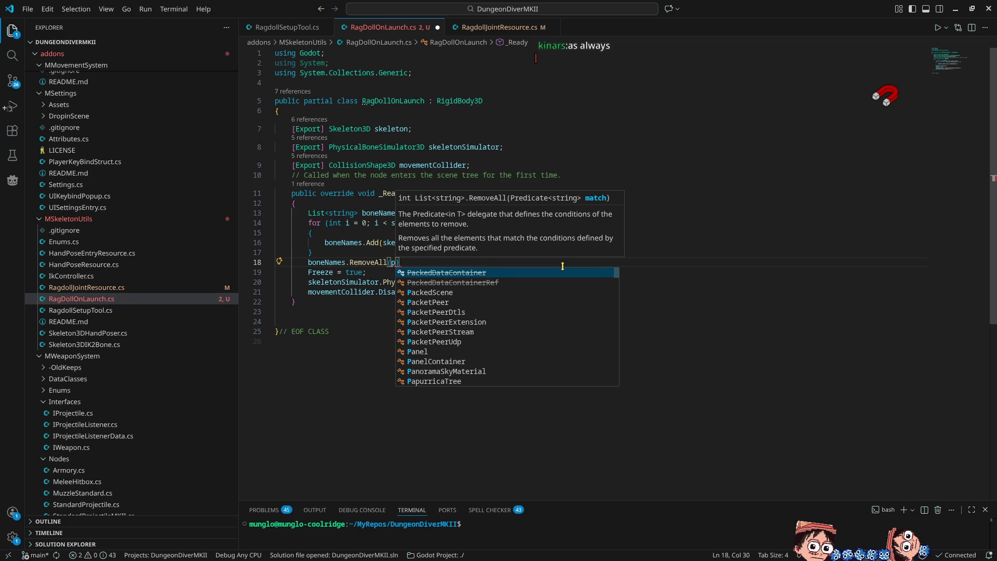
type("=>p")
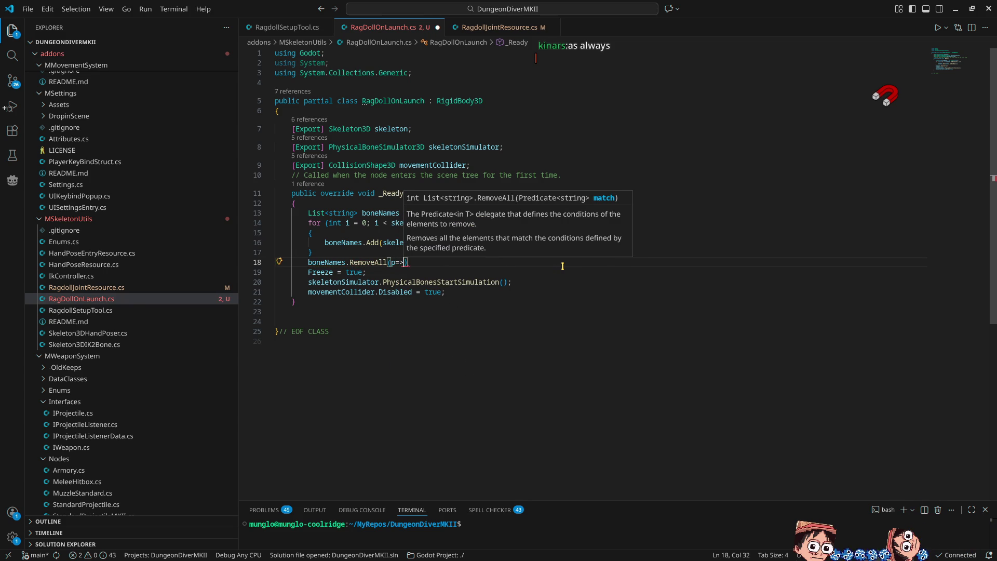
type(".ToLower")
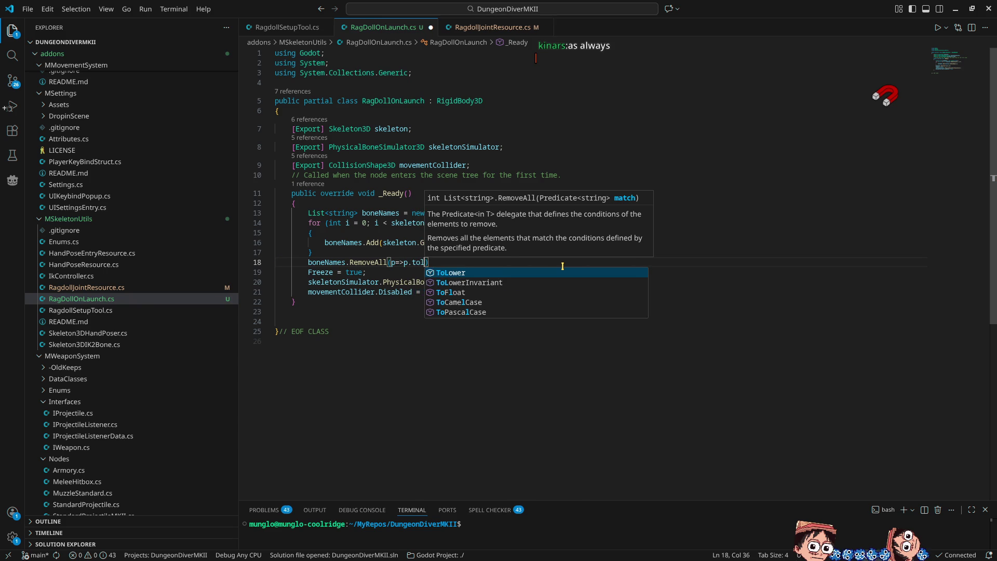
type("().con")
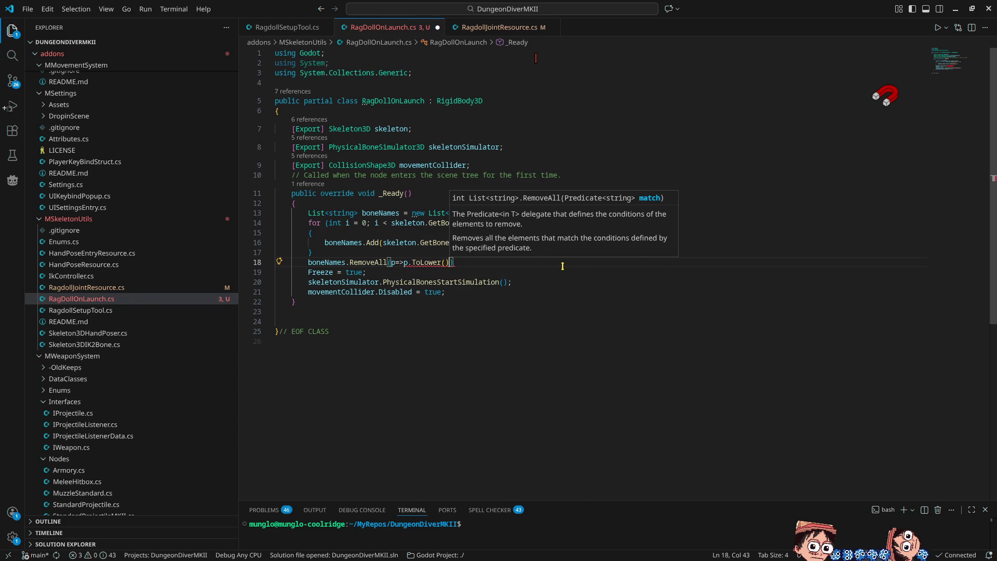
key("Tab")
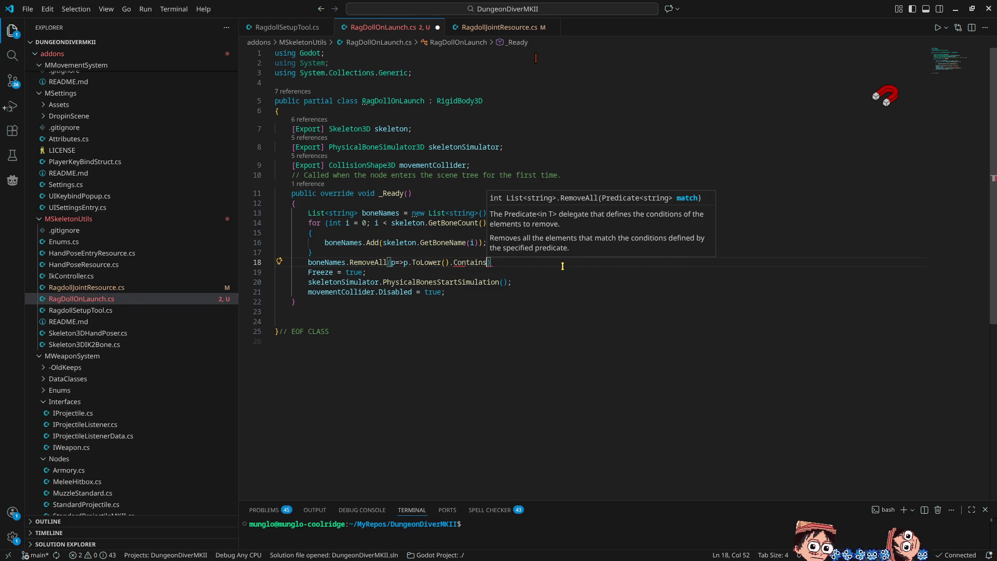
type("(neck")
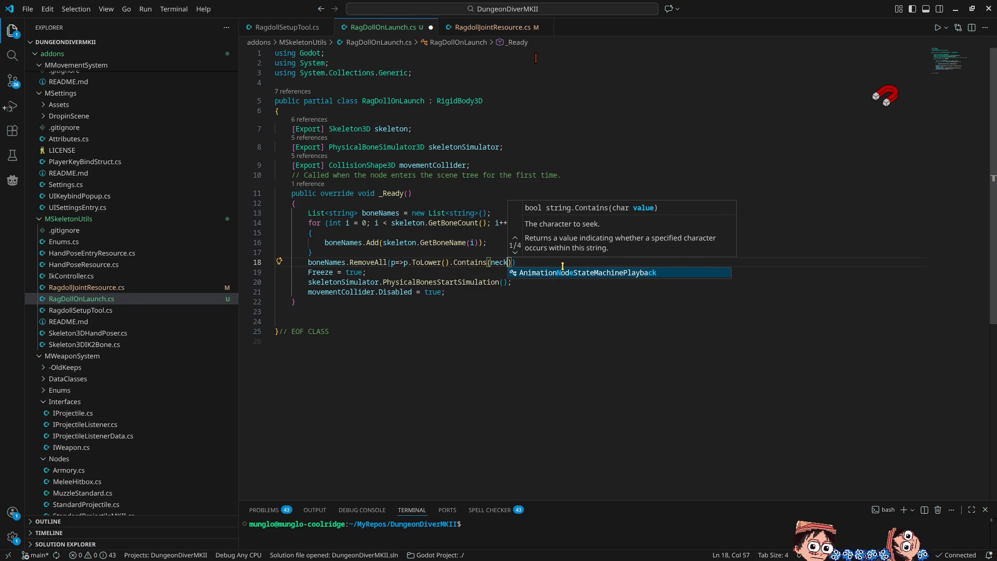
key("ctrl+Left")
type("\"")
key("ctrl+Right")
type("\"")
key("End")
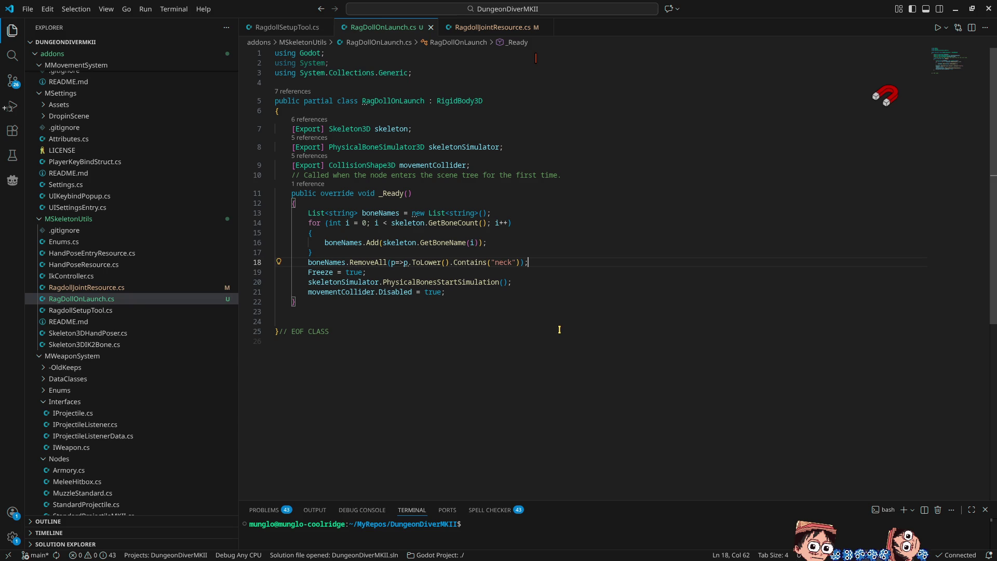
Bring Godot back in front and orbit to a diagonal view of the HumanoidMKII ragdoll
left_click(957, 10)
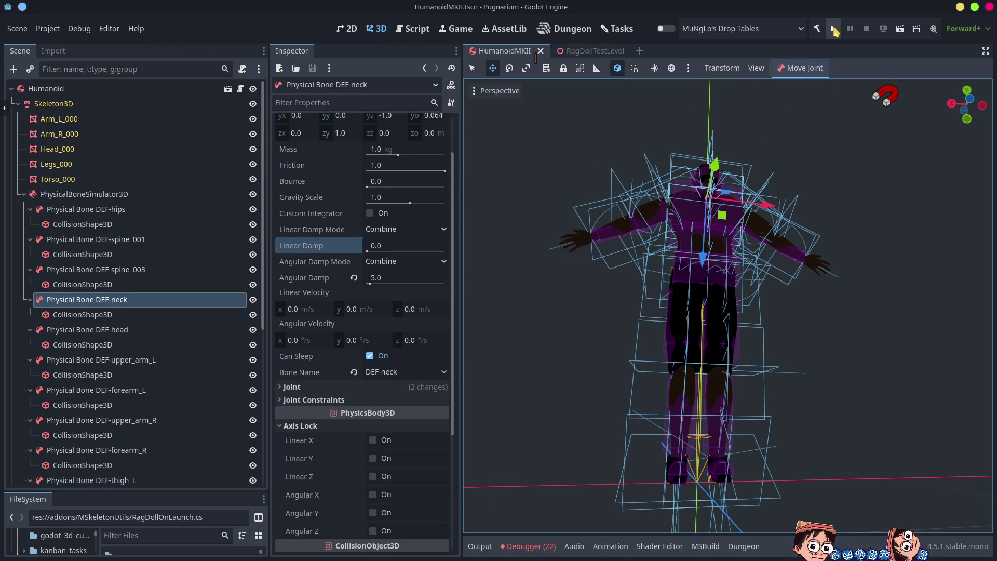
scroll(778, 325, "down", 5)
left_click_drag(778, 325, 706, 330)
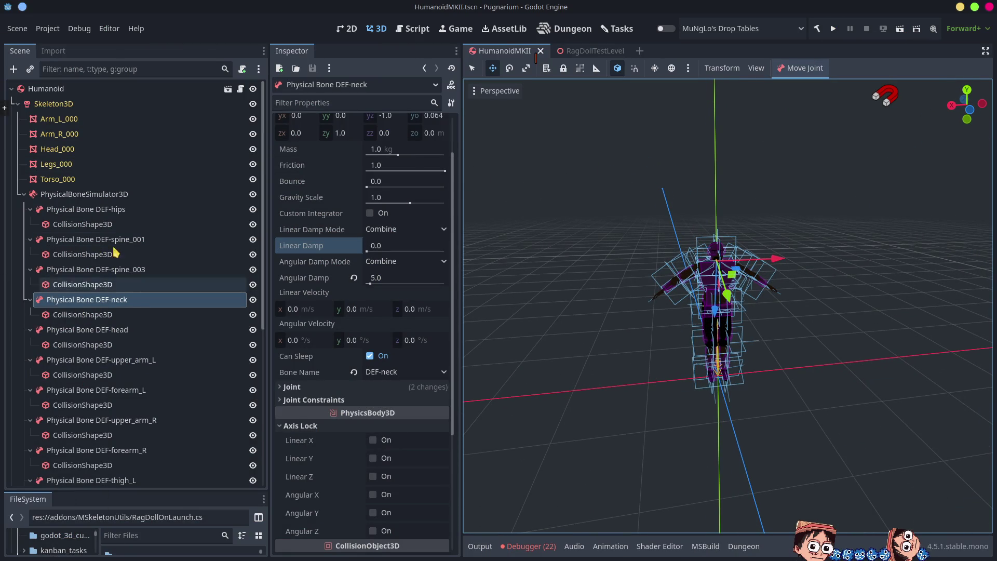
left_click_drag(666, 325, 738, 322)
scroll(759, 320, "up", 4)
mouse_move(469, 423)
left_mouse_down()
mouse_move(520, 333)
mouse_move(571, 291)
mouse_move(612, 234)
mouse_move(545, 338)
mouse_move(469, 423)
left_mouse_up()
Turn on the preview sunlight and zoom in on the ragdoll's bone shapes
left_click(655, 68)
scroll(469, 423, "up", 2)
scroll(469, 423, "up", 2)
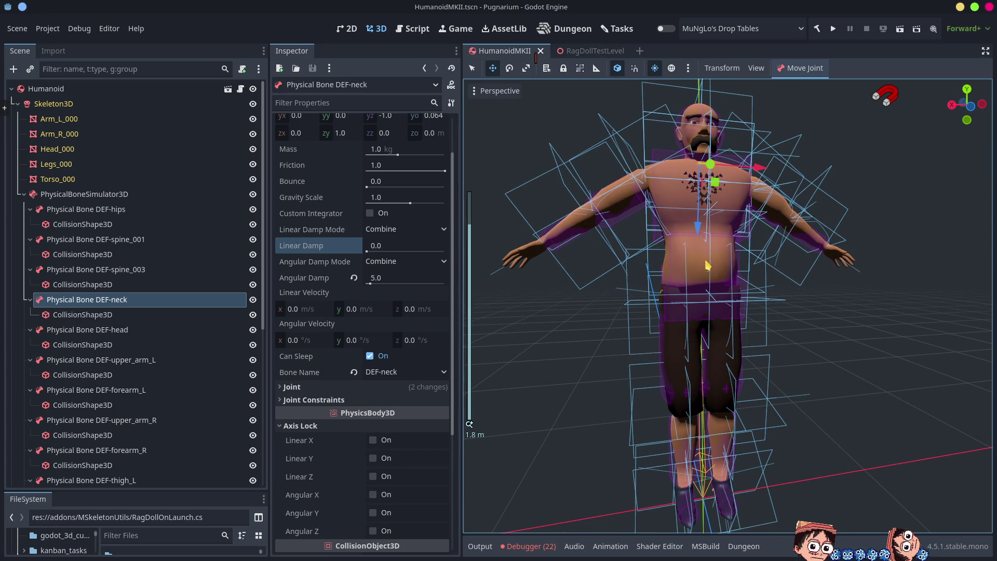
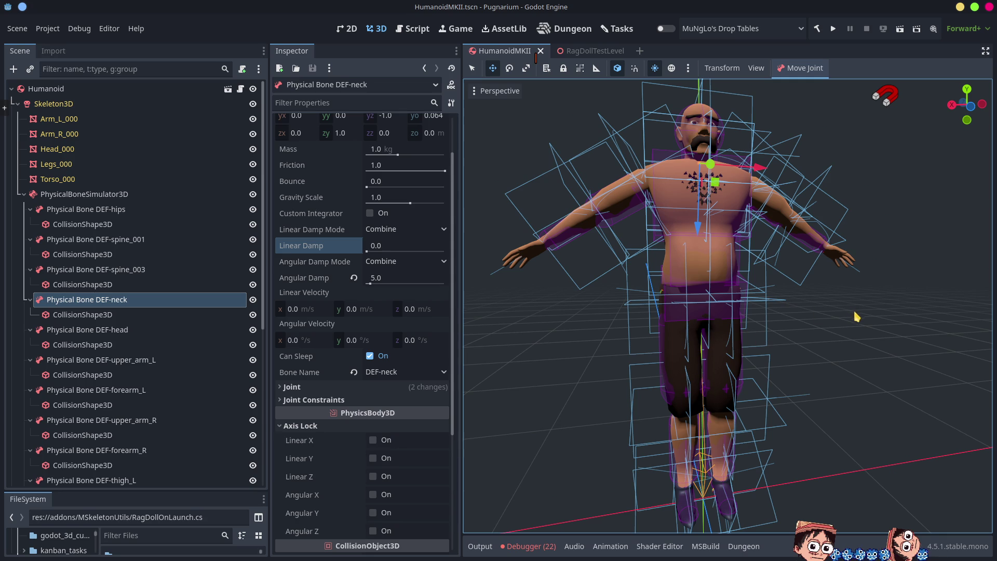
Orbit around the humanoid ragdoll to inspect it from the back, side and front
mouse_move(670, 202)
left_mouse_down()
mouse_move(883, 242)
mouse_move(666, 242)
left_mouse_up()
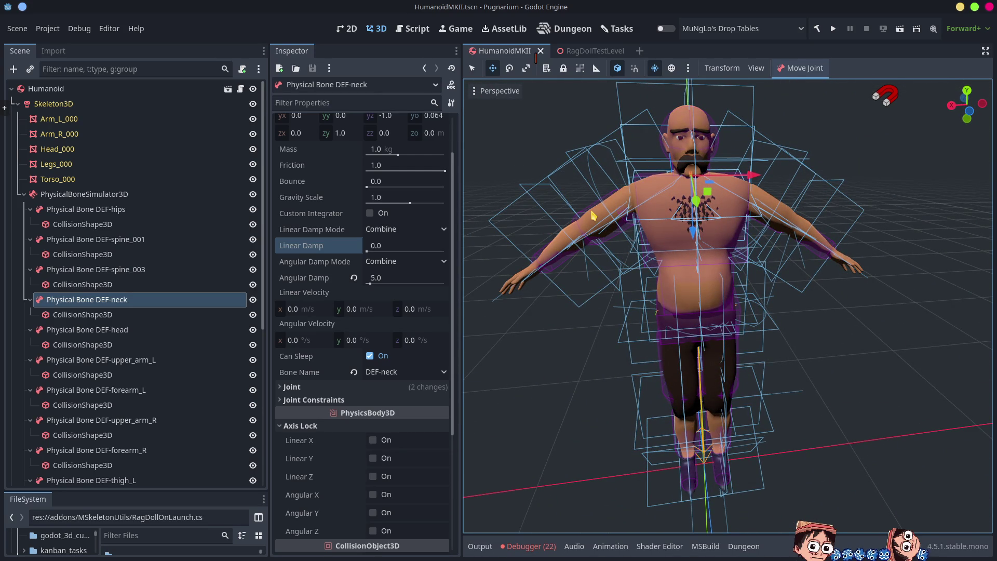
scroll(748, 278, "down", 5)
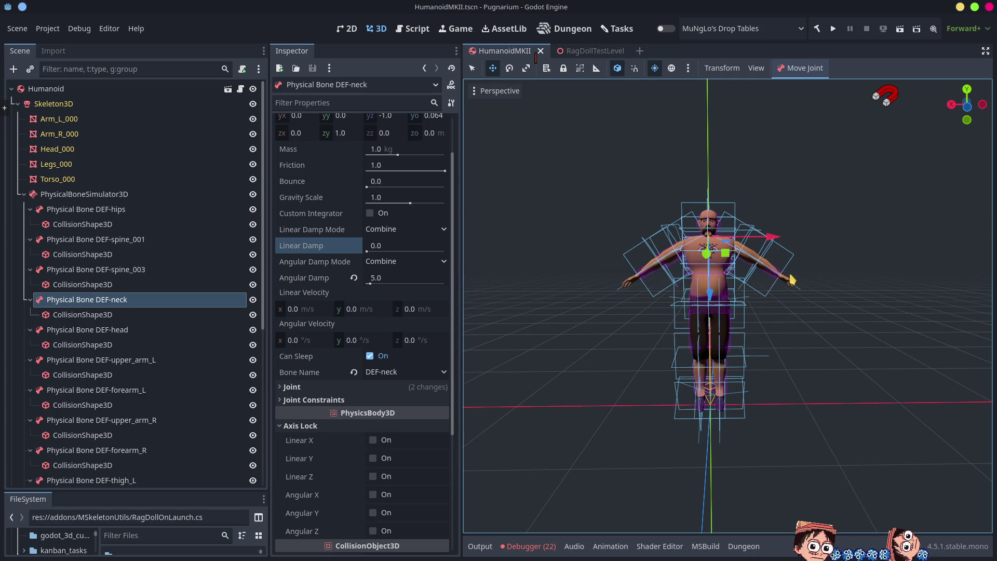
scroll(653, 301, "up", 3)
mouse_move(653, 301)
left_mouse_down()
mouse_move(737, 319)
mouse_move(716, 283)
left_mouse_up()
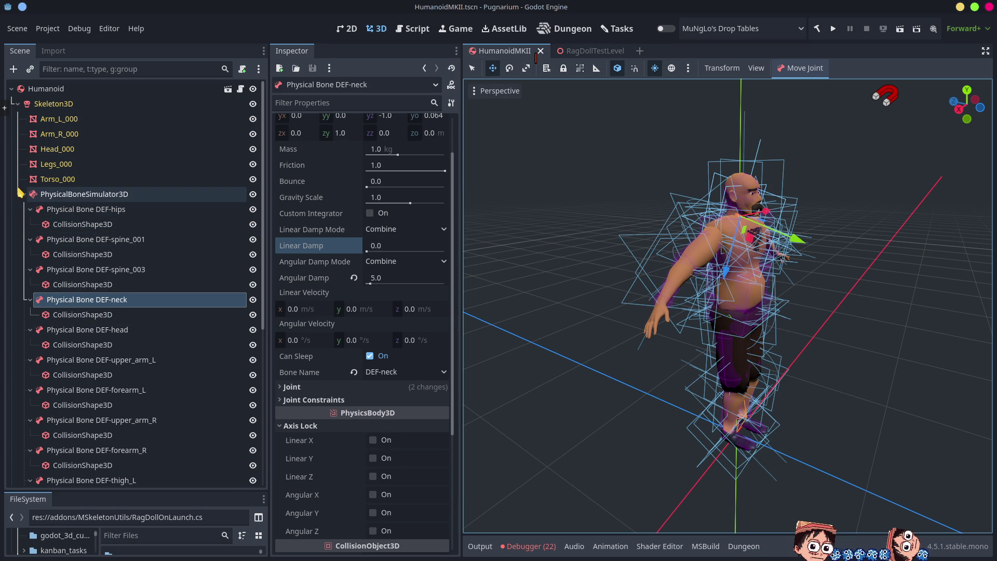
left_click_drag(935, 358, 549, 341)
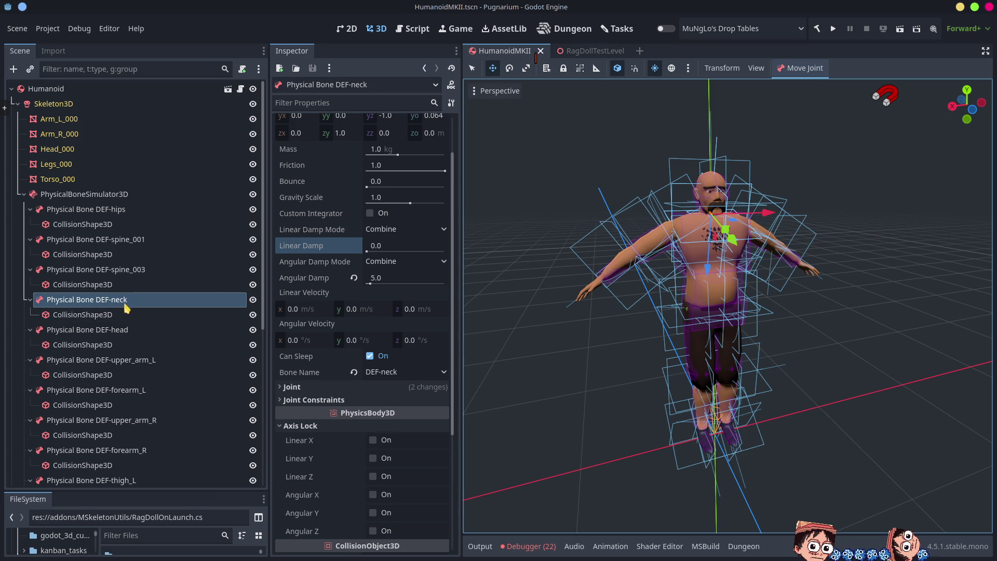
Select Skeleton3D under Humanoid to view its bones, then switch to VS Code
left_click(47, 89)
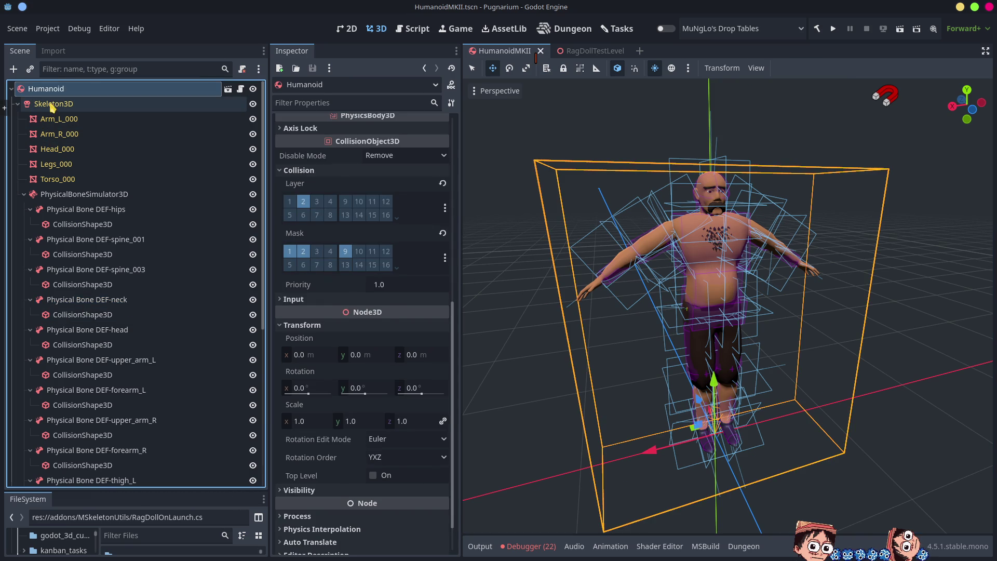
left_click(51, 104)
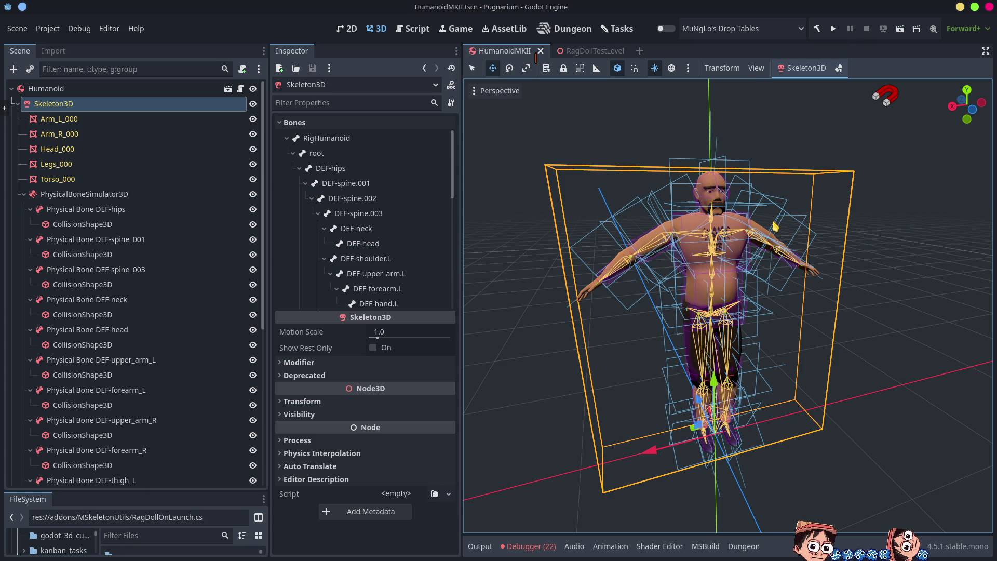
key("alt+Tab")
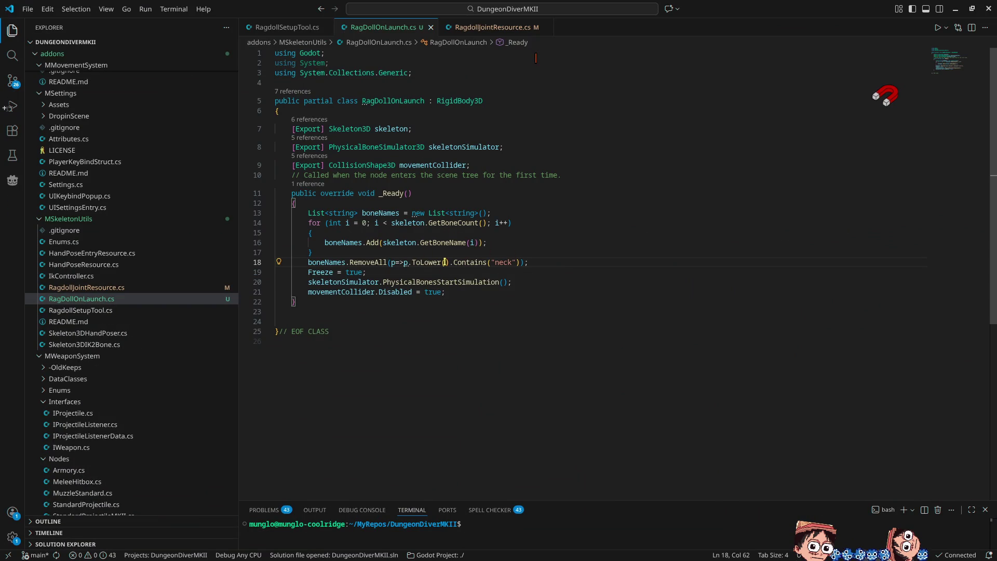
Paste boneNames into the PhysicalBonesStartSimulation call on line 20 and append .AsArray()
double_click(327, 263)
key("ctrl+c")
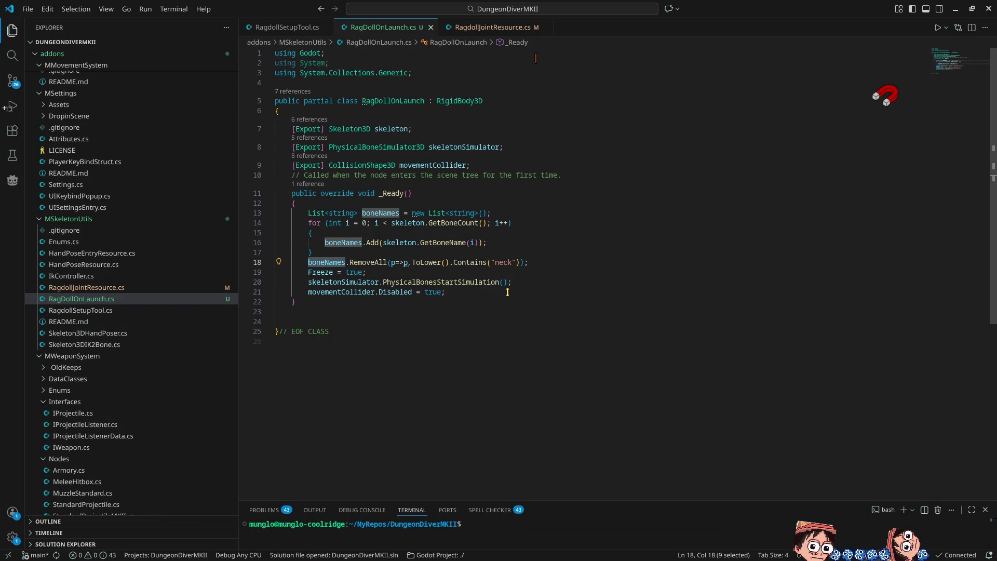
left_click(504, 282)
key("ctrl+v")
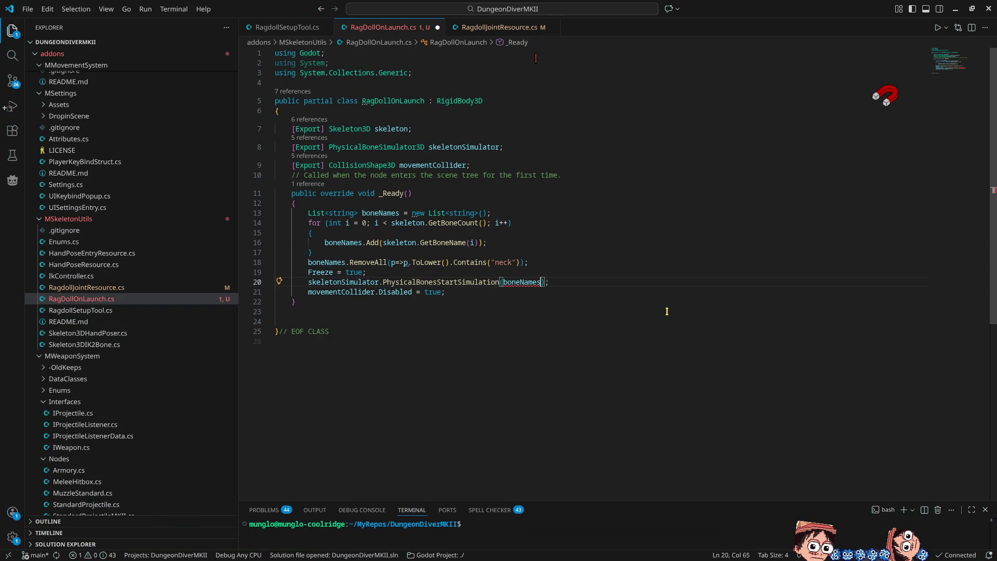
type(".asa")
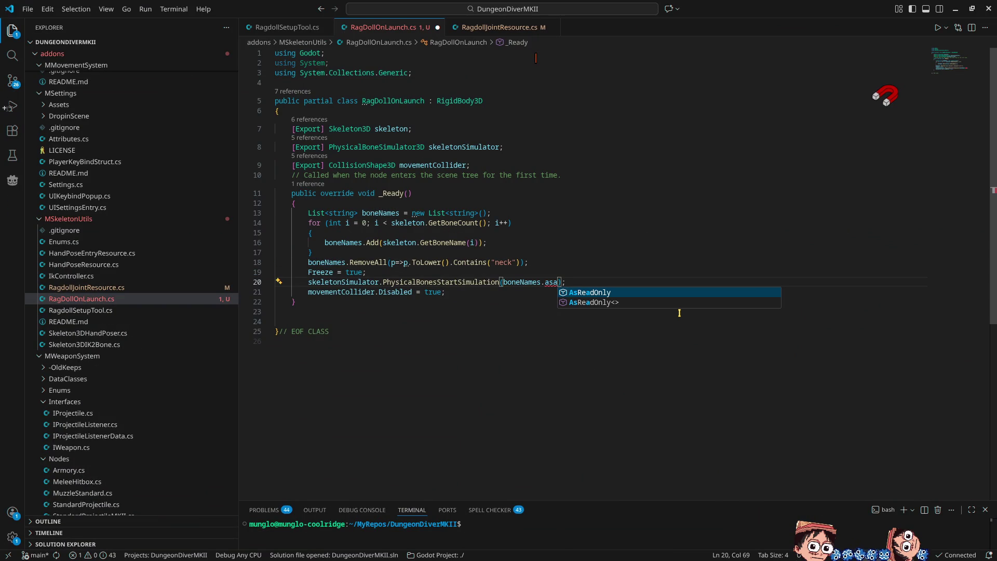
key("BackSpace")
key("BackSpace")
key("BackSpace")
type(".As")
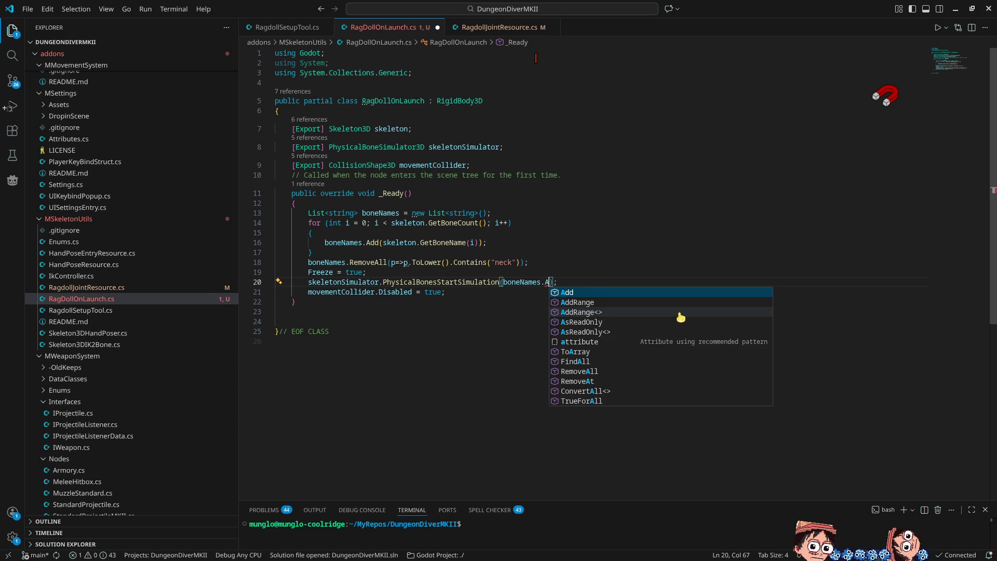
type("Arra")
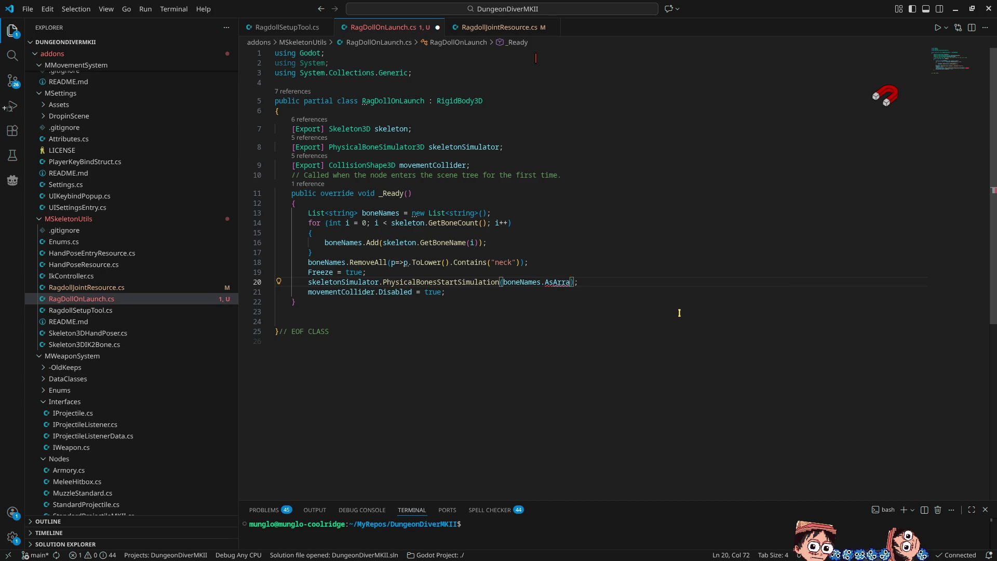
type("y(")
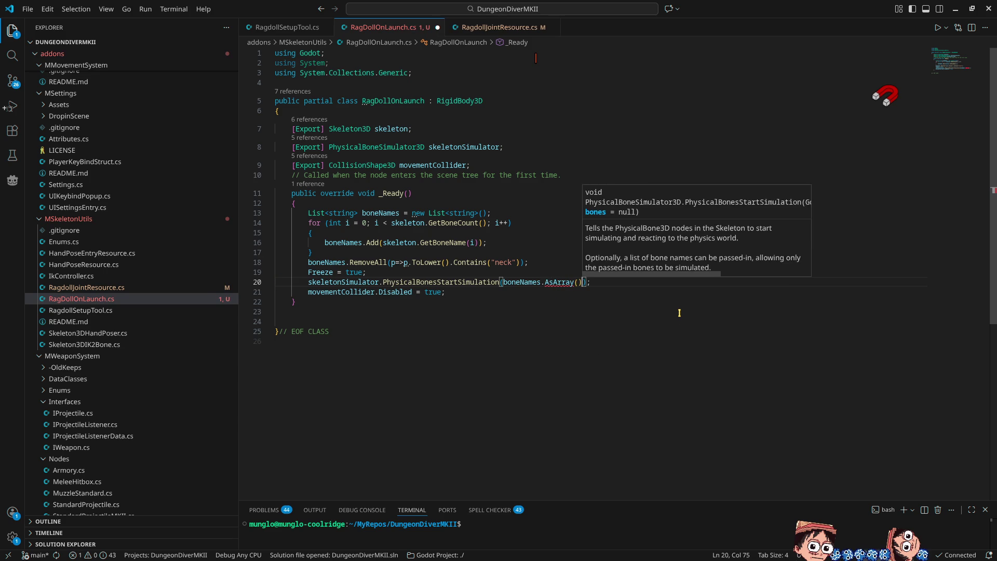
key("Left")
key("Left")
key("Left")
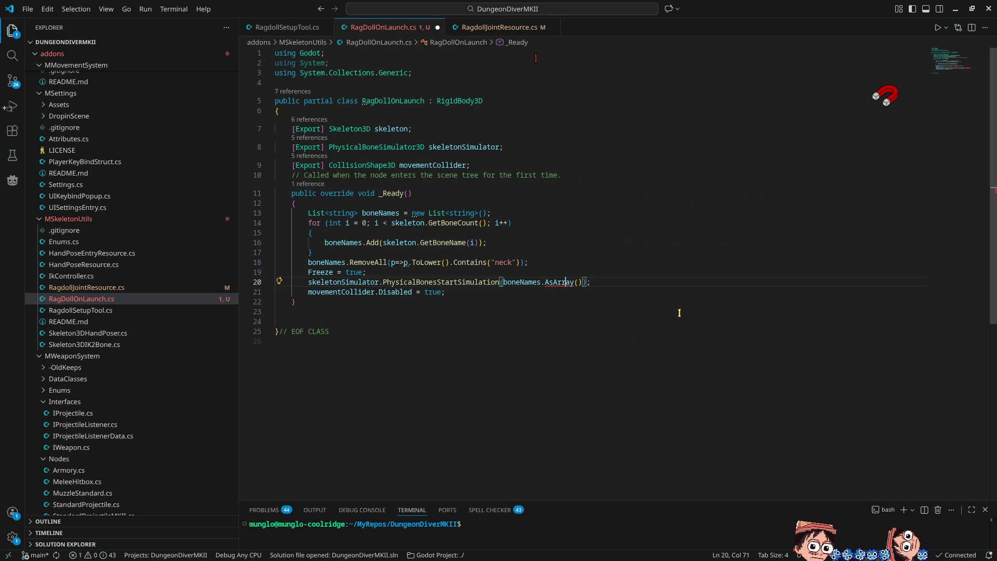
Change AsArray to ToArray through Quick Fix, undo it, and retype it manually as ToArray
key("ctrl+period")
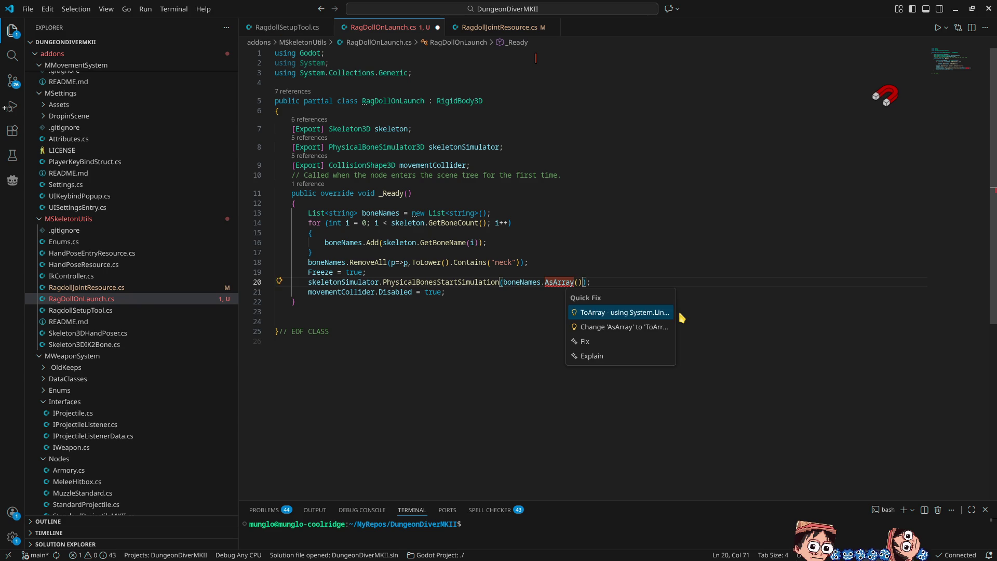
key("Down")
key("Return")
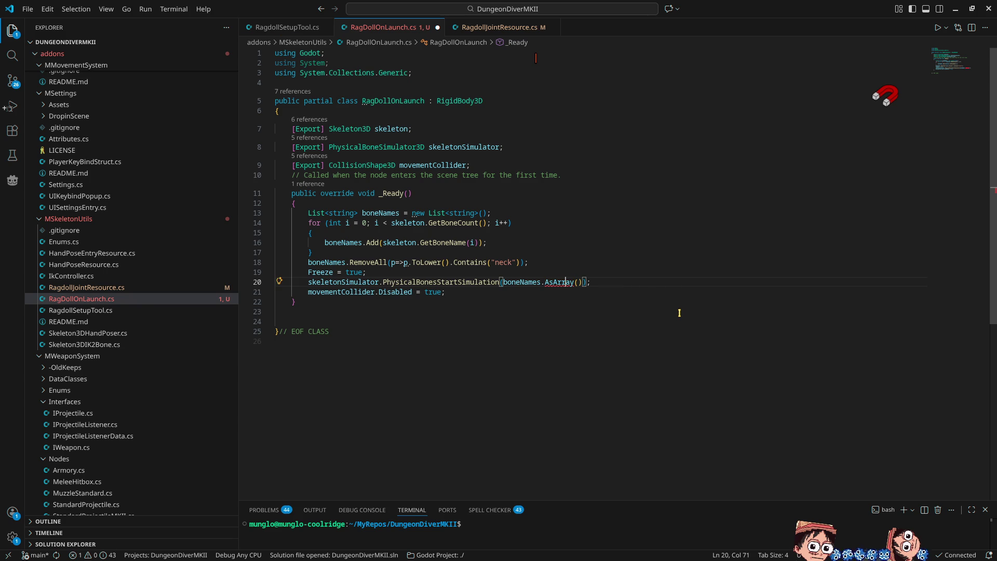
key("ctrl+z")
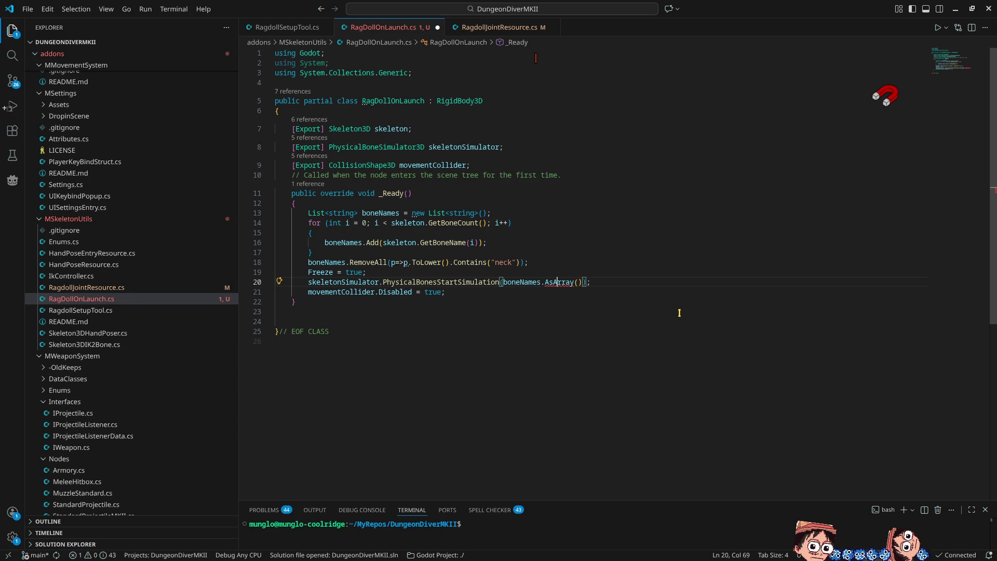
key("BackSpace")
key("BackSpace")
type("To")
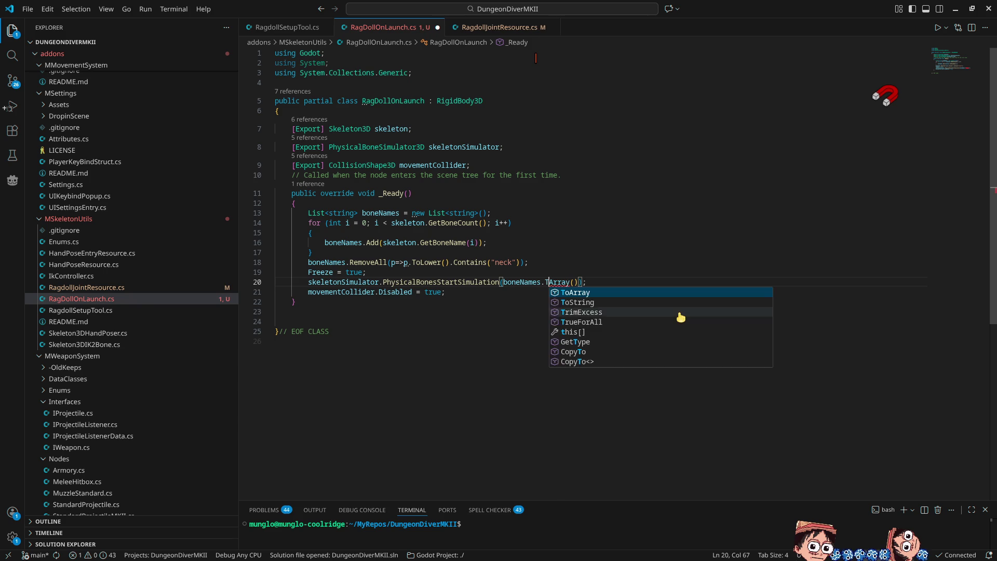
key("Escape")
Check the suggested fixes for the remaining ToArray error on line 20
key("ctrl+period")
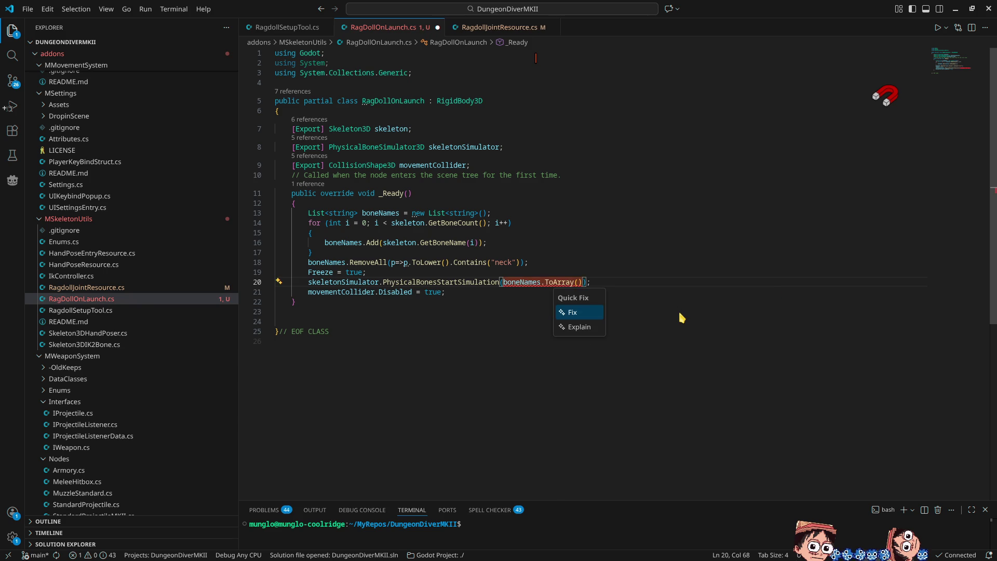
key("Escape")
key("Down")
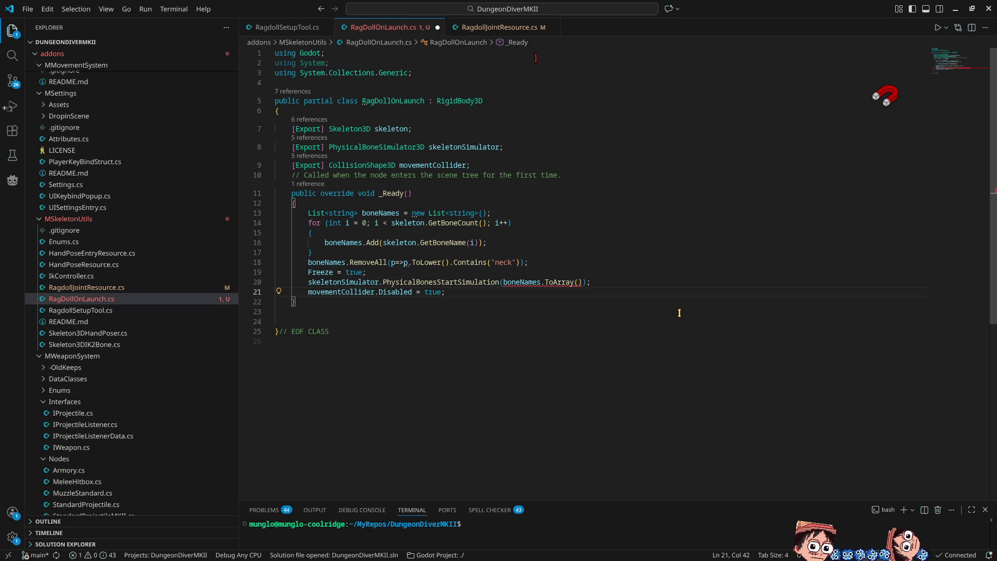
key("Up")
key("End")
key("Left")
key("Left")
key("Left")
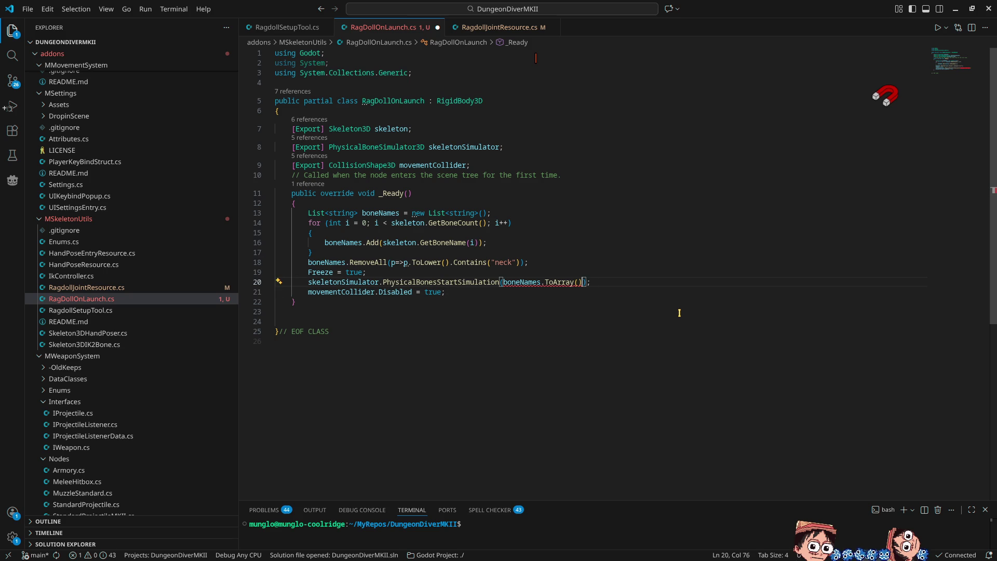
key("Left")
key("Left")
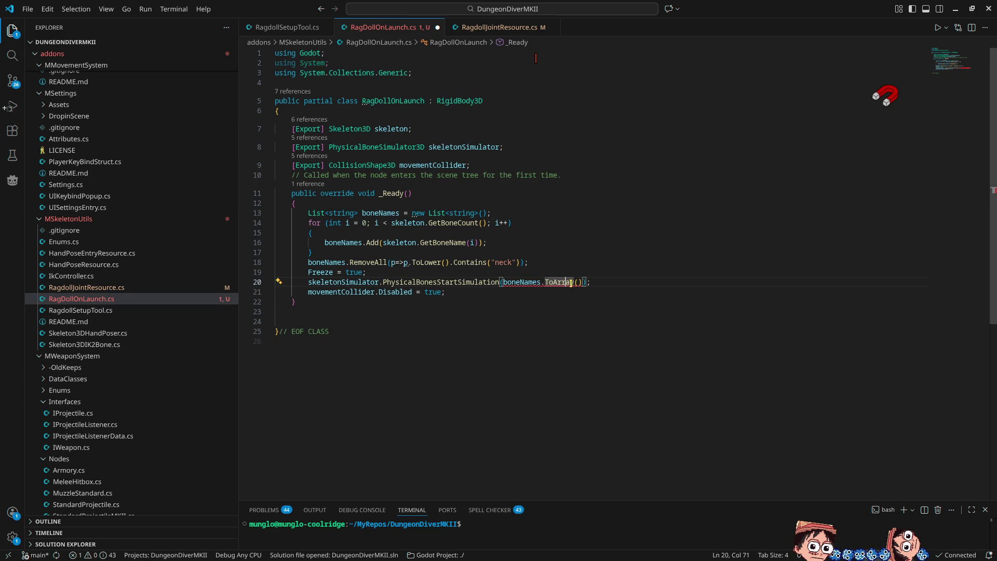
mouse_move(565, 281)
left_click(592, 272)
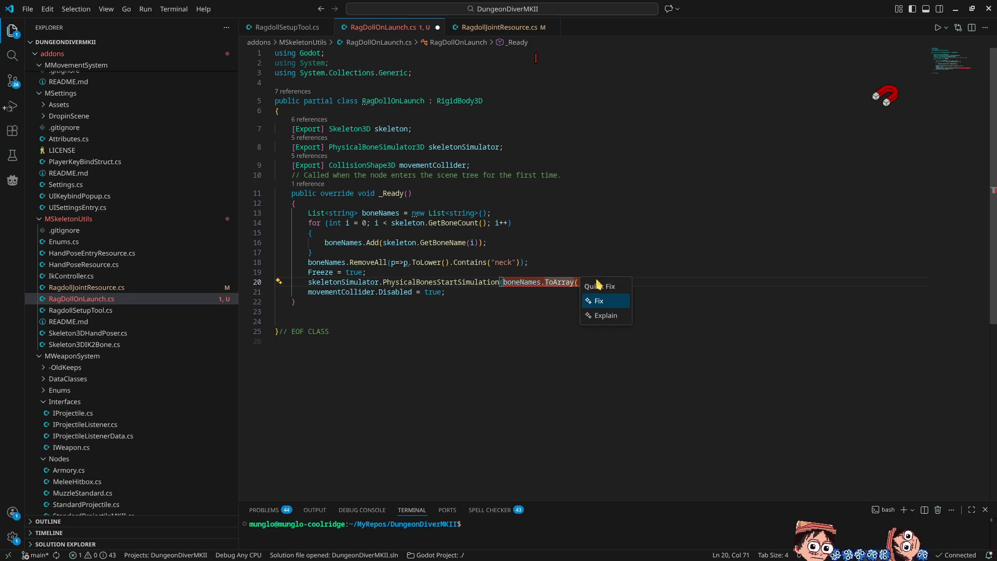
key("Escape")
left_click(367, 63)
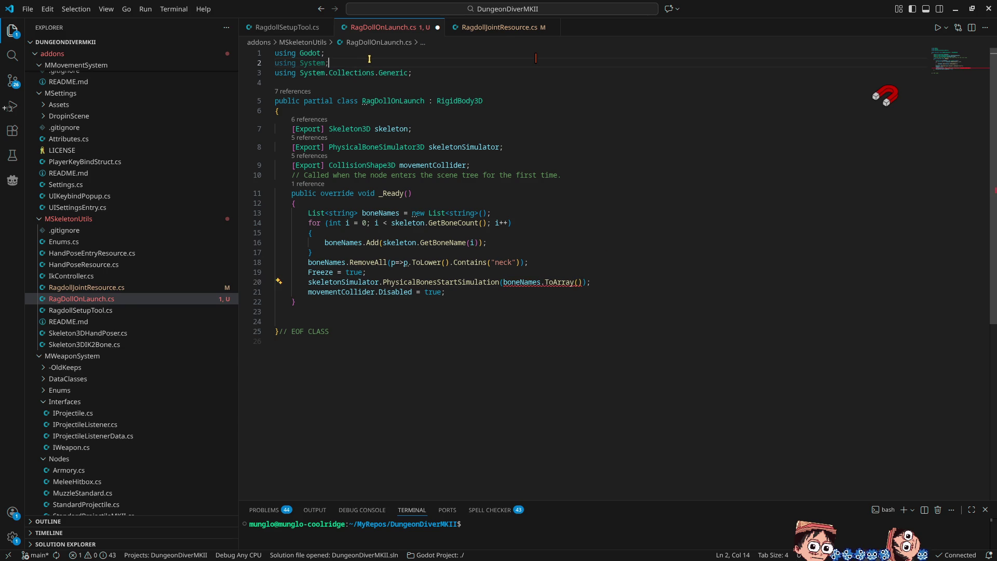
Change the using System line to System.Linq and save RagDollOnLaunch.cs
key("Left")
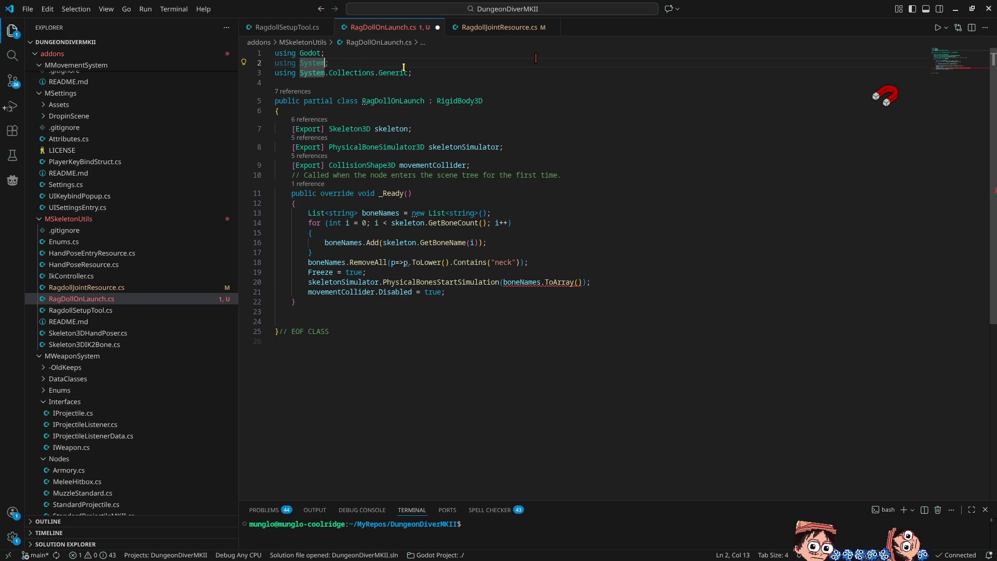
type(".li")
key("Tab")
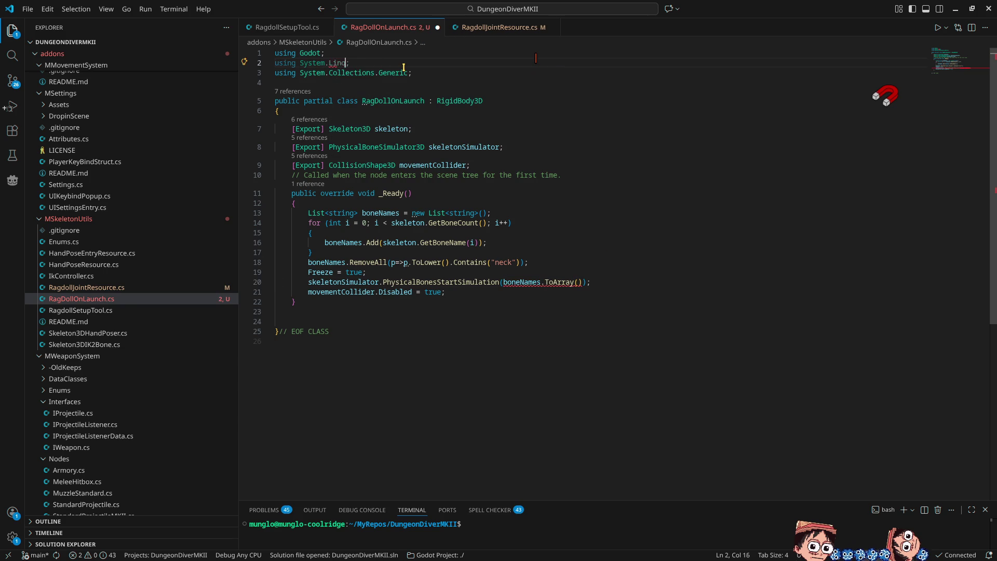
key("ctrl+s")
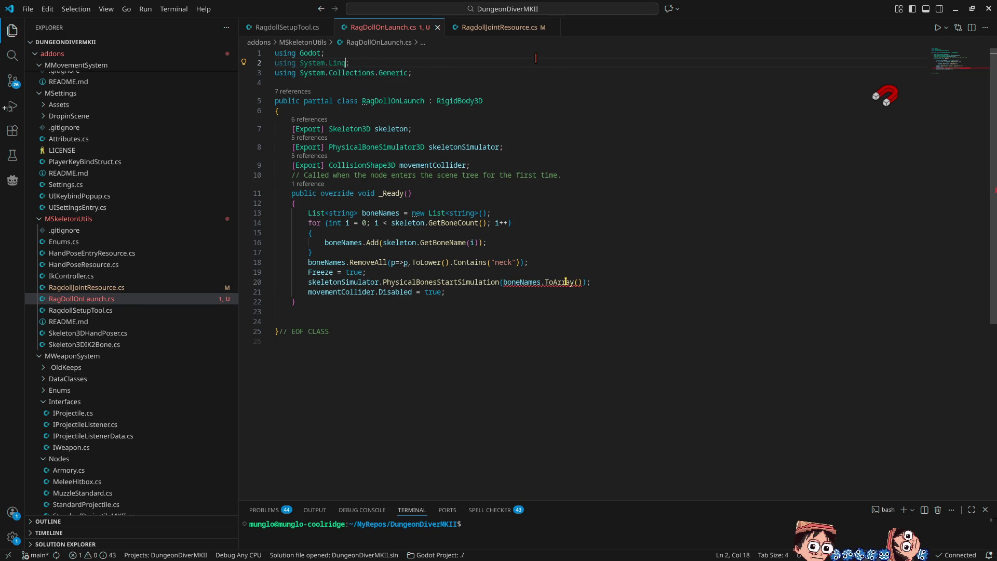
Rewrite the line 20 argument as boneNames.ToArray<string>() using IntelliSense
double_click(566, 281)
type("As")
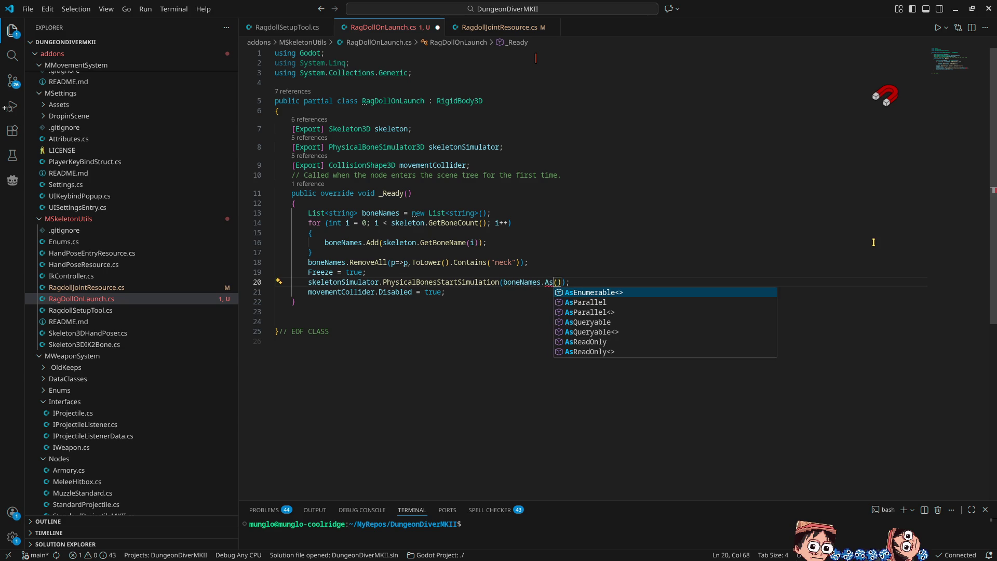
key("BackSpace")
key("BackSpace")
type("To")
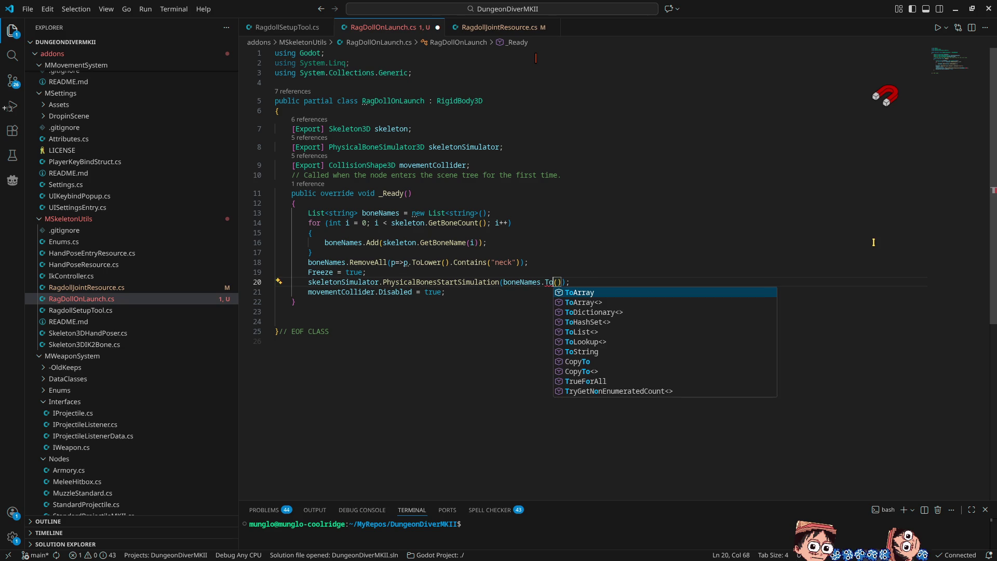
key("Return")
type("<string")
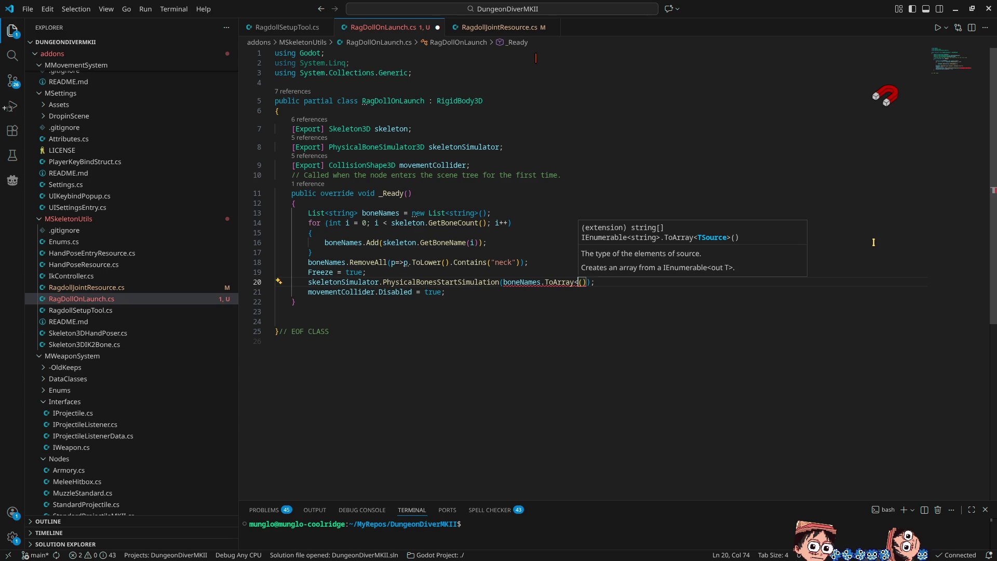
type(">")
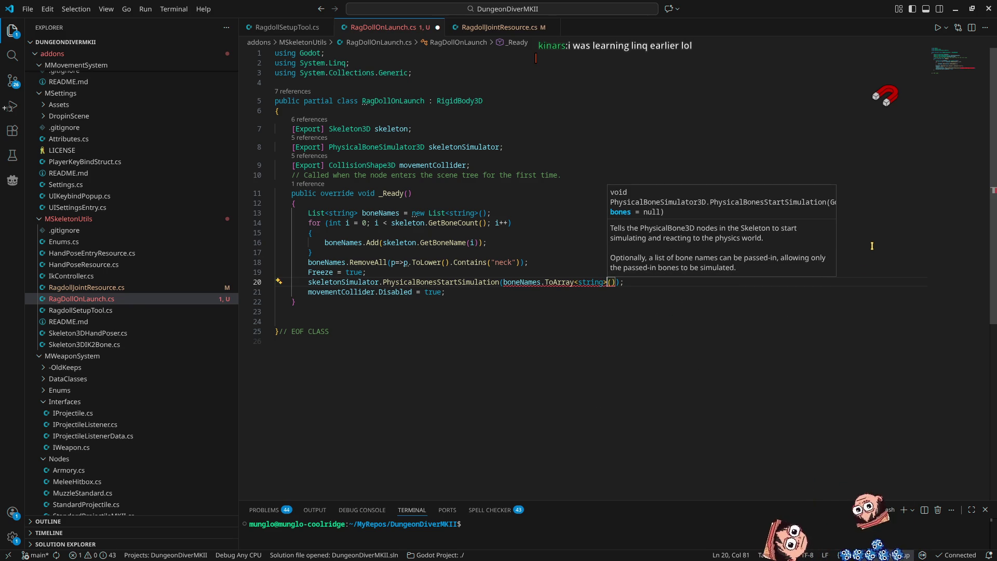
key("Down")
key("Down")
key("Down")
mouse_move(517, 283)
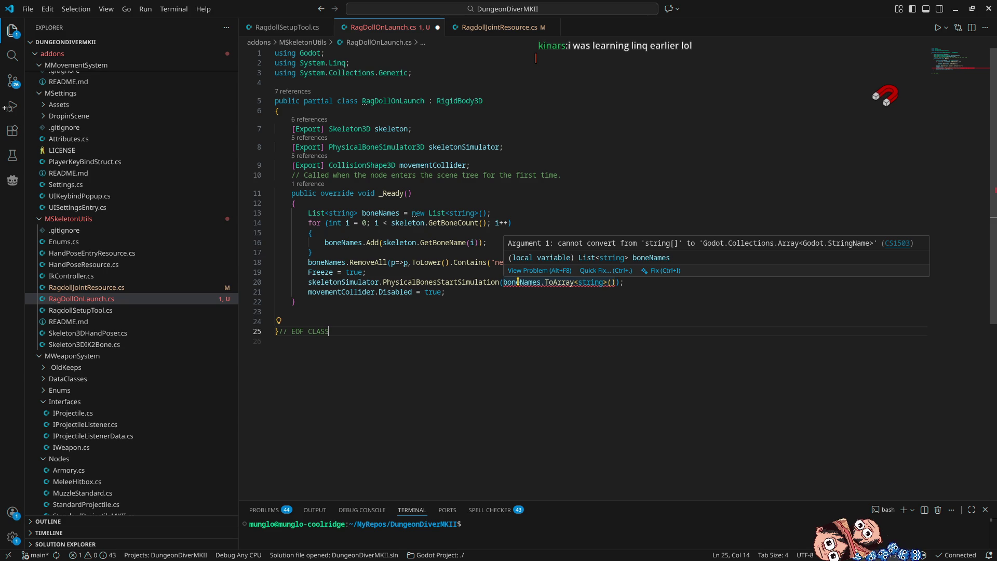
Try StringName as the ToArray type and the List element type, then undo the List change
double_click(591, 282)
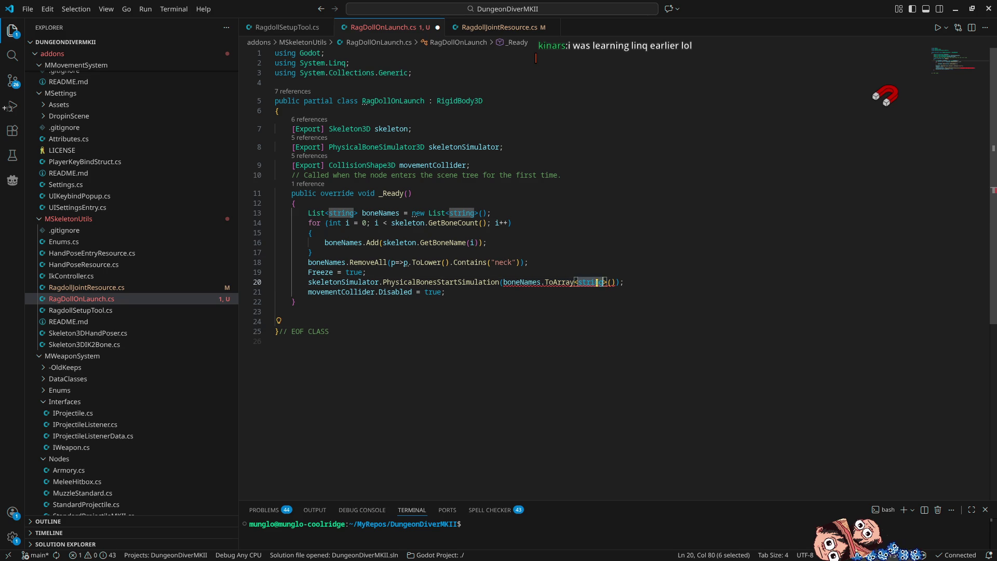
type("StringName")
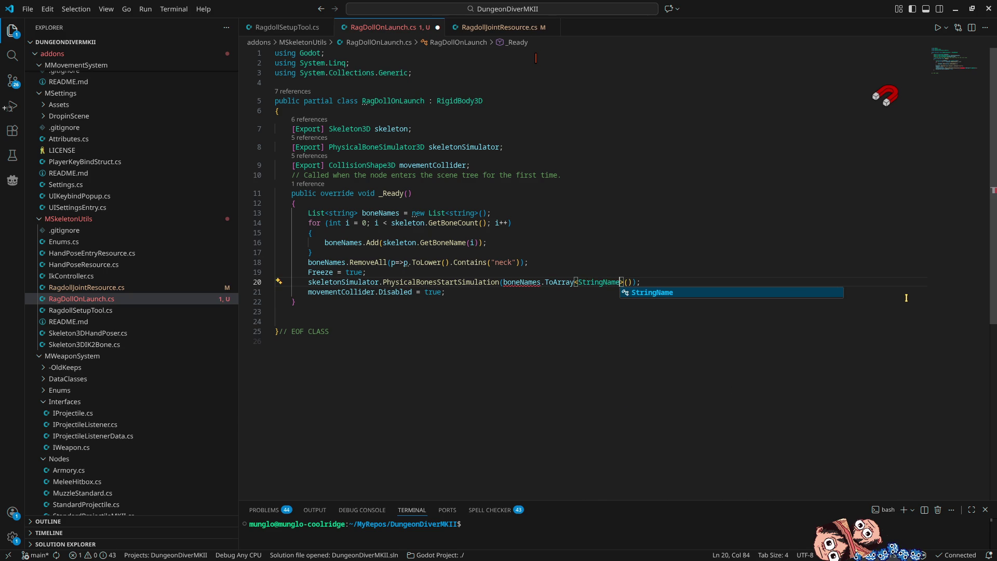
left_click(804, 253)
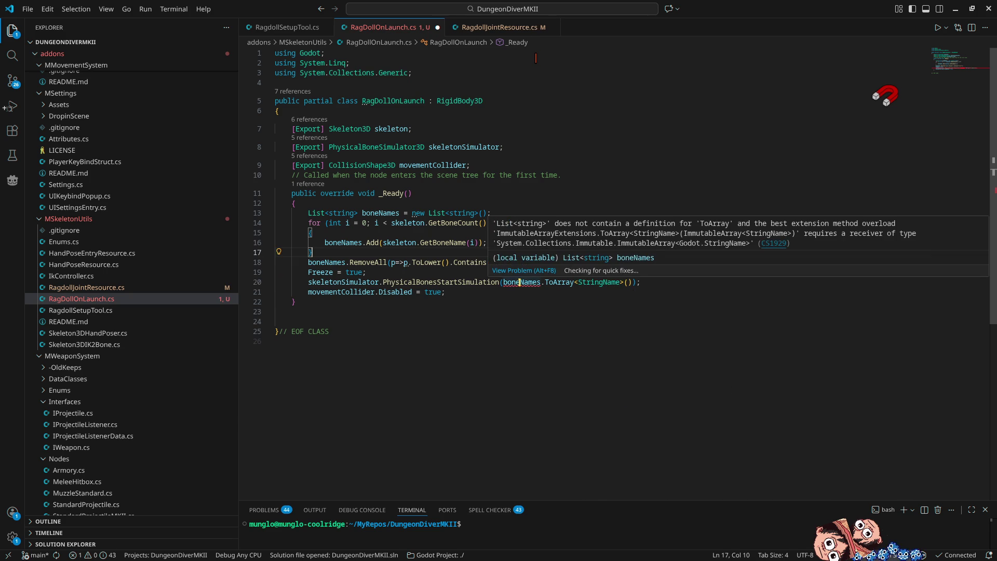
double_click(615, 283)
key("ctrl+c")
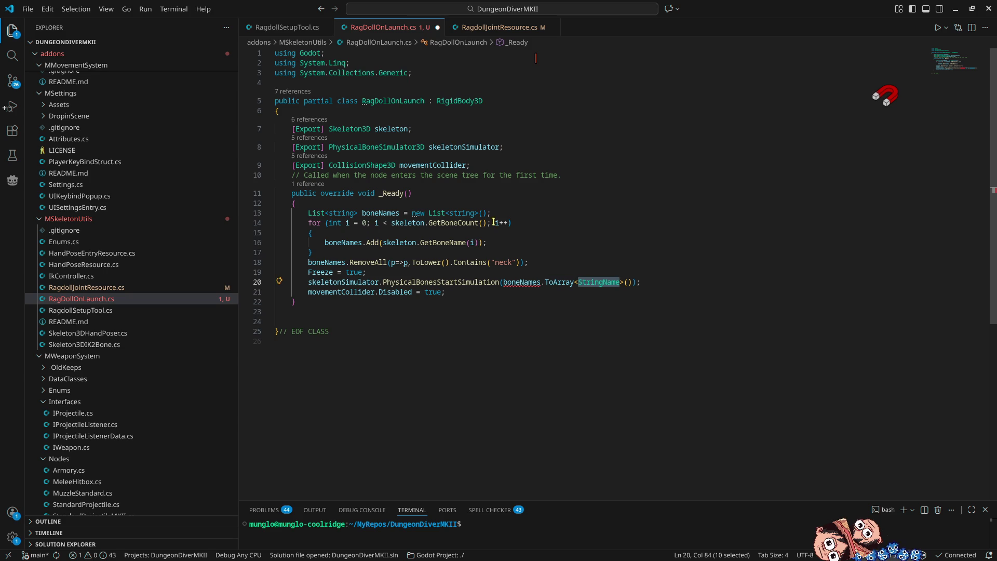
double_click(348, 214)
key("ctrl+v")
double_click(472, 213)
key("ctrl+v")
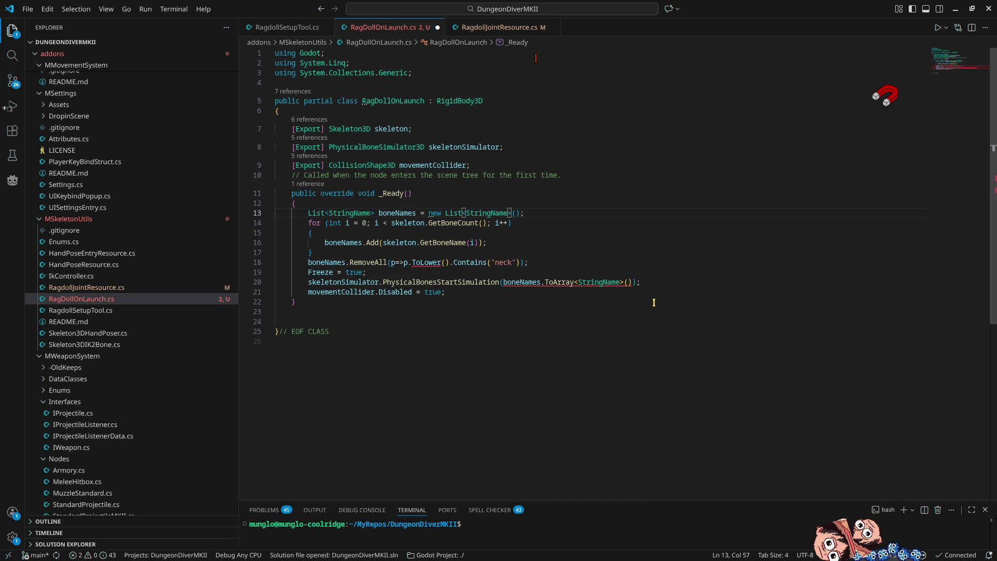
mouse_move(417, 263)
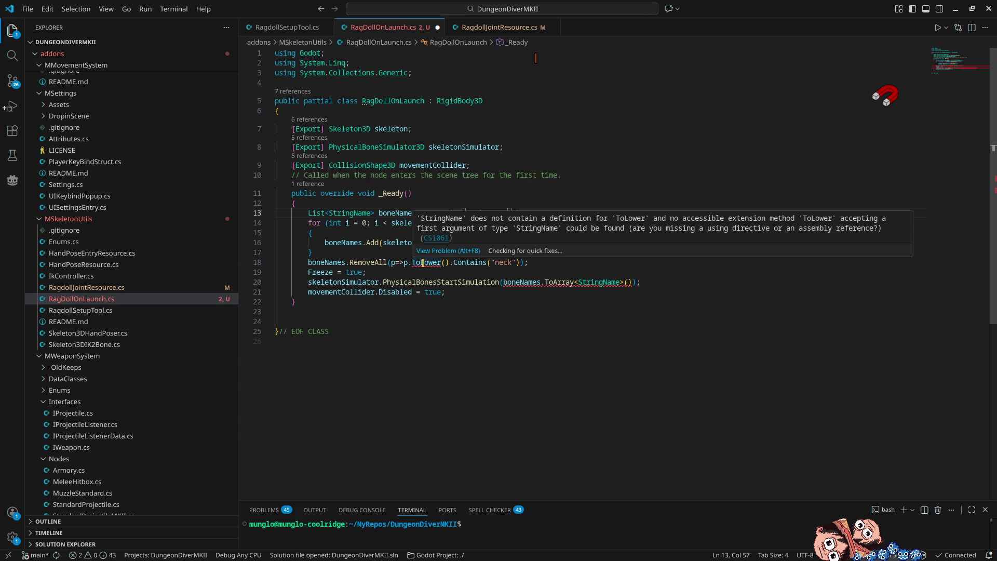
key("ctrl+z")
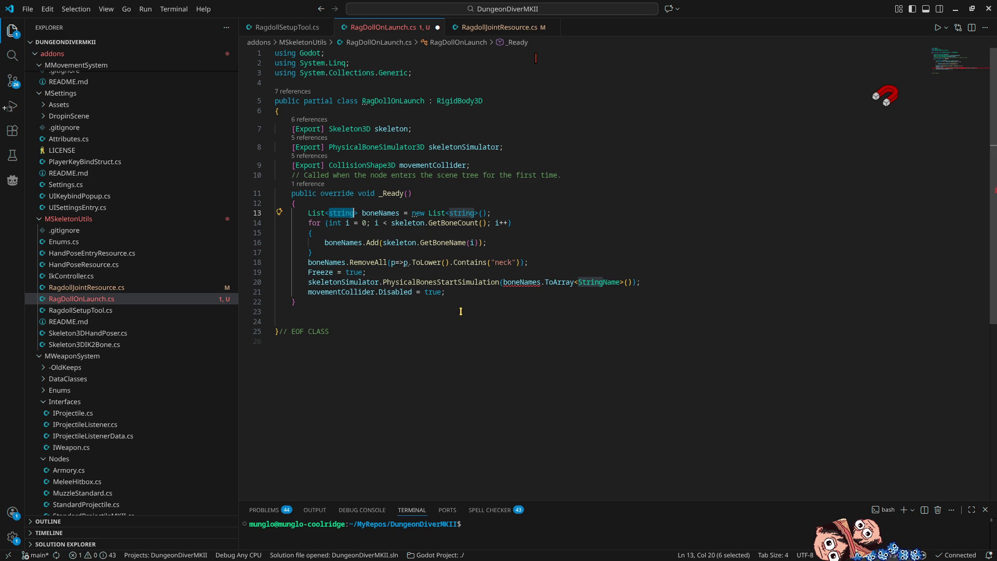
Delete boneNames.ToArray<StringName>() so PhysicalBonesStartSimulation() takes no argument
left_click(502, 282)
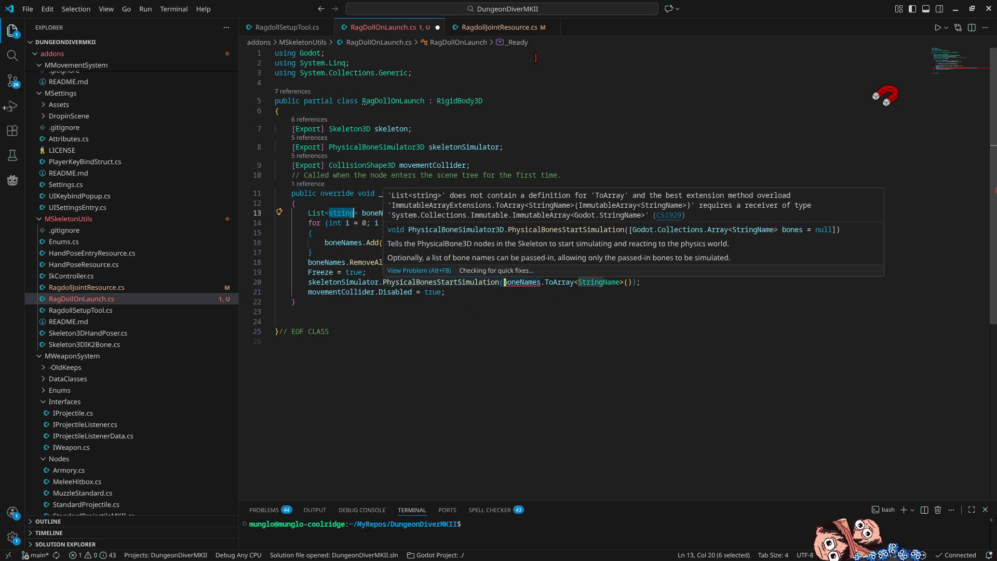
left_click_drag(502, 282, 631, 282)
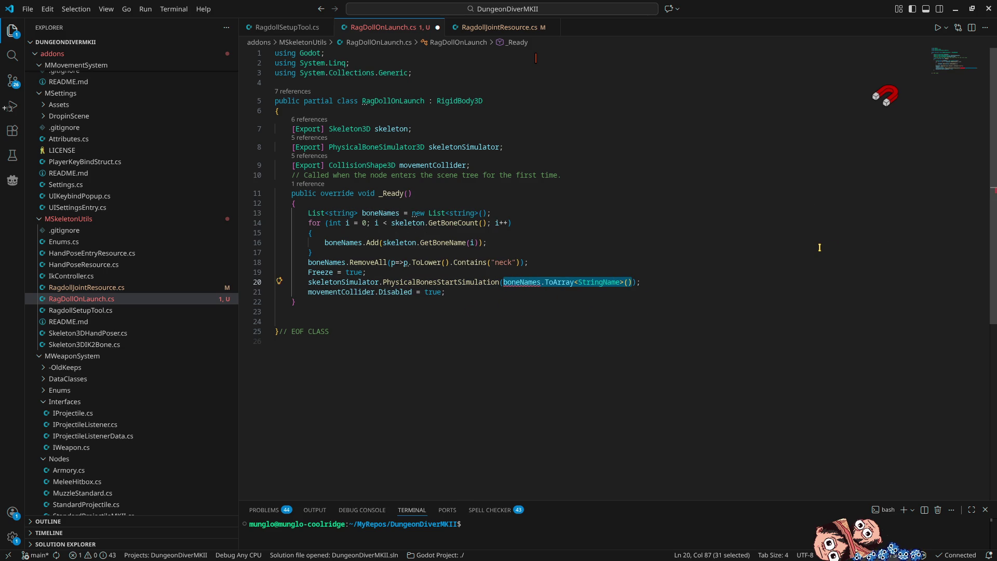
key("BackSpace")
mouse_move(482, 281)
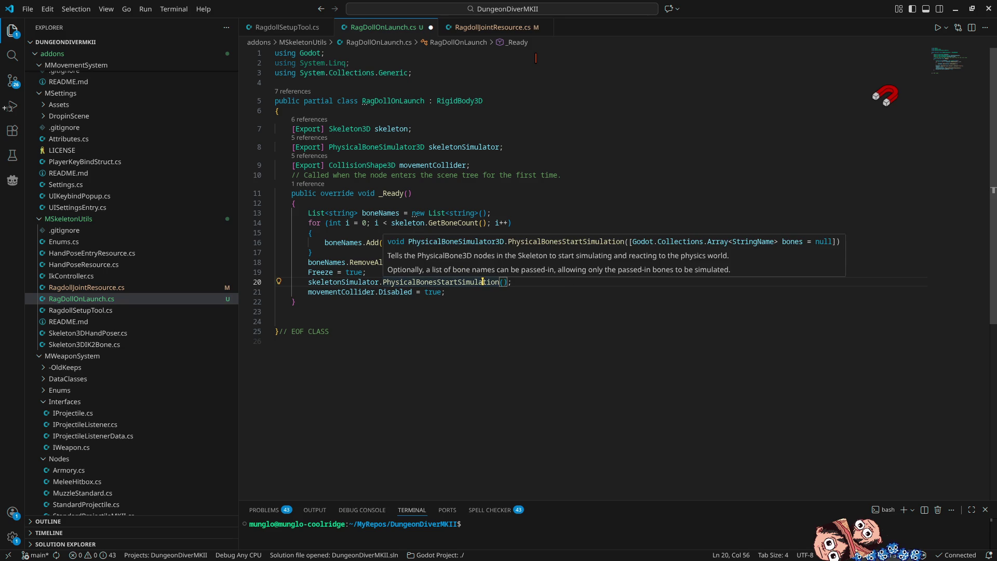
left_click(414, 272)
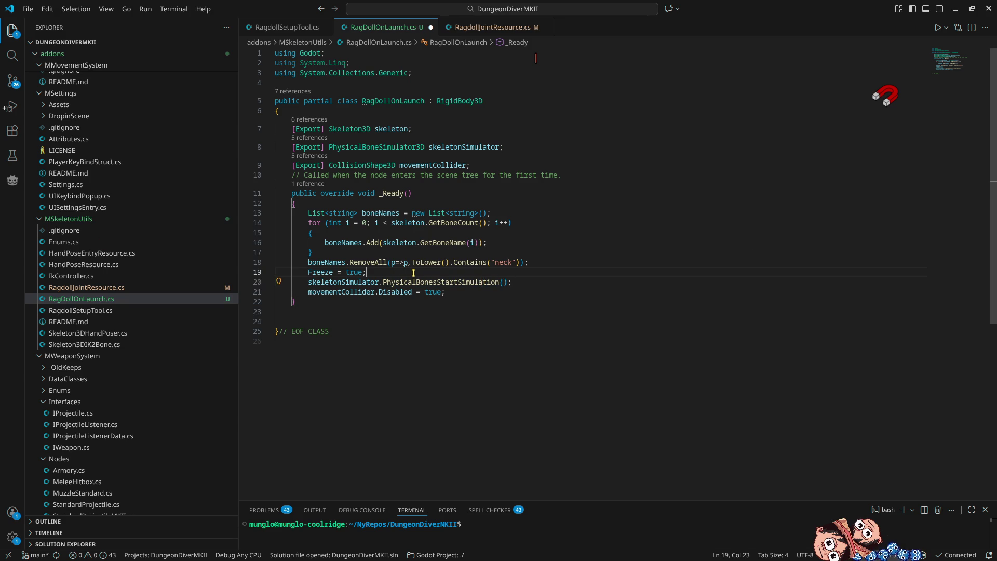
Add 'Array<StringName> array = new Array<StringName>' after Freeze = true and import Godot.Collections
key("Return")
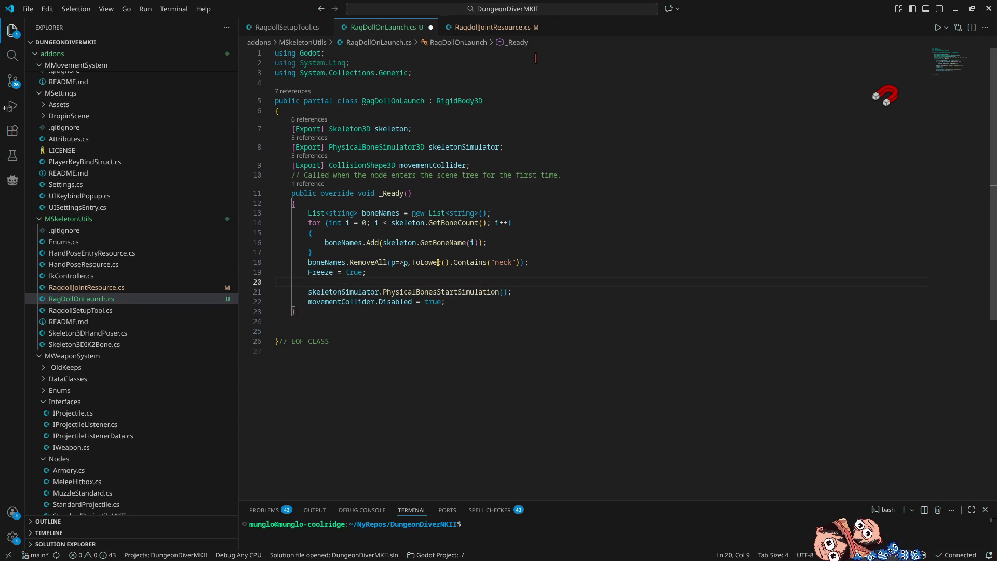
type("Array")
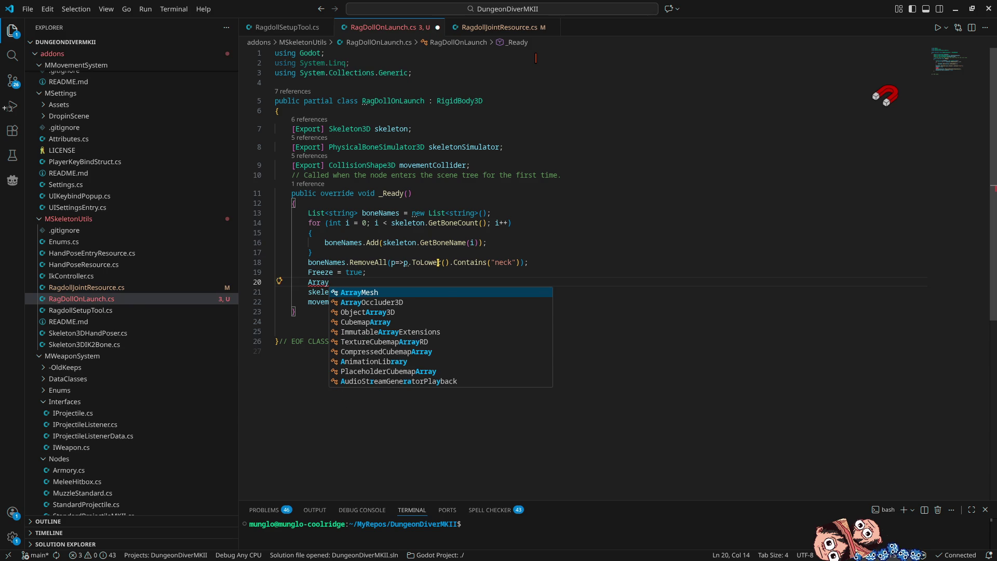
key("Escape")
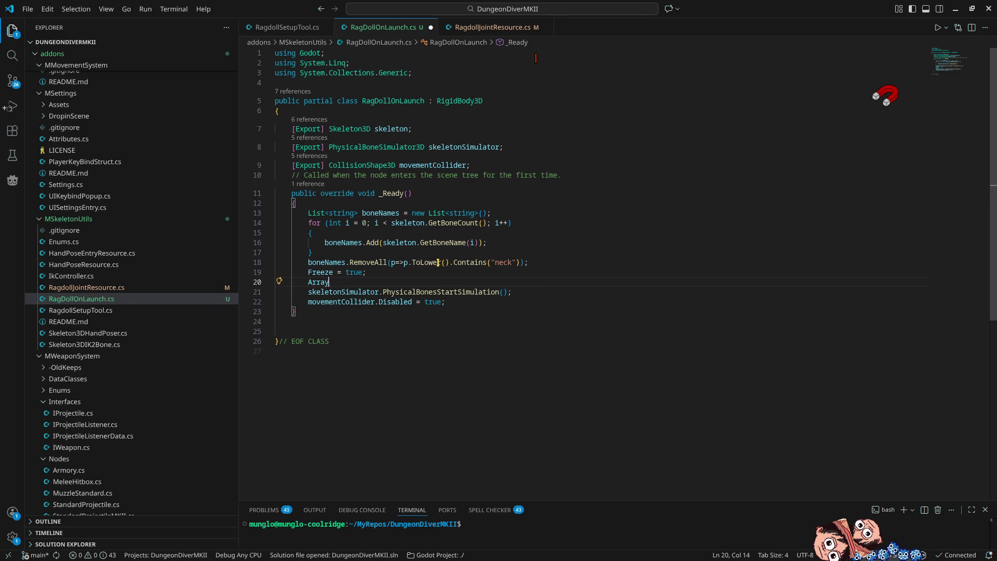
type("<")
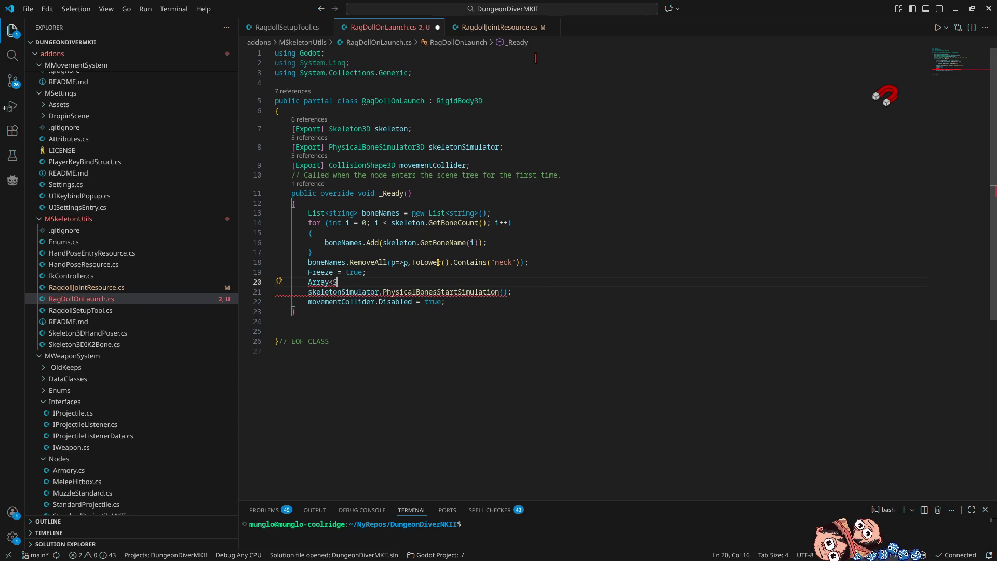
type("StringName")
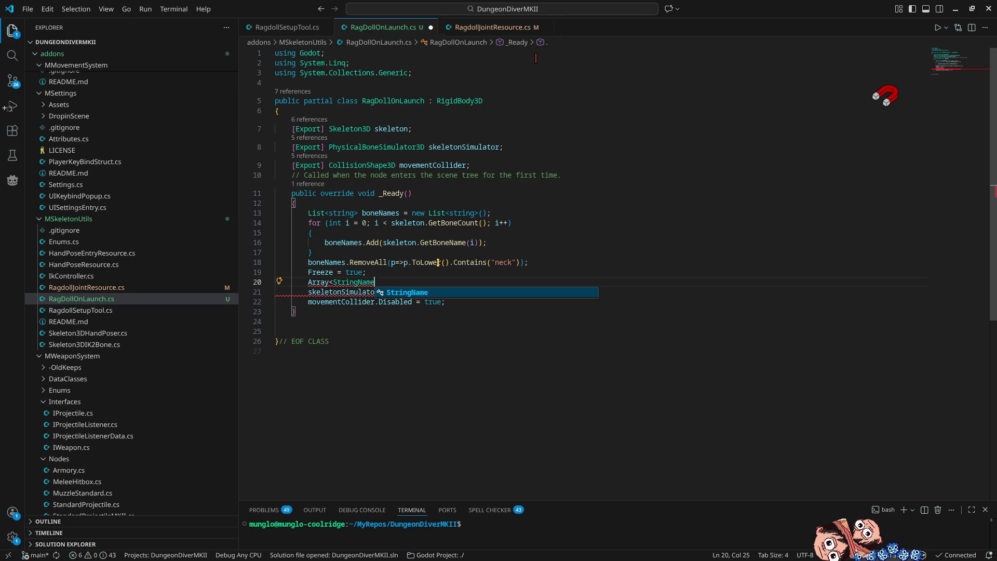
type(">")
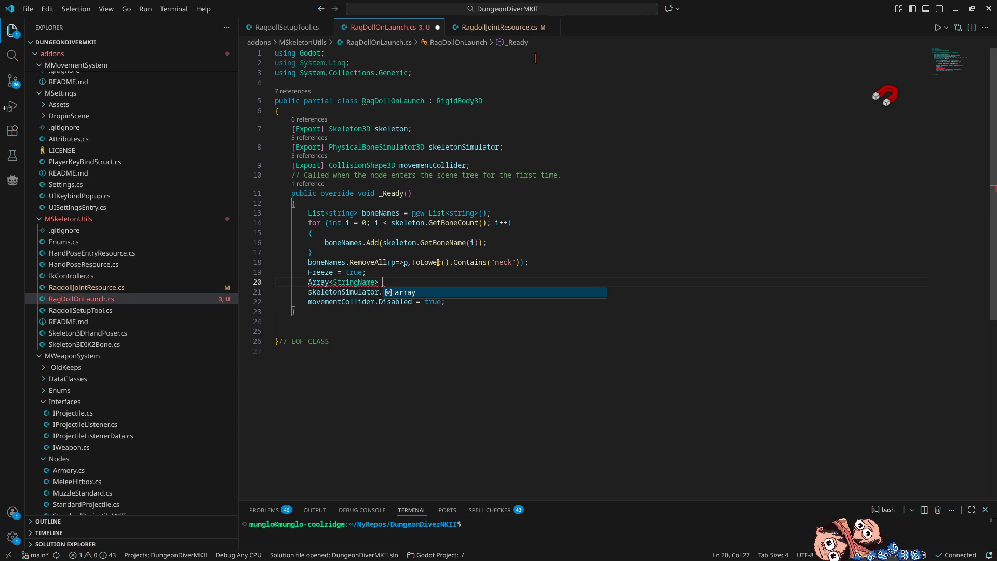
type(" array = ")
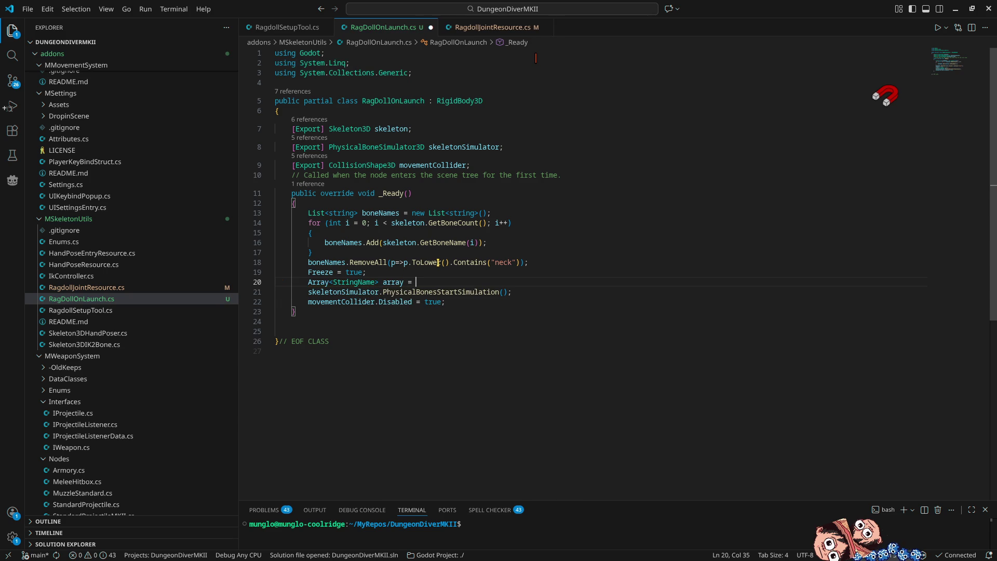
type("new")
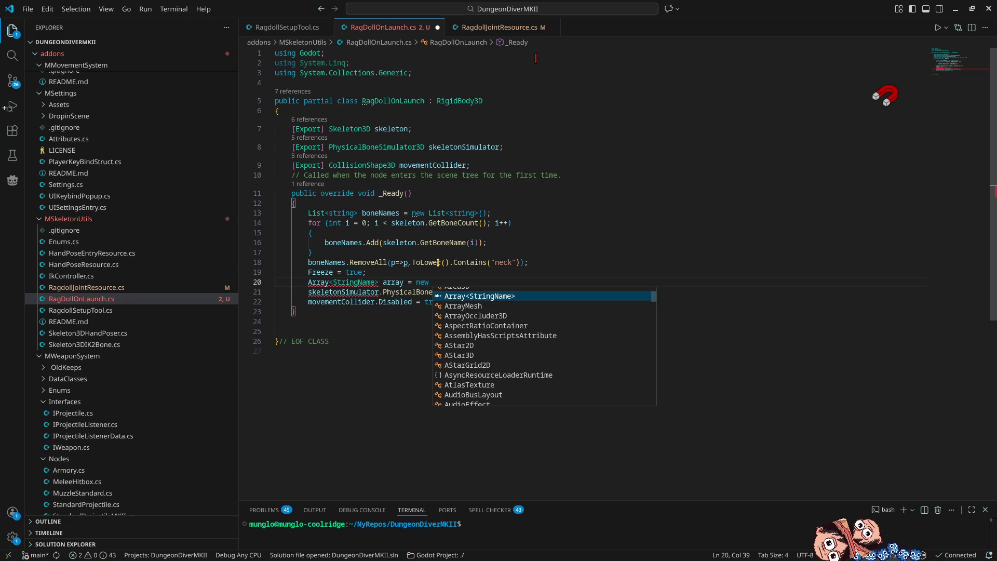
key("Tab")
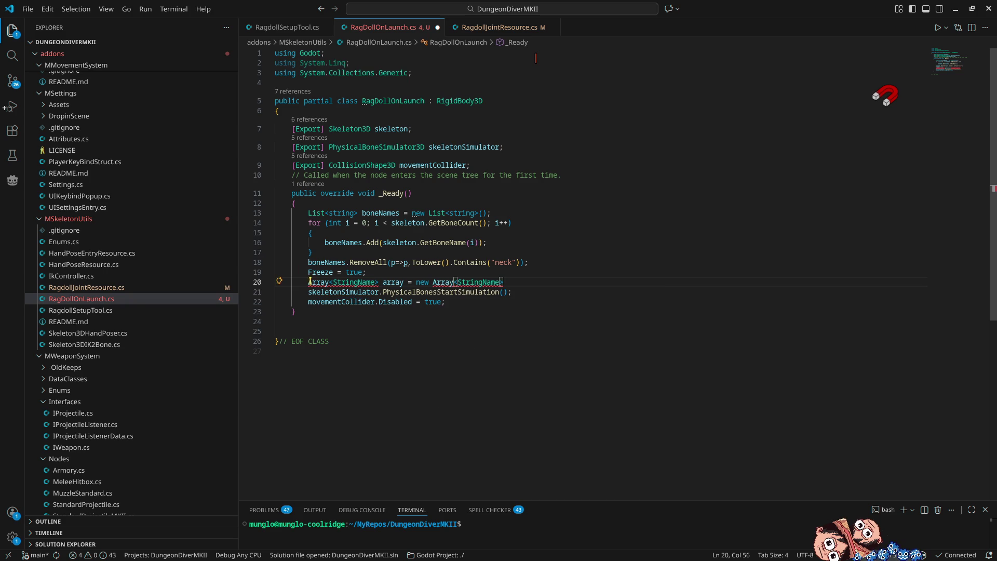
mouse_move(321, 283)
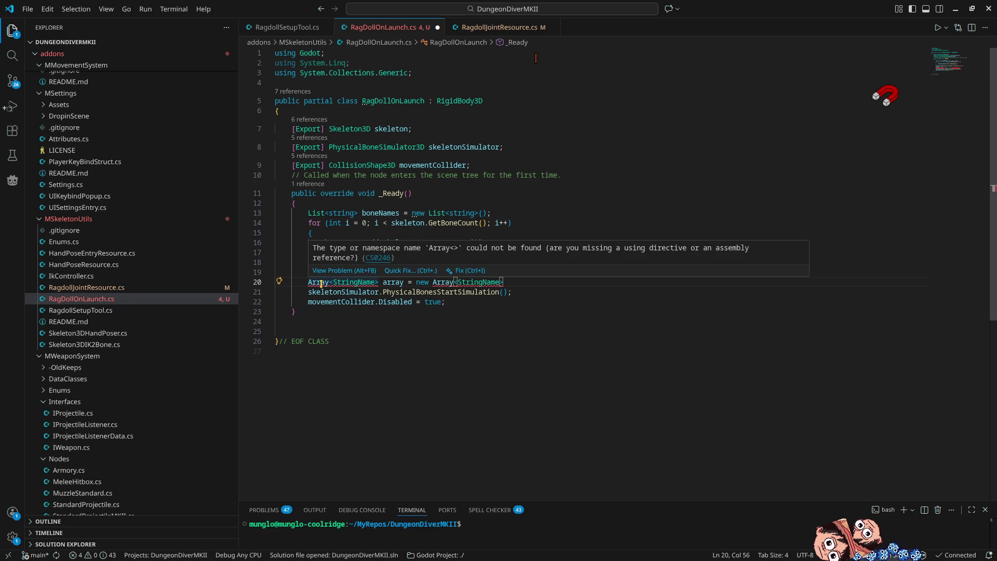
left_click(406, 271)
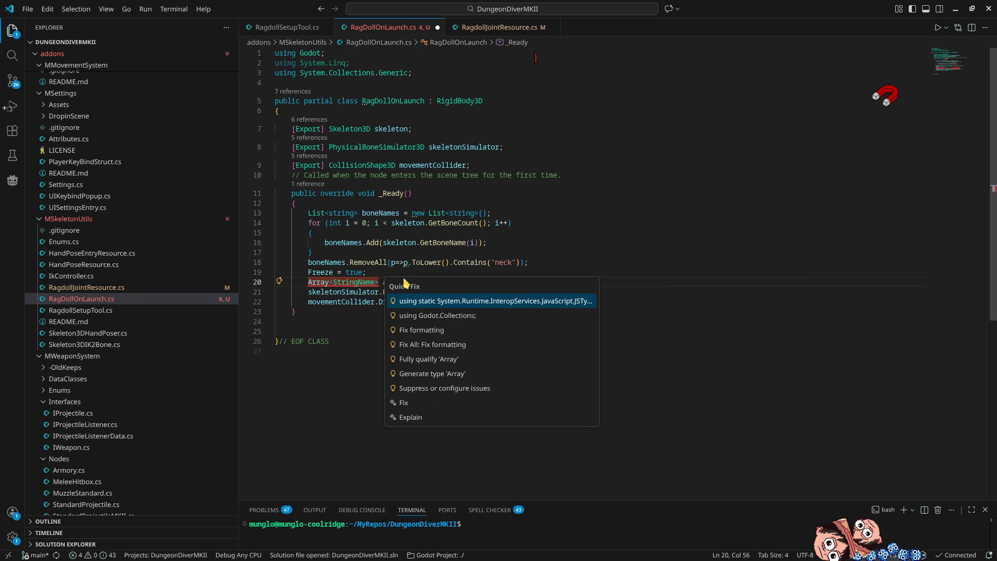
left_click(447, 315)
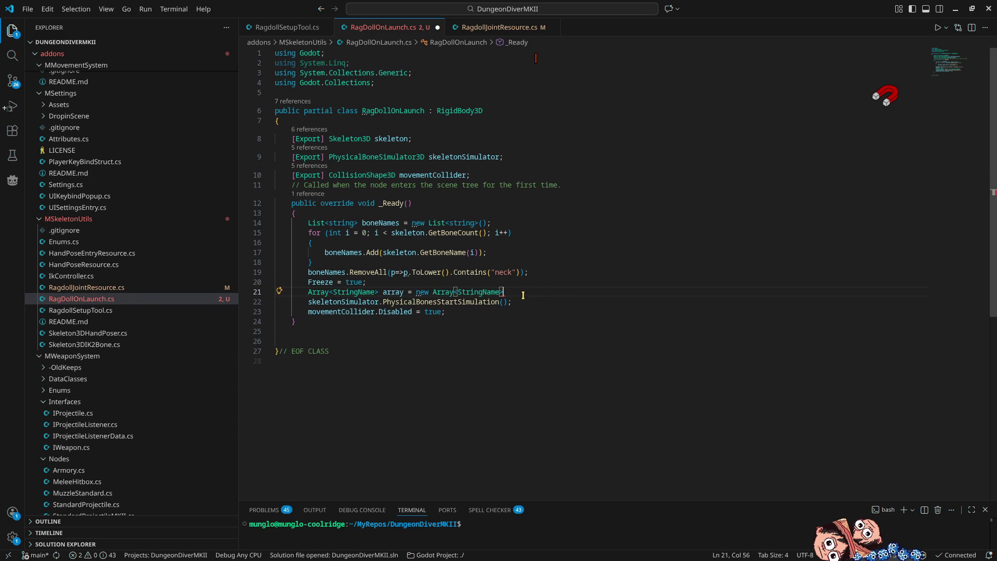
Close the declaration with (); and add array.AddRange(boneNames); below it, reading the AddRange docs
type("();")
key("Return")
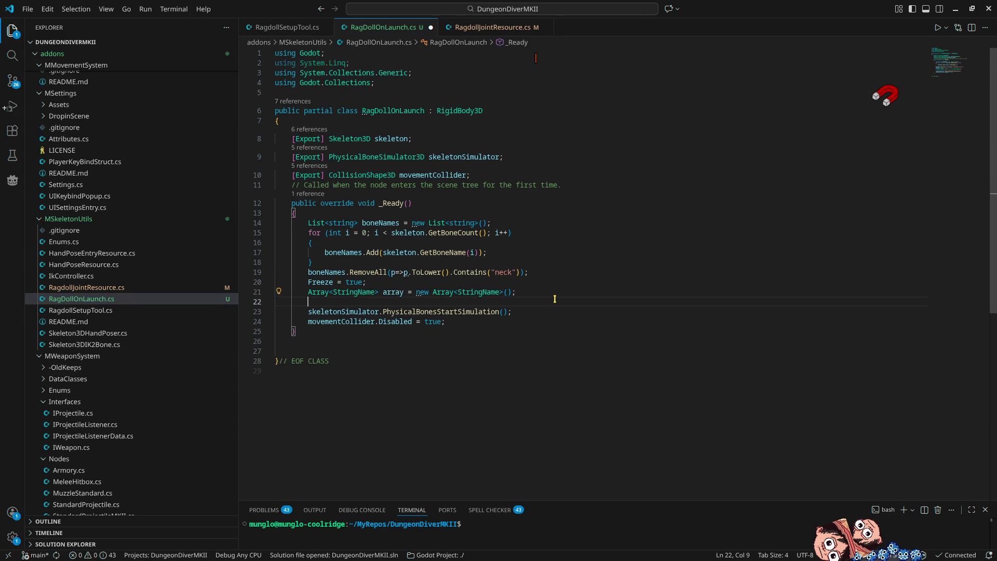
type("array")
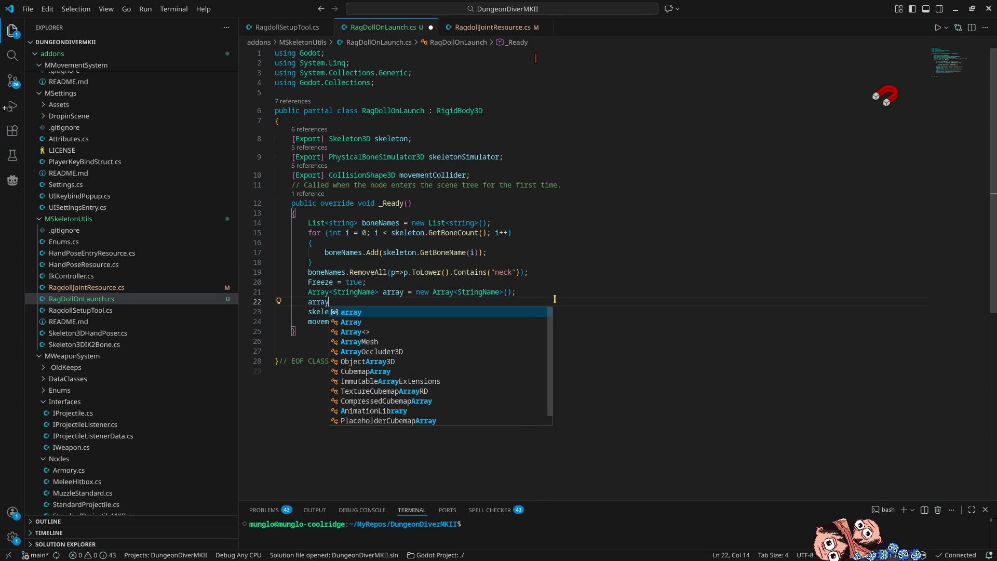
key("Escape")
type(".Add")
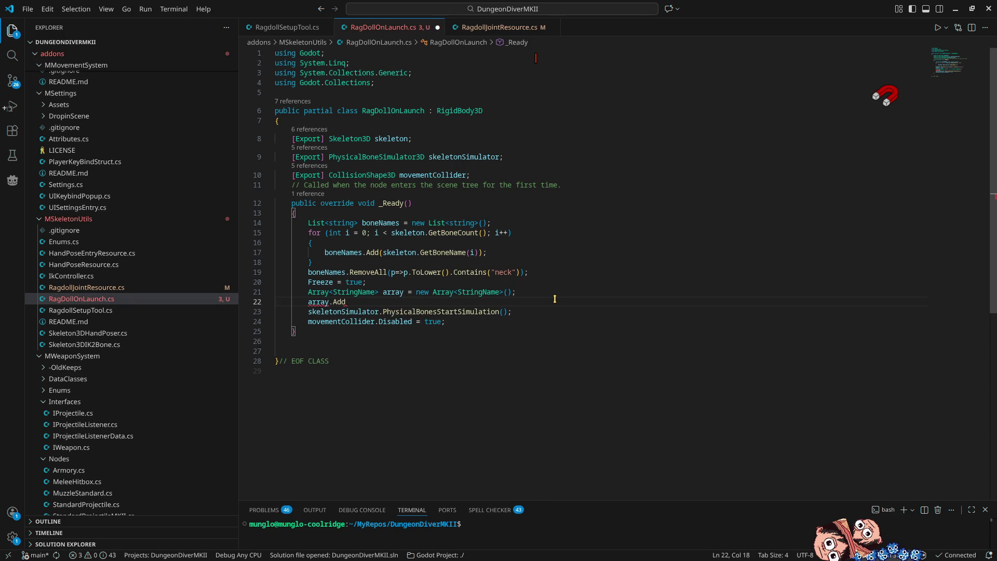
type("Range")
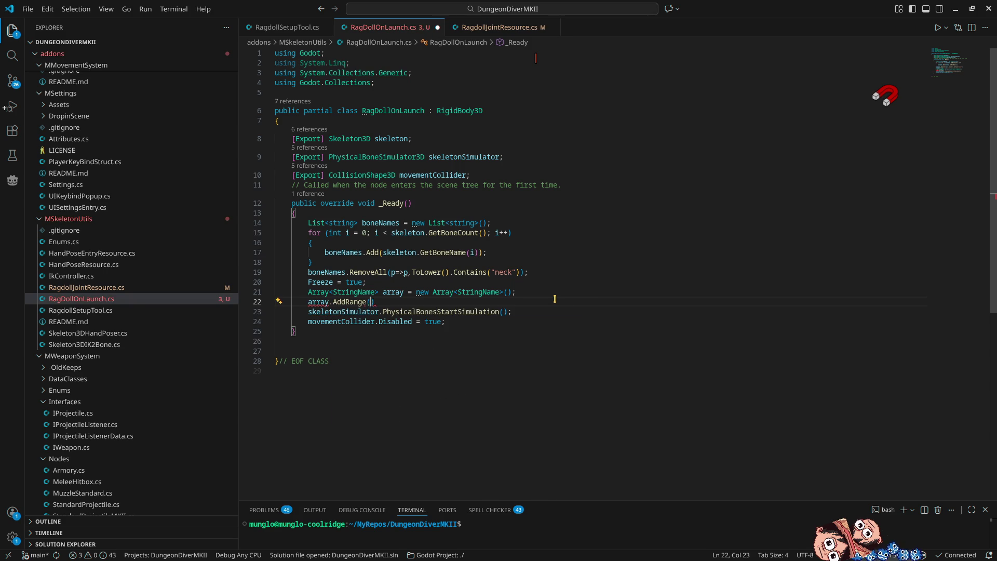
type("(boneNames")
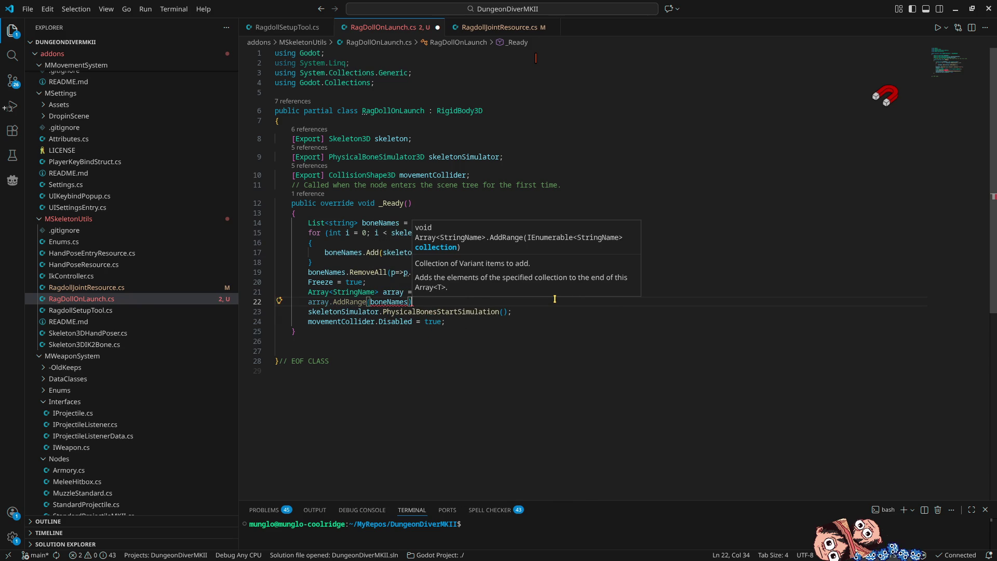
type(");")
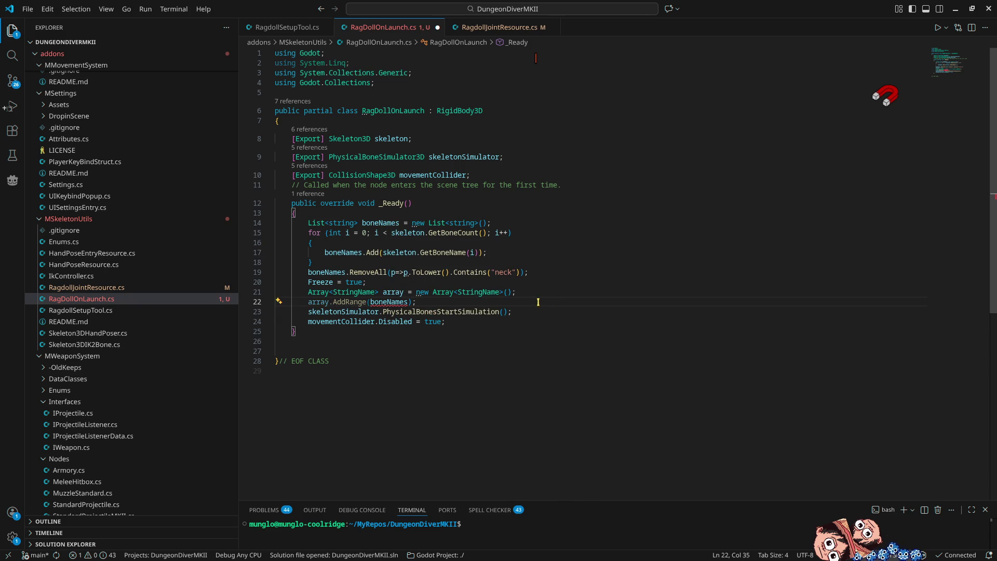
mouse_move(357, 303)
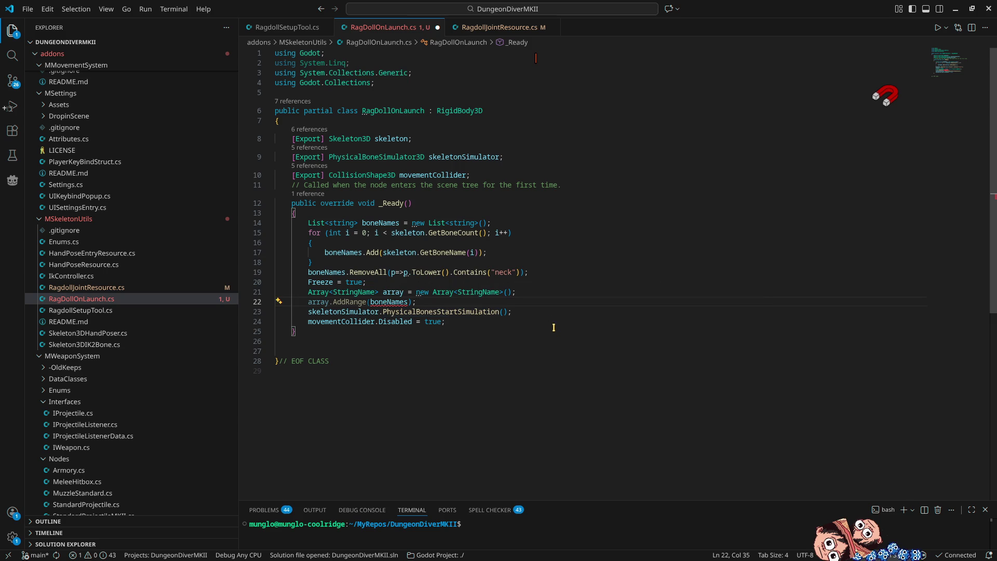
left_click(476, 323)
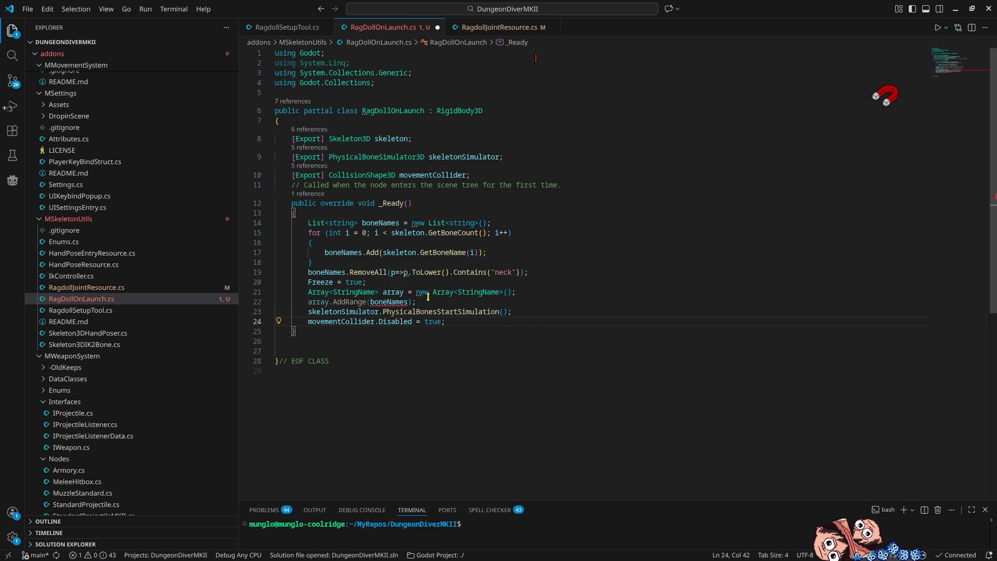
left_click(409, 302)
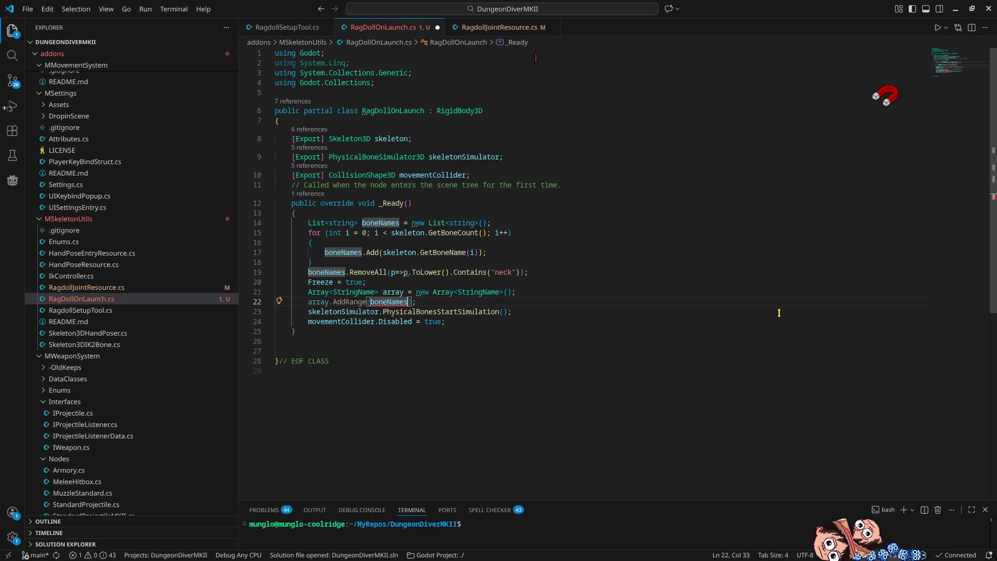
Append .ToArray<StringName>() to boneNames in AddRange and check the error hover
type(".")
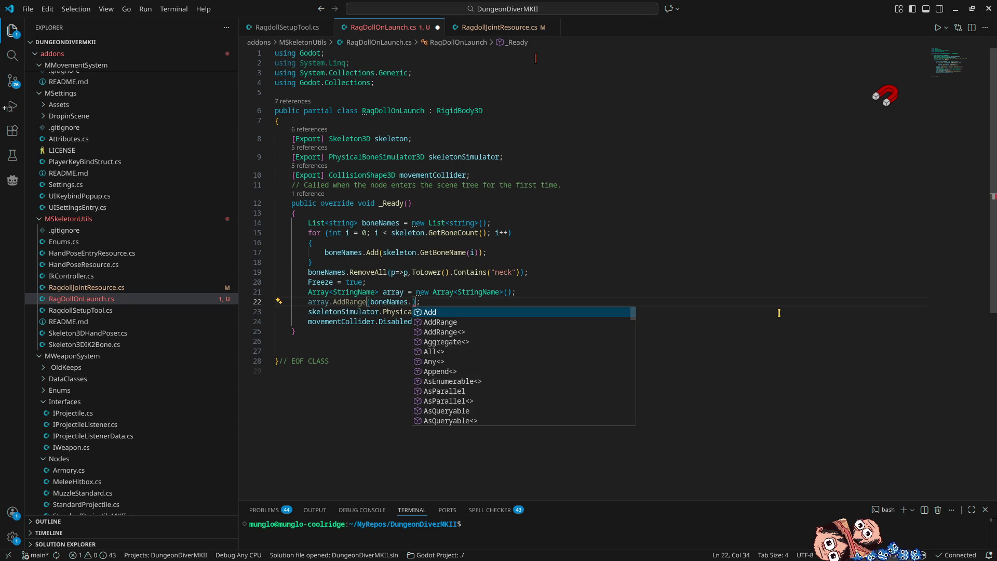
type("to")
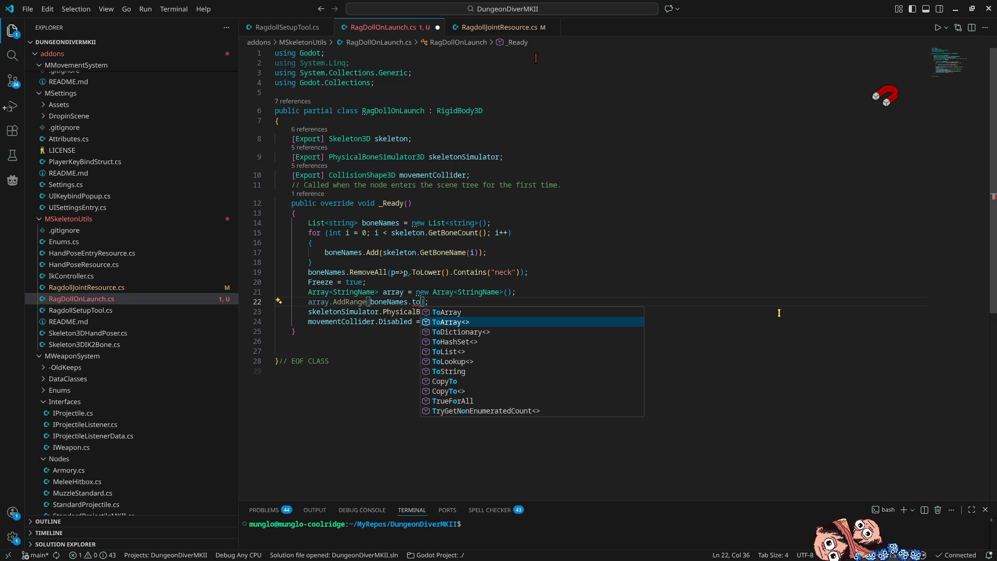
key("Tab")
type("<stringn")
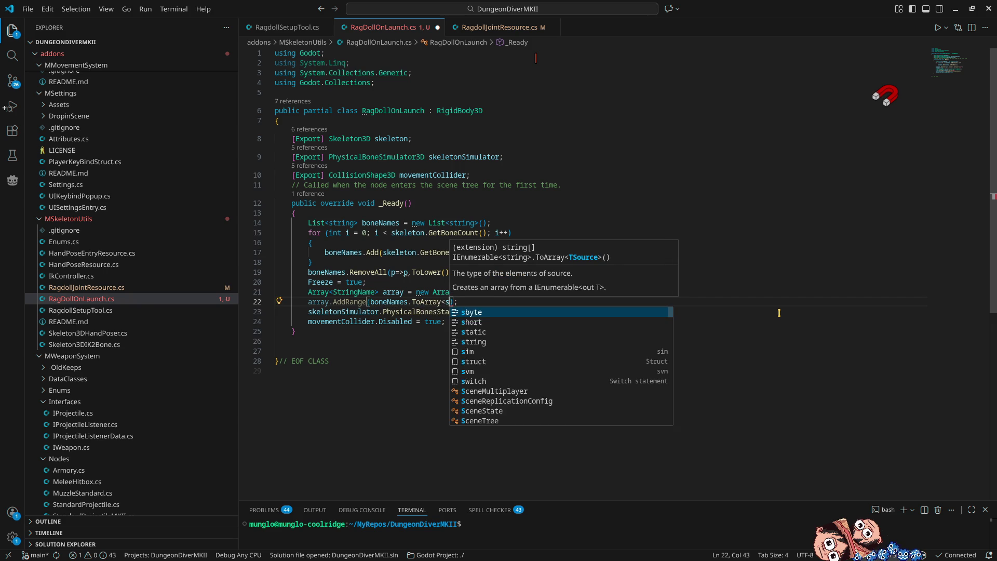
key("Tab")
type(">()")
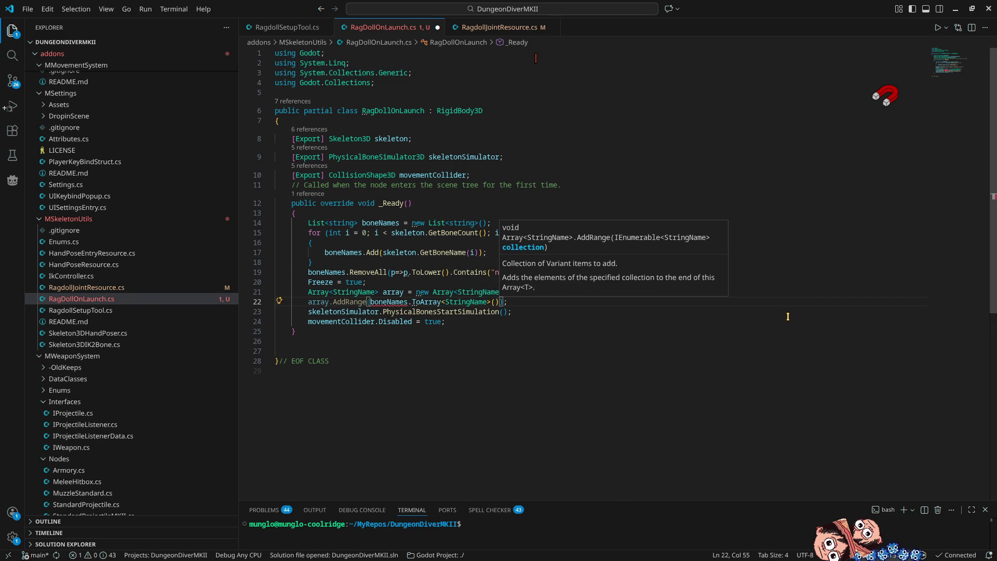
mouse_move(379, 303)
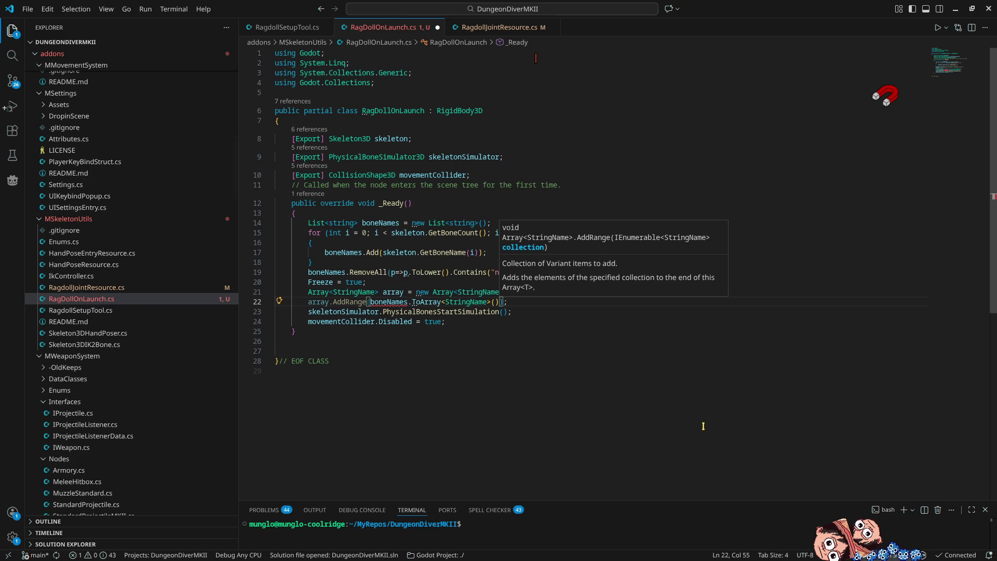
key("Down")
key("Down")
left_click_drag(521, 299, 482, 302)
left_click(520, 291)
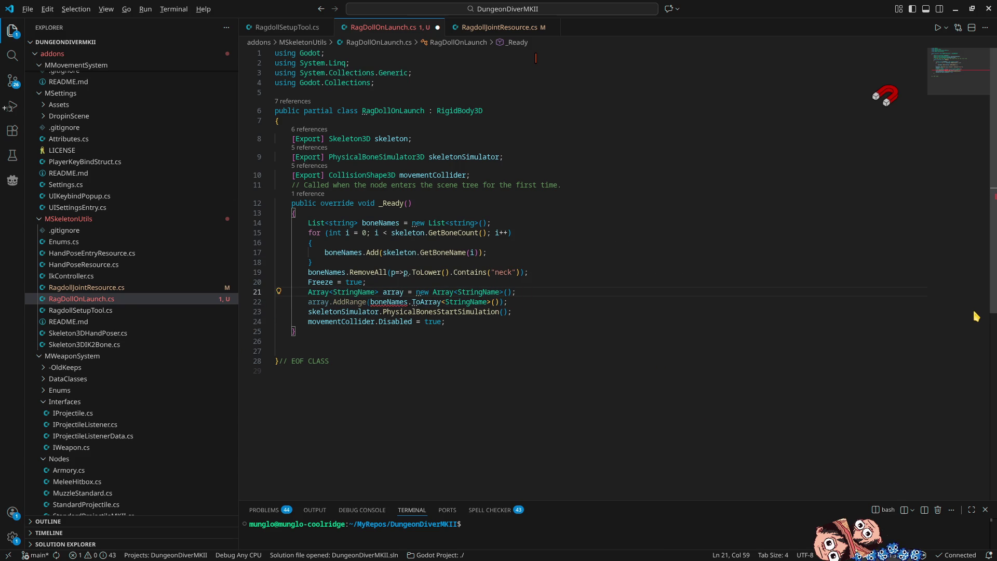
Move the array declaration to the top of _Ready, cut the List line, and add names to array in the loop
key("alt+Up")
key("alt+Up")
key("alt+Up")
key("alt+Up")
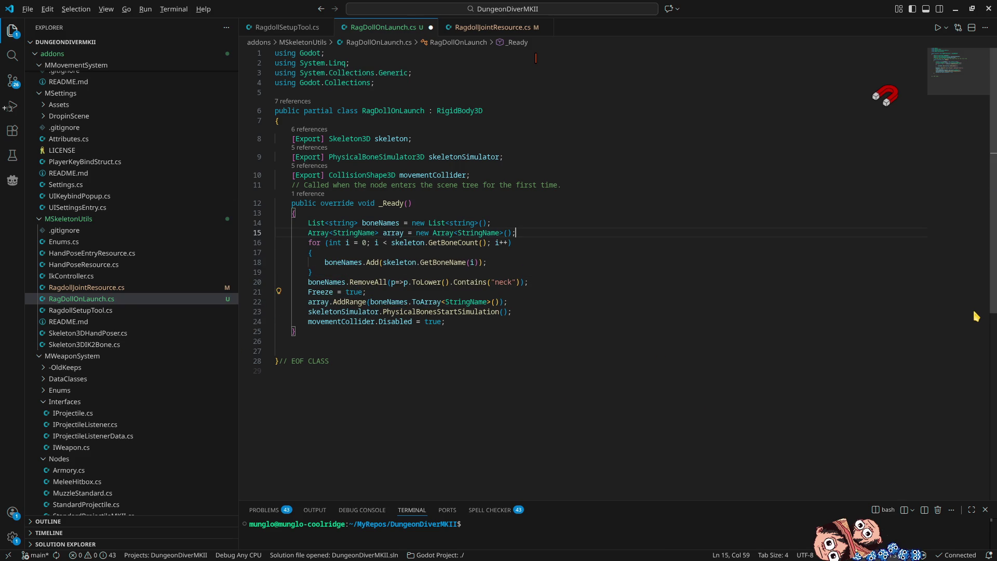
key("Up")
key("ctrl+x")
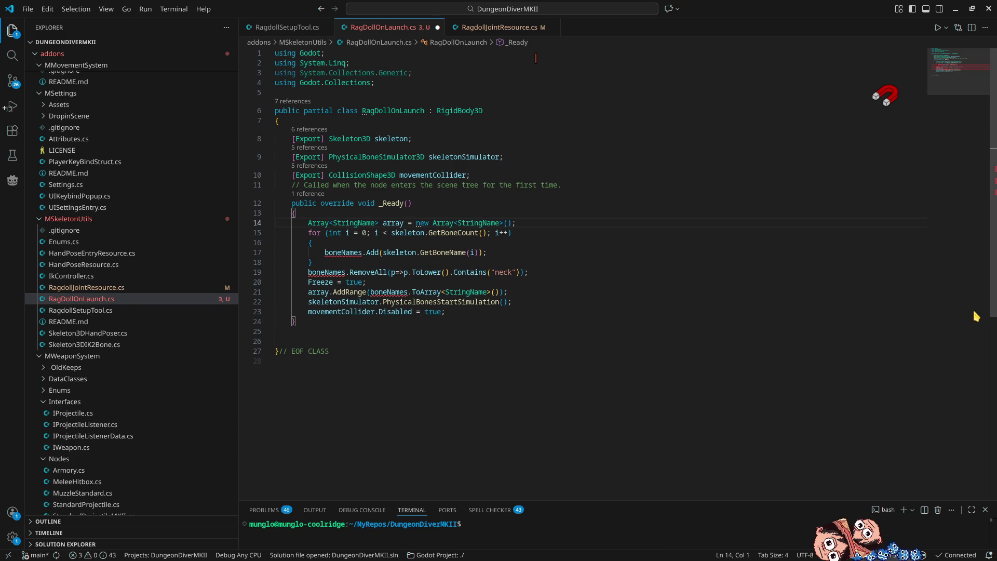
left_click(397, 222)
left_click(353, 253)
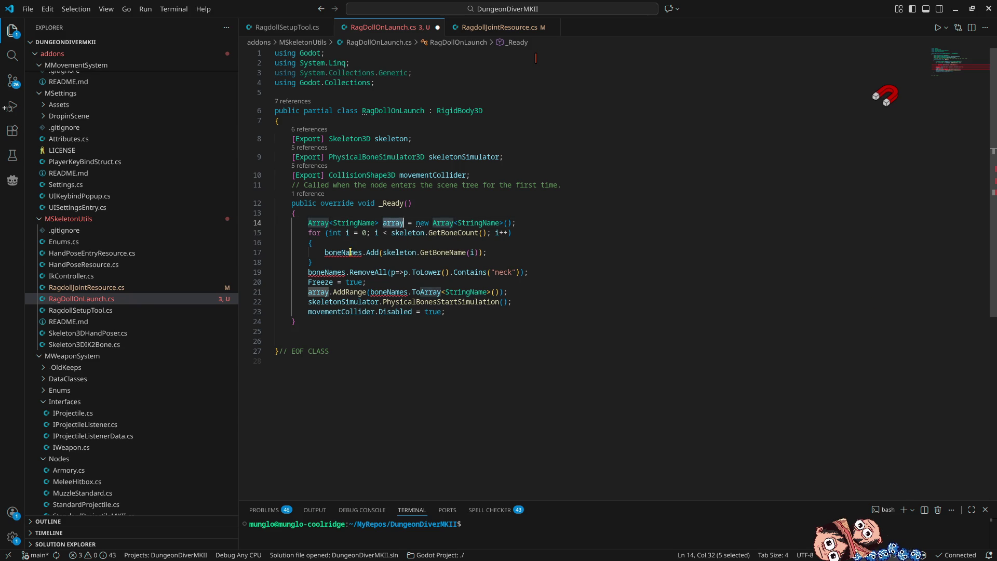
double_click(352, 252)
type("array")
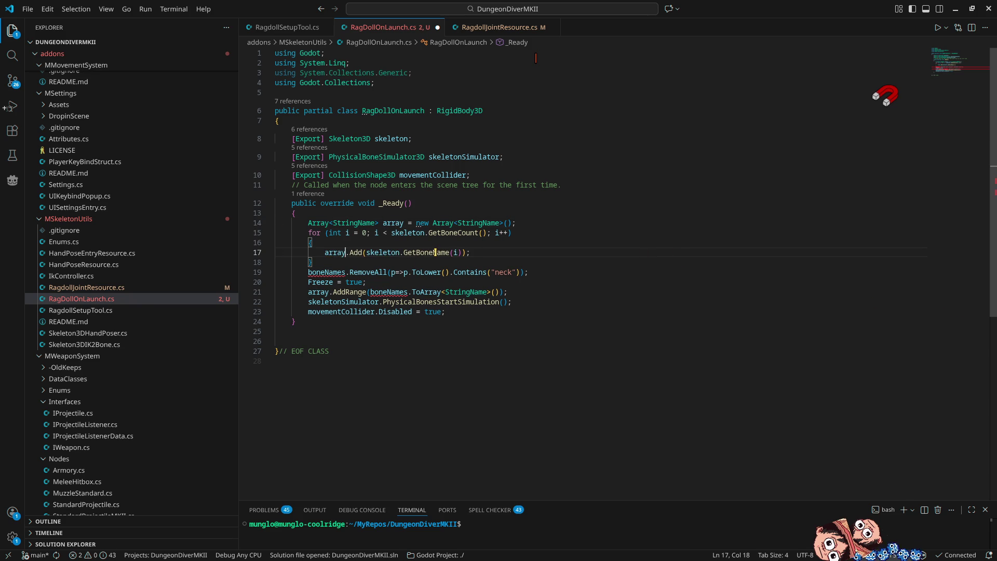
mouse_move(435, 253)
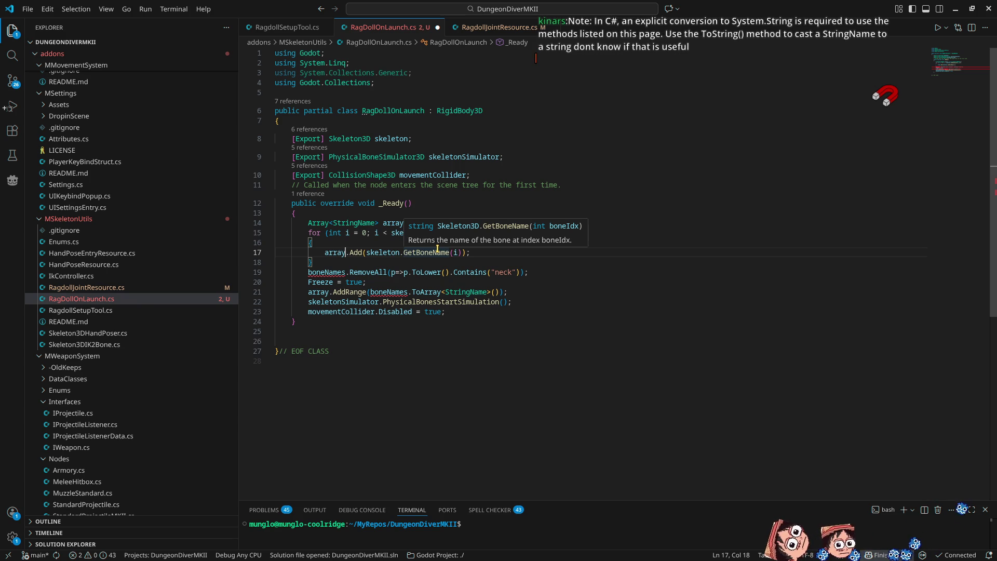
Delete the neck-removing RemoveAll line, replace boneNames with array in AddRange, and save
left_click(528, 278)
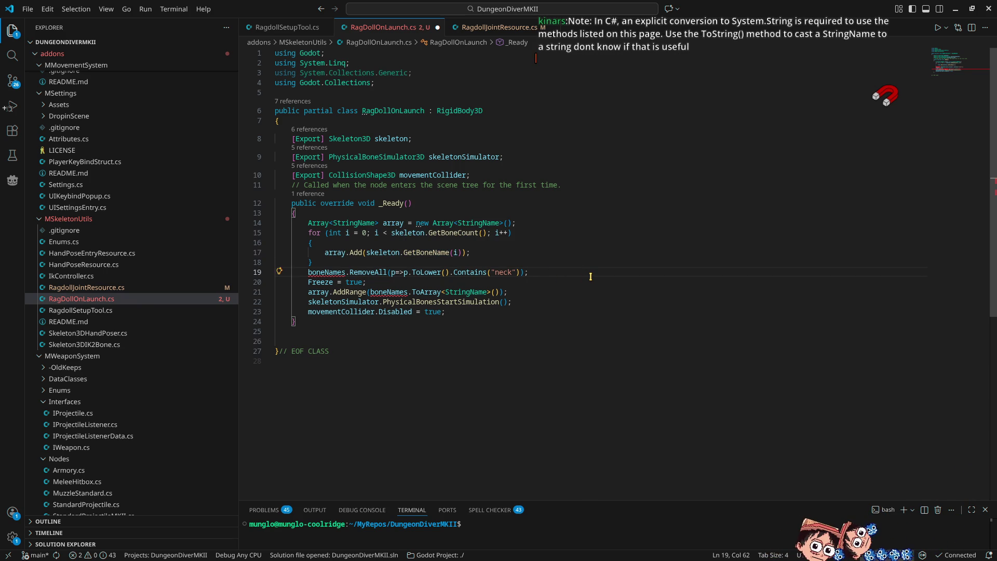
key("ctrl+shift+k")
double_click(335, 253)
key("ctrl+c")
double_click(388, 282)
key("ctrl+v")
key("ctrl+s")
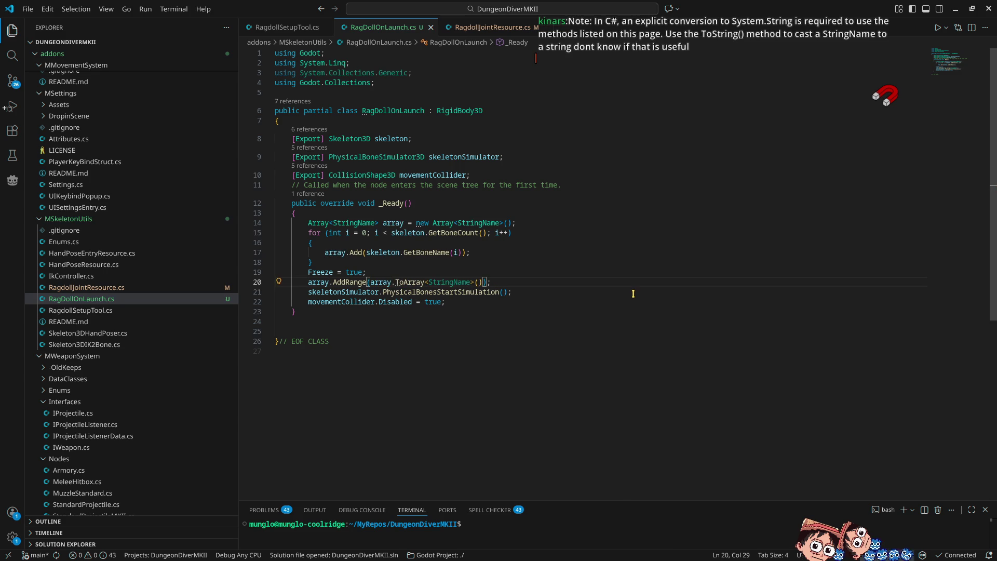
Trim the AddRange call down to AddRange(array), removing the ToArray<StringName>() part
left_click_drag(408, 282, 475, 267)
key("BackSpace")
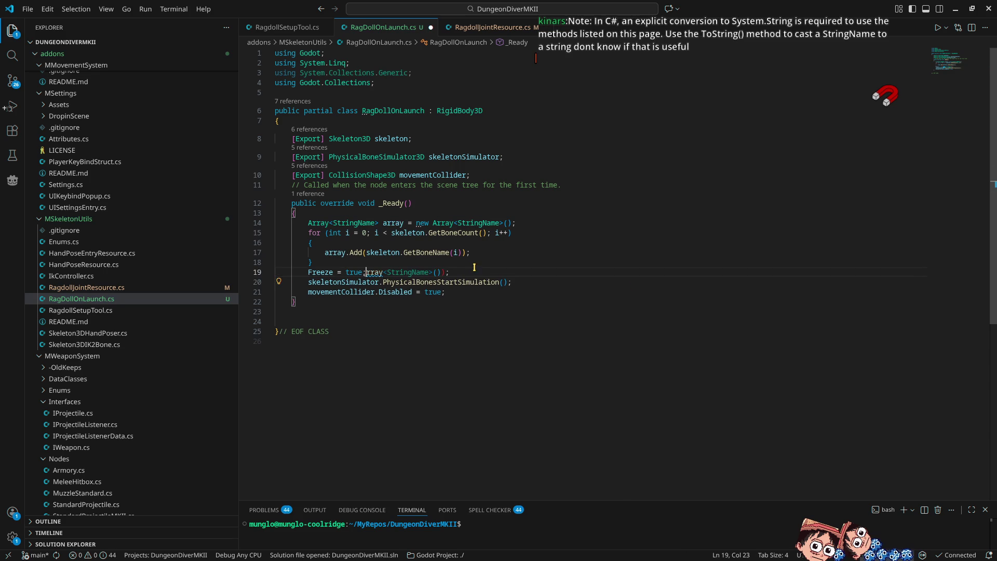
key("ctrl+z")
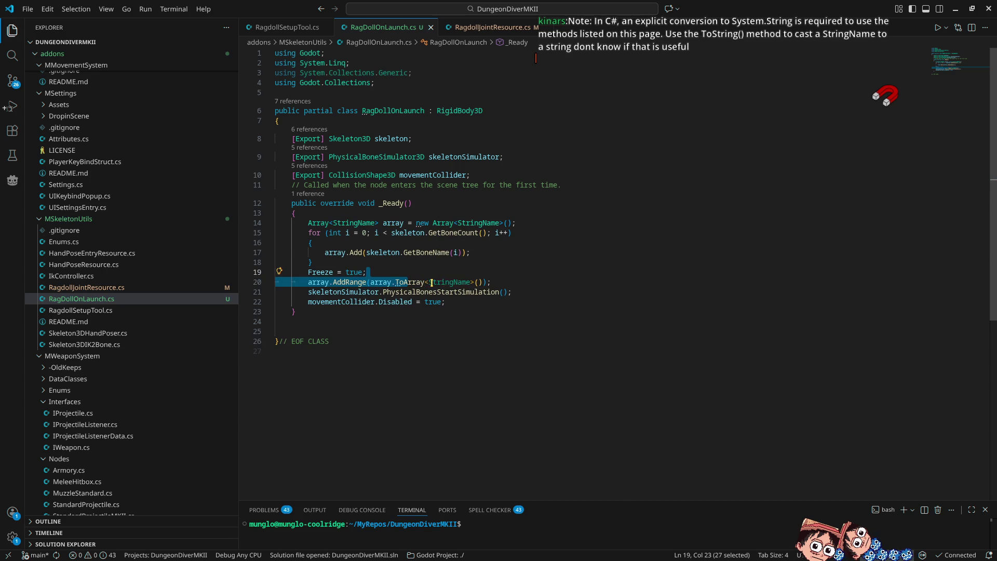
double_click(431, 282)
key("BackSpace")
key("Delete")
key("Delete")
key("Delete")
key("BackSpace")
key("BackSpace")
key("BackSpace")
key("BackSpace")
left_click(539, 298)
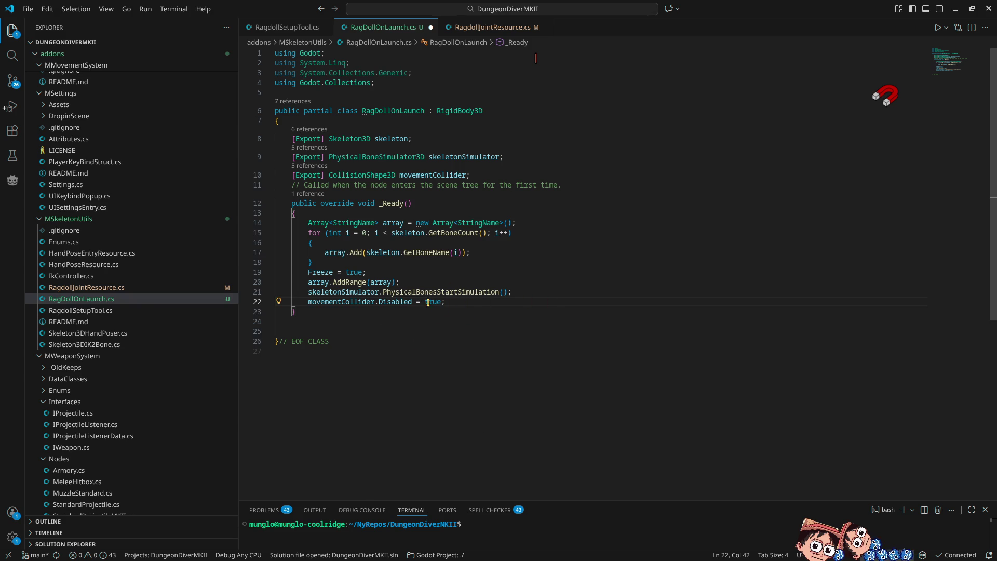
Add an if testing skeleton.GetBoneName(i).Contains("neck") at the top of the loop body
double_click(318, 282)
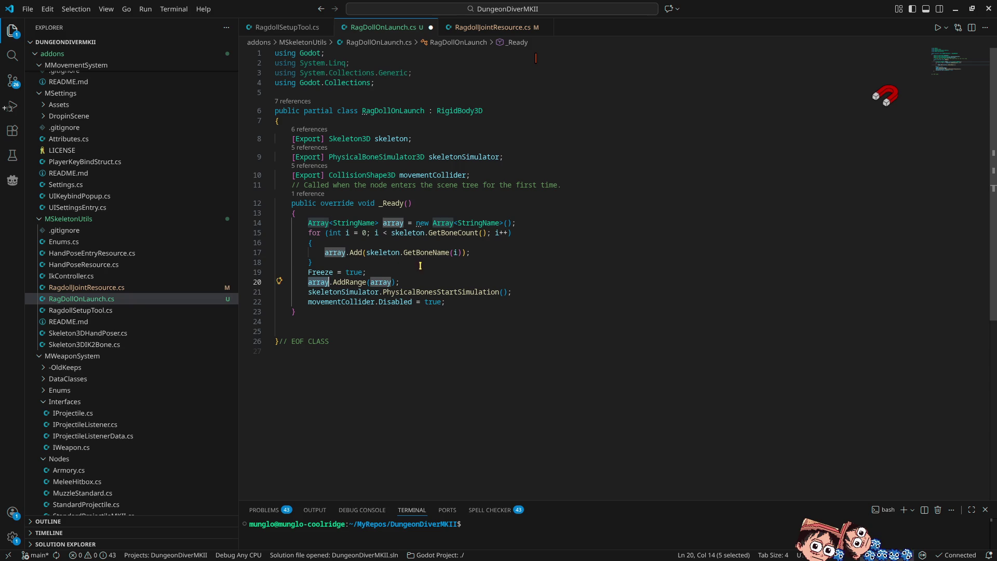
double_click(367, 255)
key("shift+alt+Right")
key("shift+alt+Right")
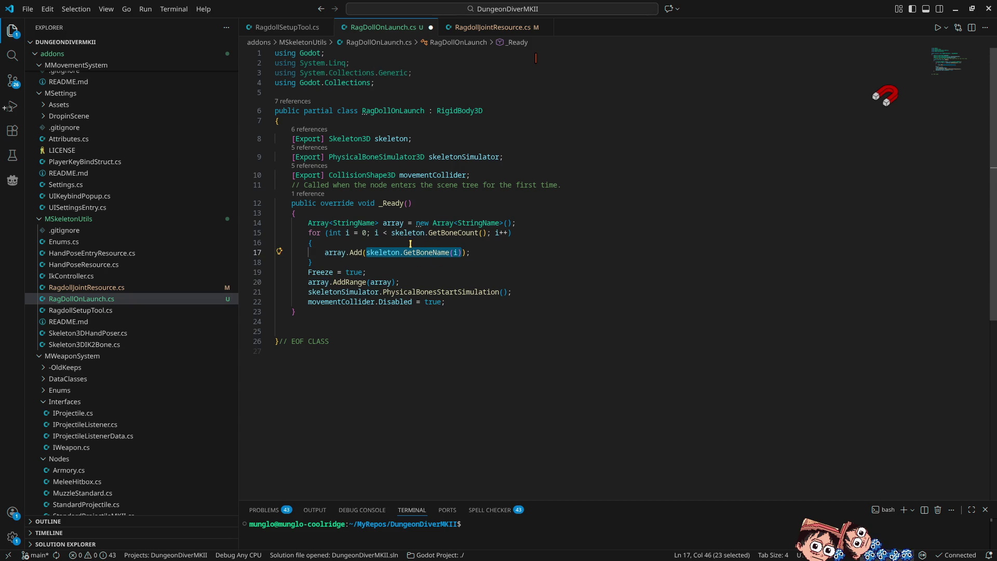
left_click(422, 241)
key("Return")
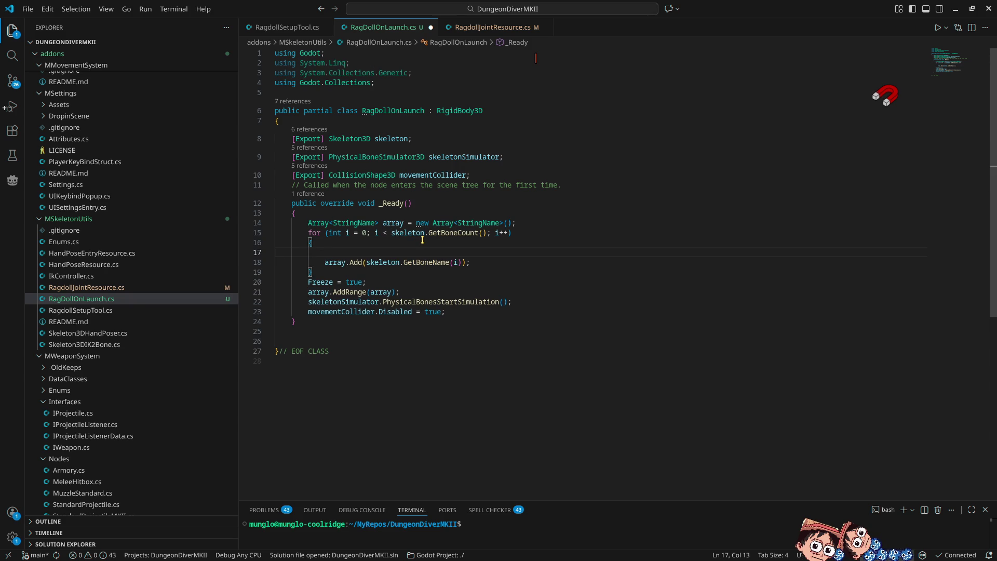
type("if(")
key("ctrl+v")
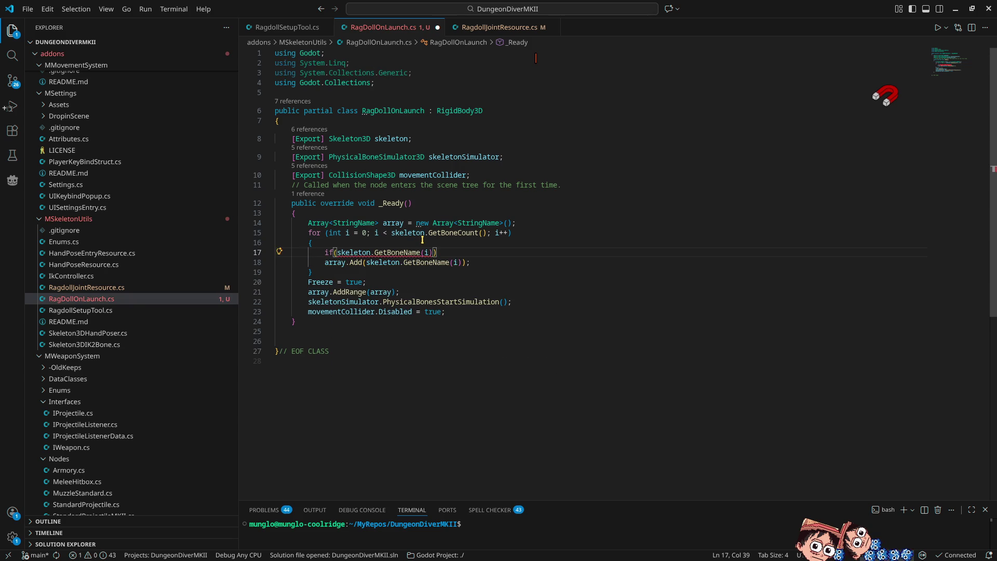
type(".")
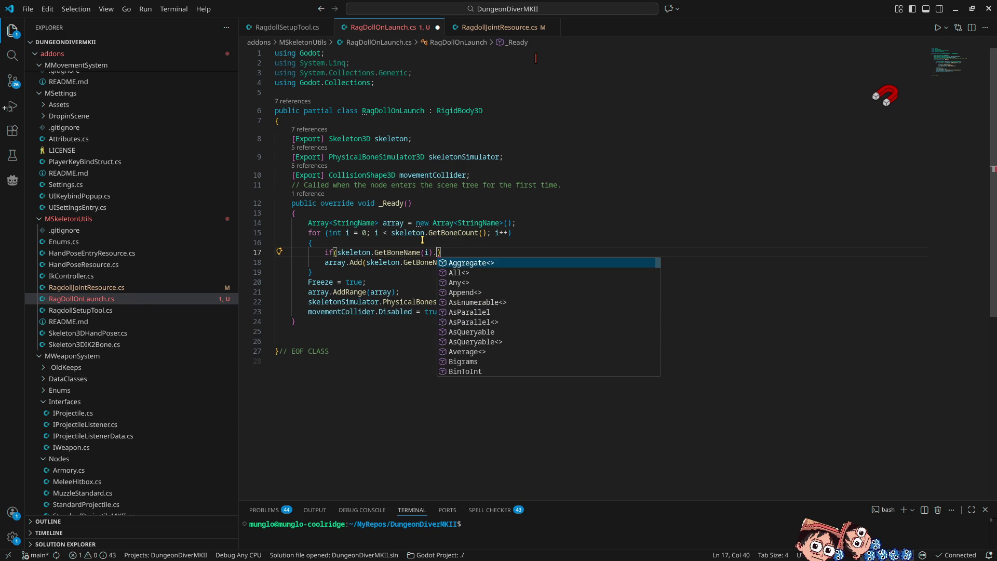
type("con")
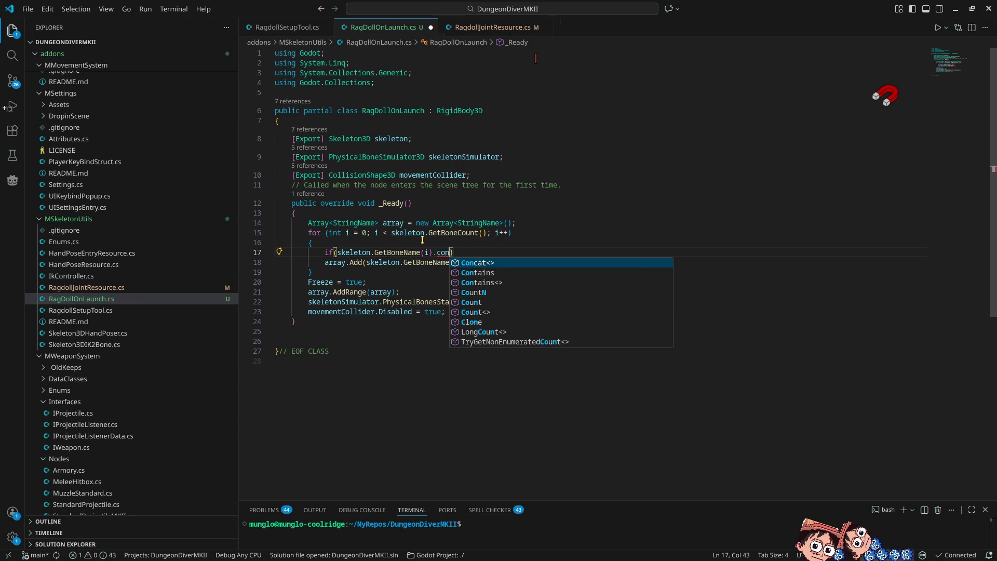
key("Down")
key("Return")
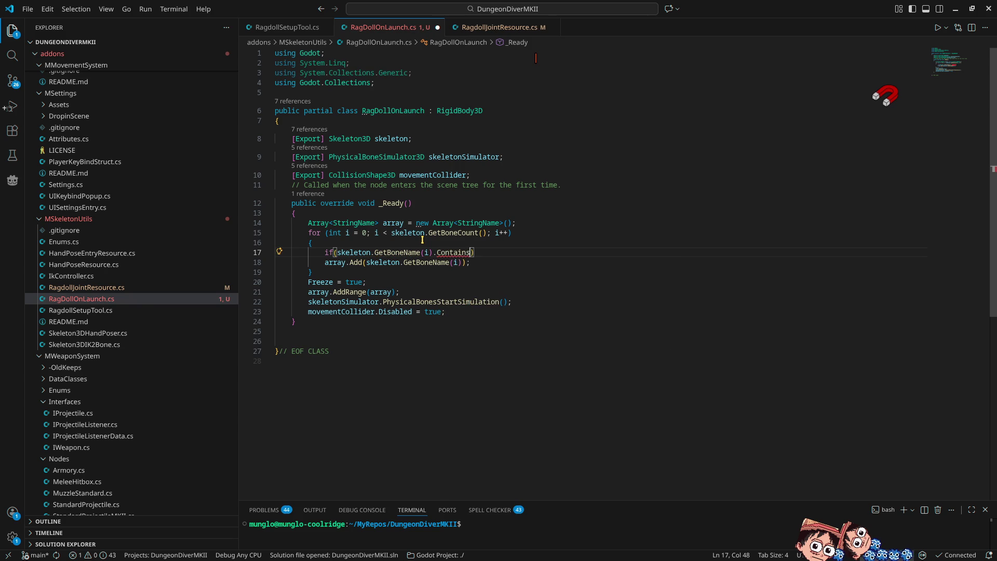
type("(\"")
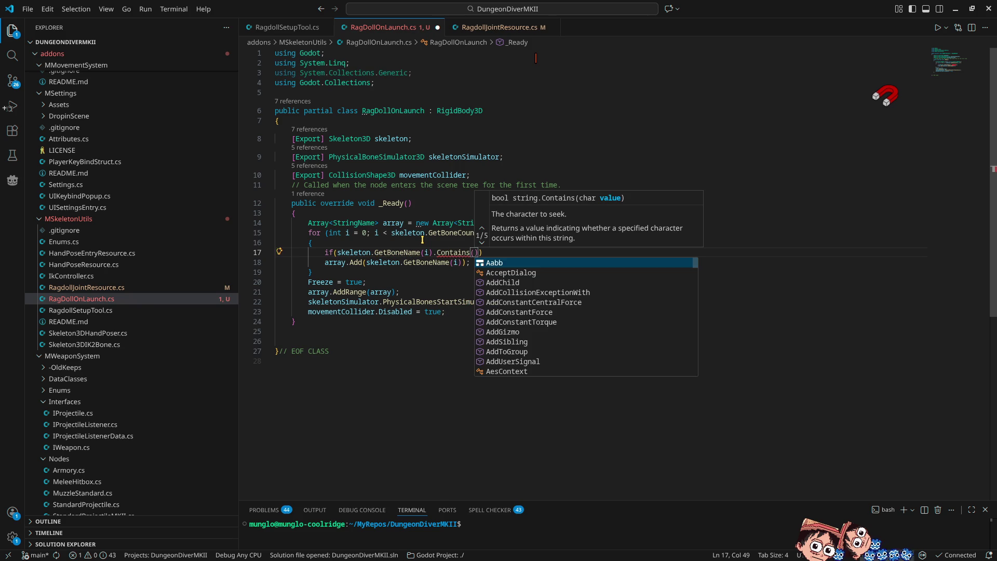
type("neck\")")
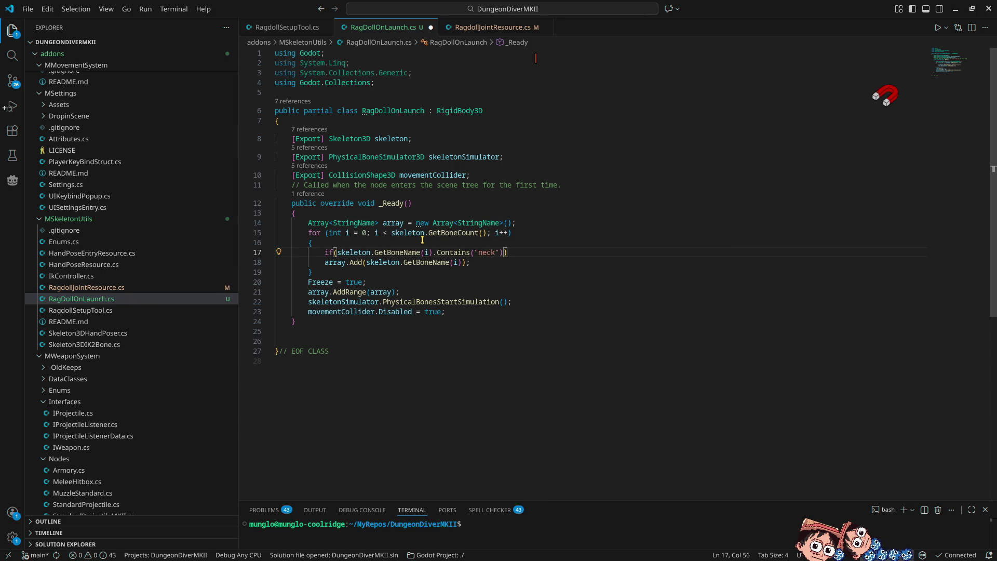
type(")")
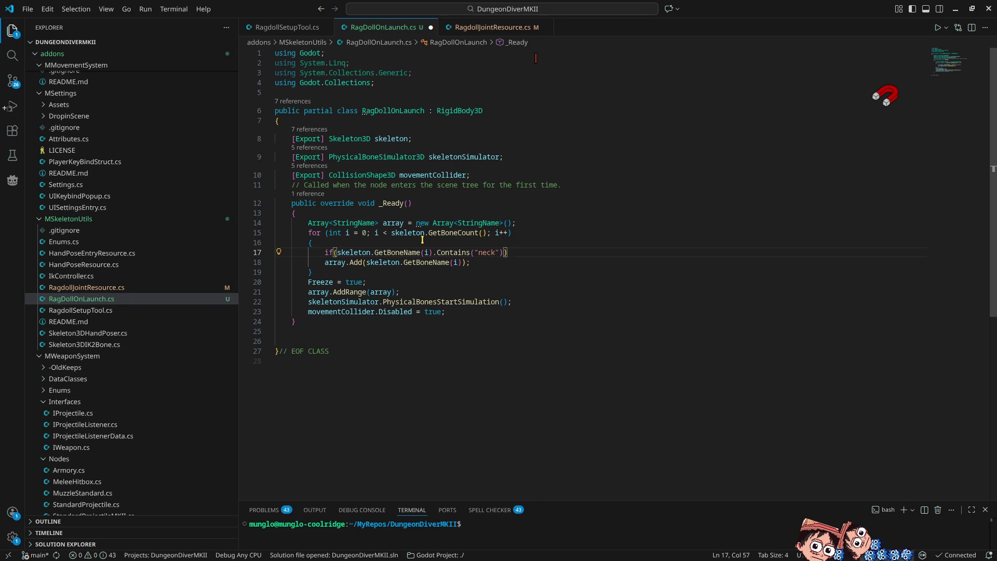
Negate the condition with ! and move array.Add into the if block's braces
key("Return")
type("{")
key("Return")
key("Down")
key("Down")
key("alt+Up")
key("alt+Up")
key("Tab")
key("Up")
key("Up")
type("!")
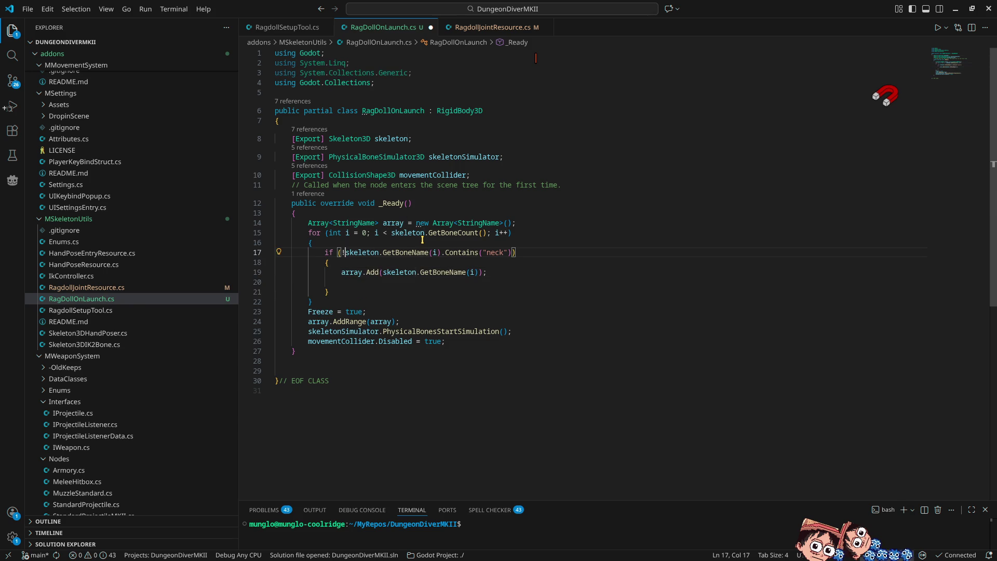
key("Down")
key("Down")
key("Down")
key("Delete")
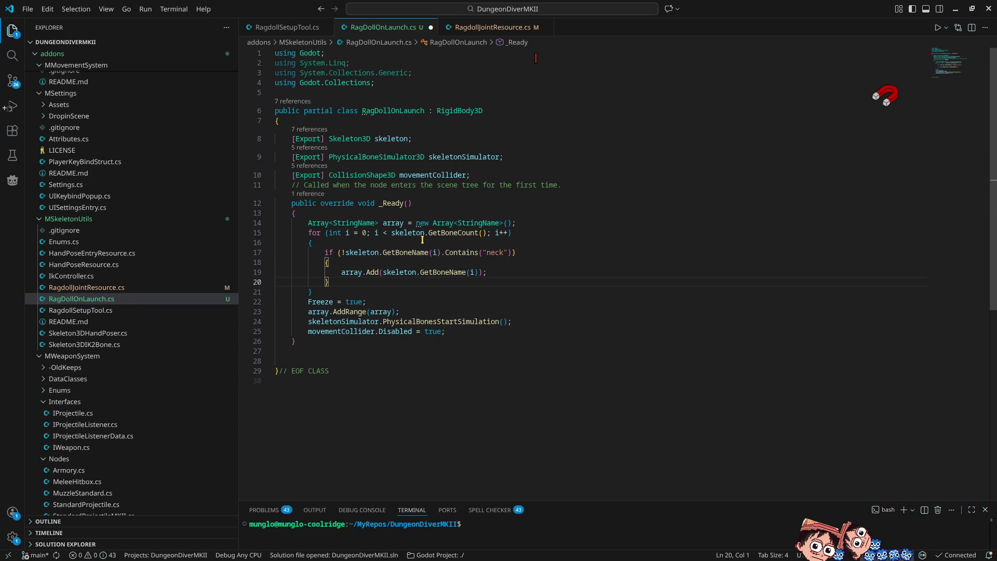
Run the game, view the 22 NullReferenceException errors, stop it, and open RagDollTestLevel
left_click(955, 8)
left_click(832, 29)
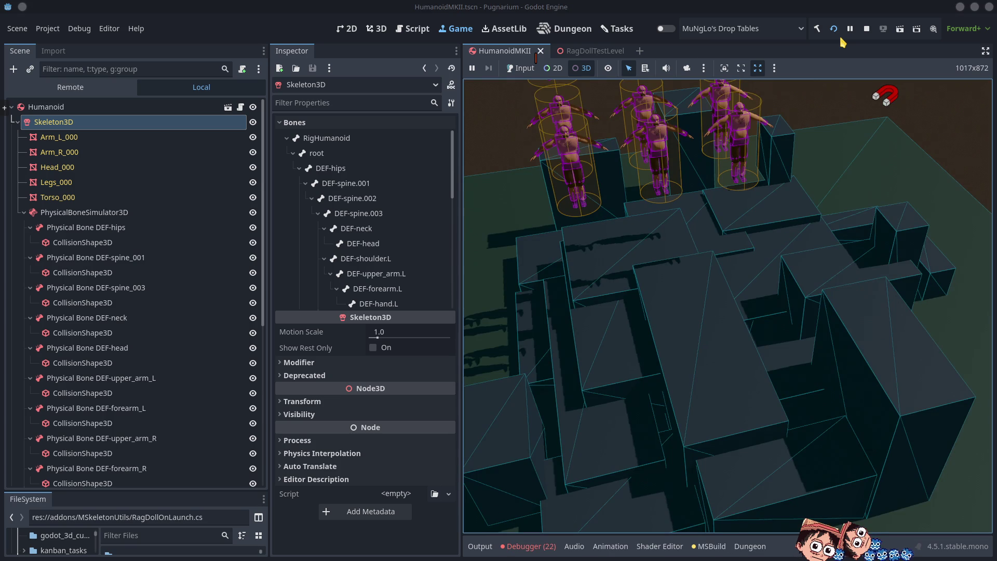
left_click(530, 546)
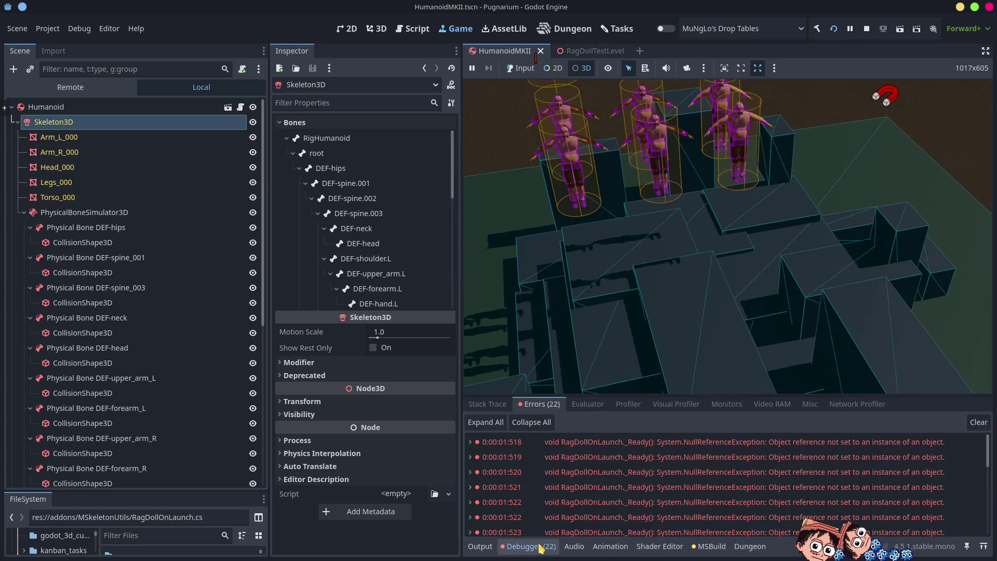
left_click(866, 29)
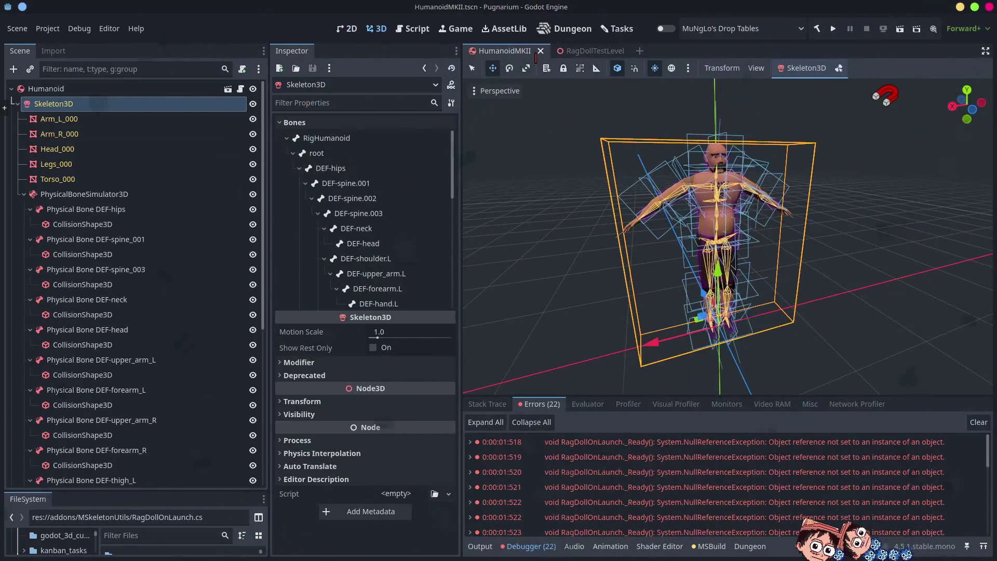
left_click(592, 50)
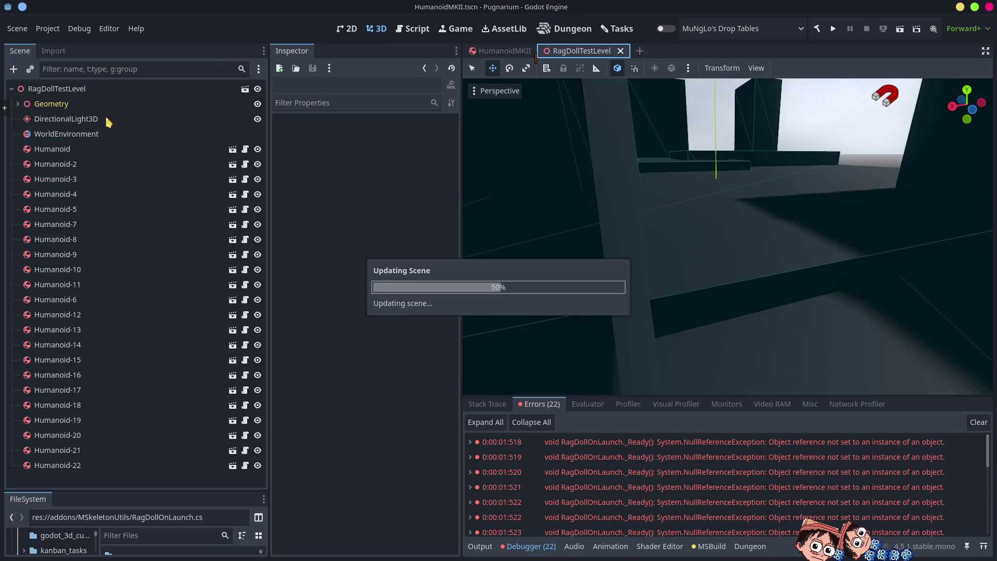
In HumanoidMKII, assign Skeleton3D to the Humanoid's RagDollOnLaunch Skeleton slot
left_click(502, 52)
left_click(84, 89)
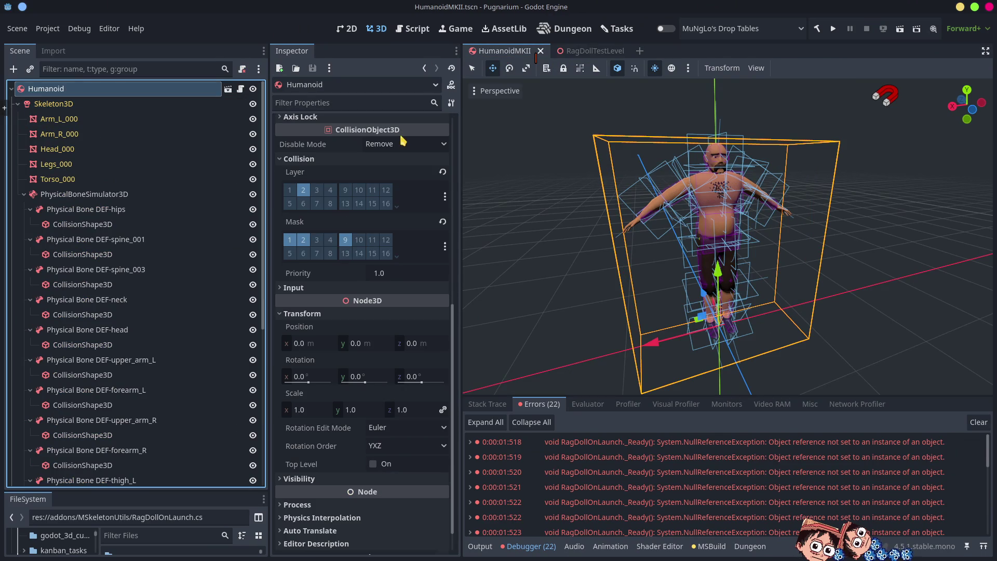
left_click(328, 160)
scroll(368, 289, "up", 6)
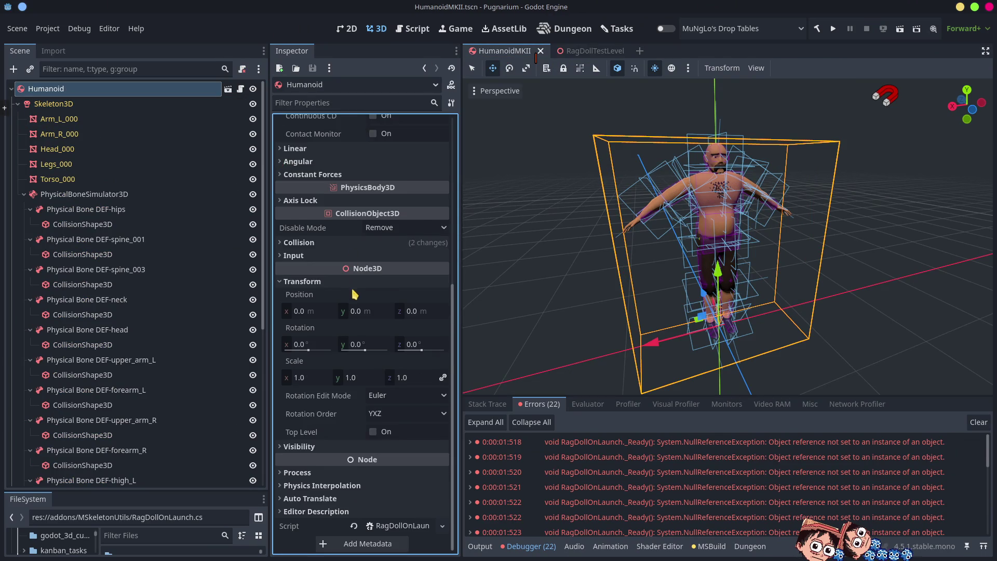
left_click(193, 109)
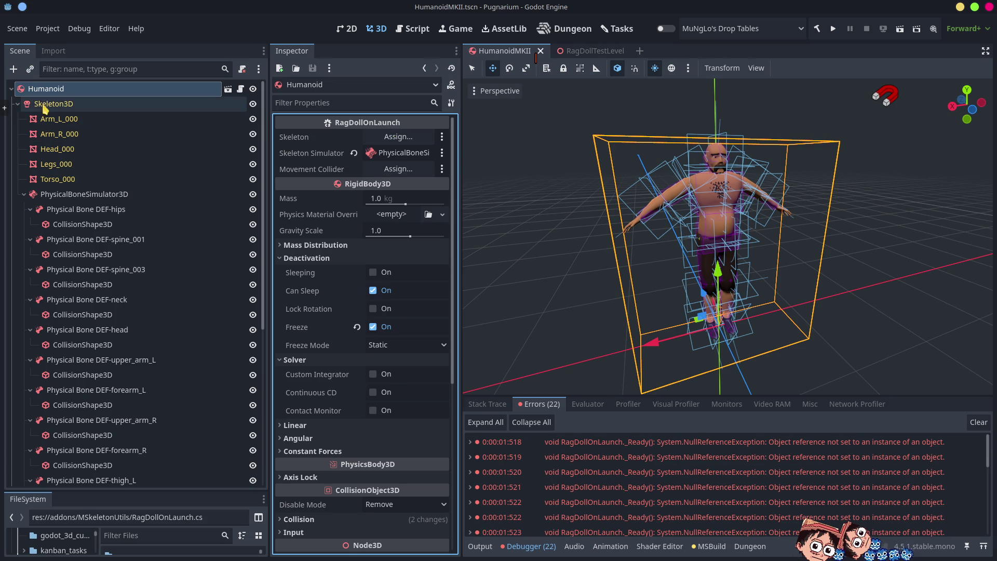
left_click_drag(194, 114, 392, 141)
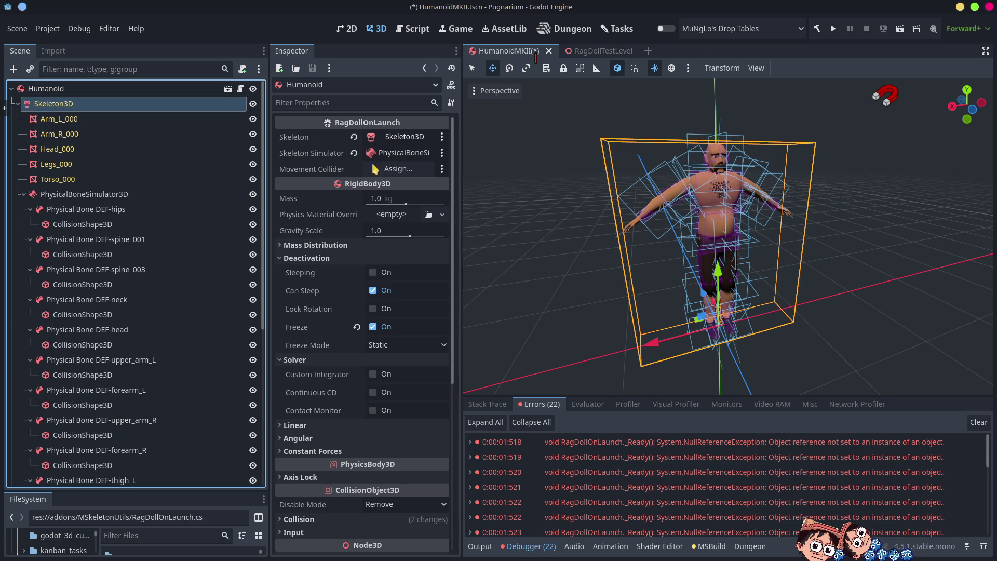
Assign MovementCollider to the Movement Collider slot and rerun the game
left_click(24, 194)
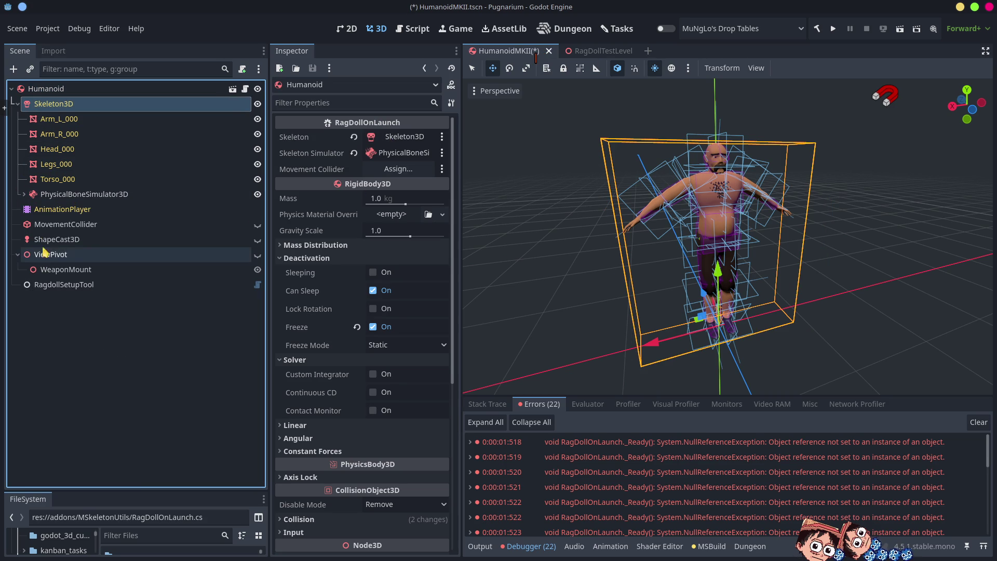
left_click(63, 224)
mouse_move(62, 225)
left_mouse_down()
mouse_move(407, 175)
mouse_move(399, 169)
left_mouse_up()
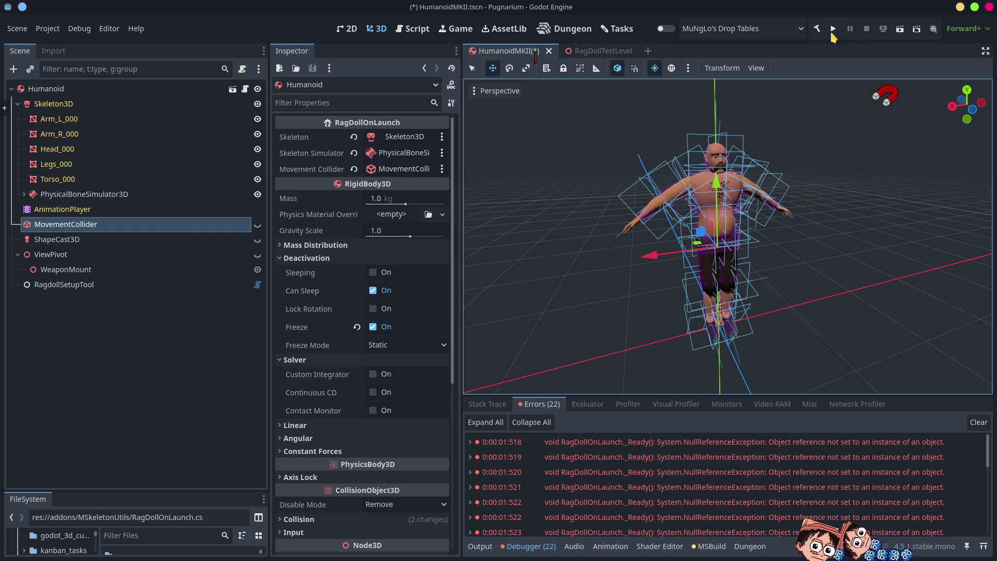
left_click(833, 30)
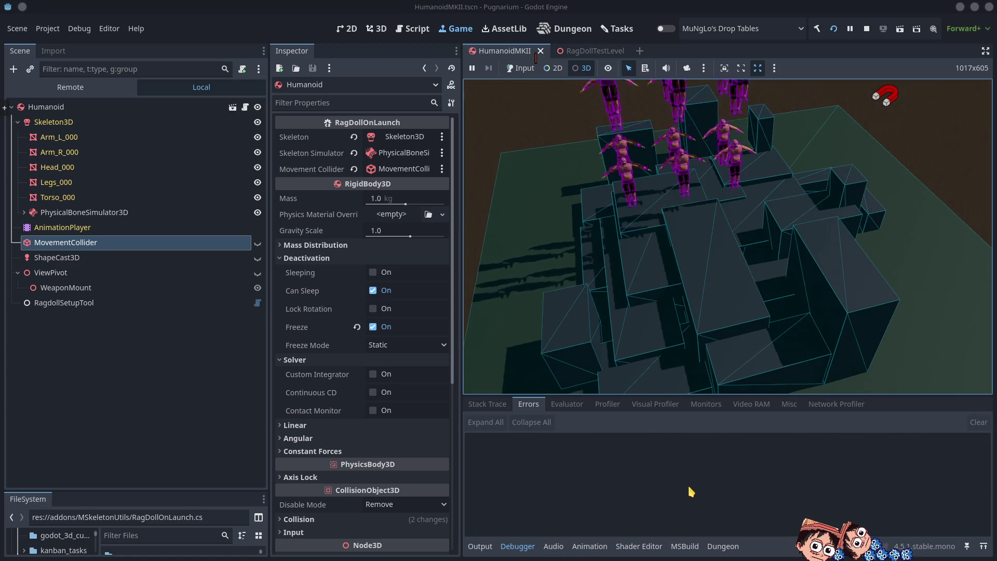
View the collapsing ragdolls through the editor camera, stop the game, and open RagDollTestLevel
left_click(686, 68)
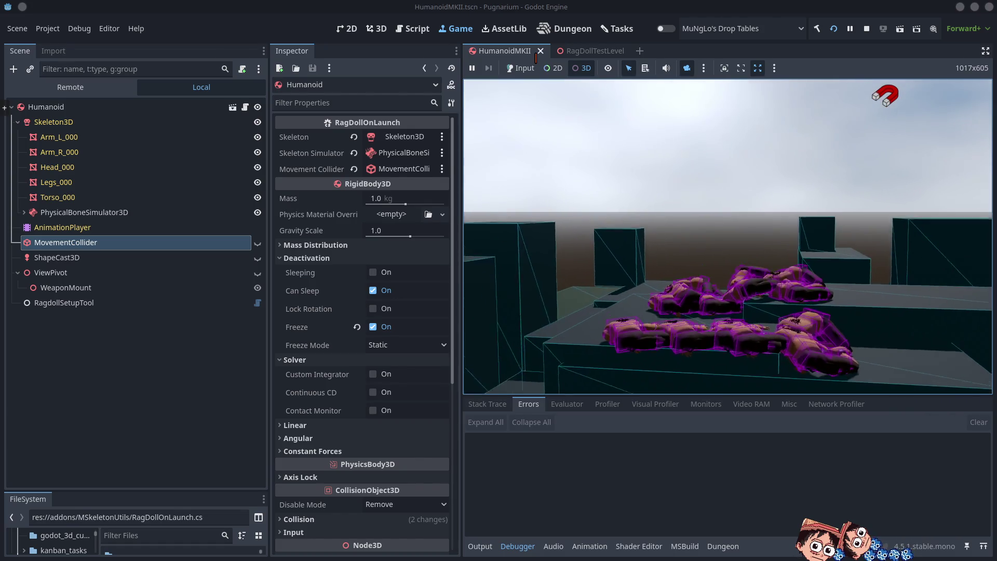
left_click(866, 28)
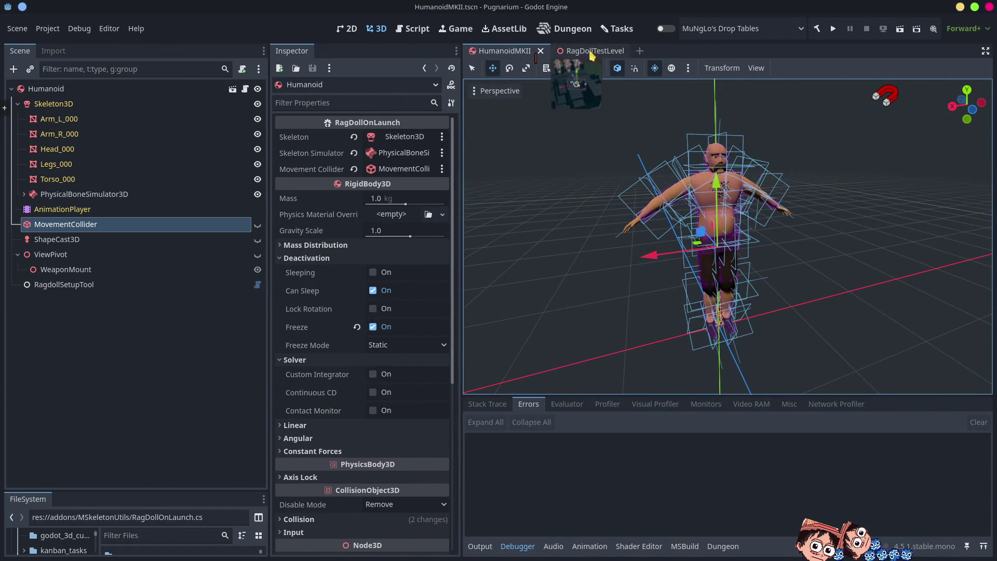
left_click(592, 51)
mouse_move(785, 265)
left_mouse_down()
mouse_move(701, 244)
mouse_move(698, 259)
mouse_move(696, 234)
mouse_move(779, 262)
left_mouse_up()
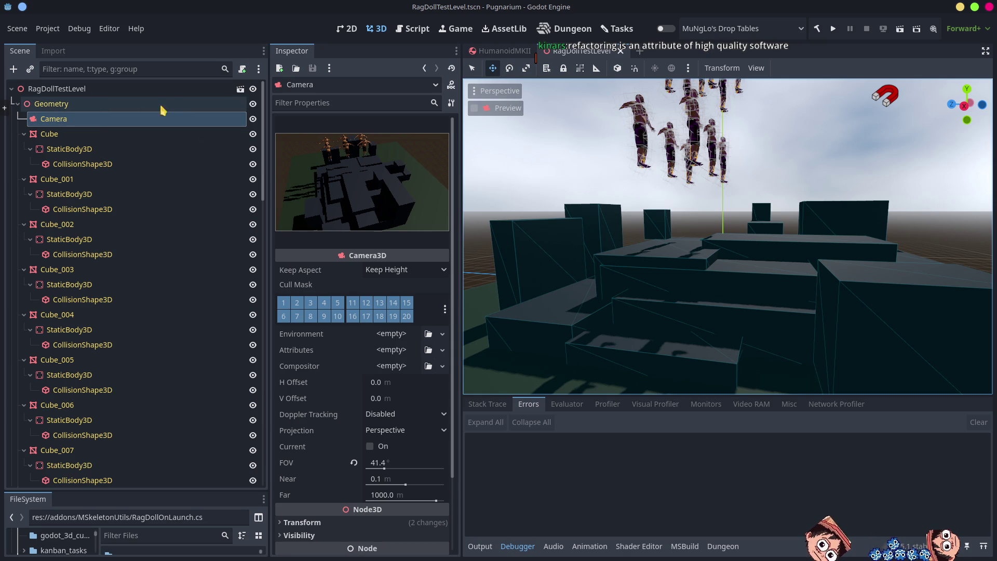
Align the level's Camera with the current editor view, save the scene, and run the project
left_click(22, 104)
left_click(21, 104)
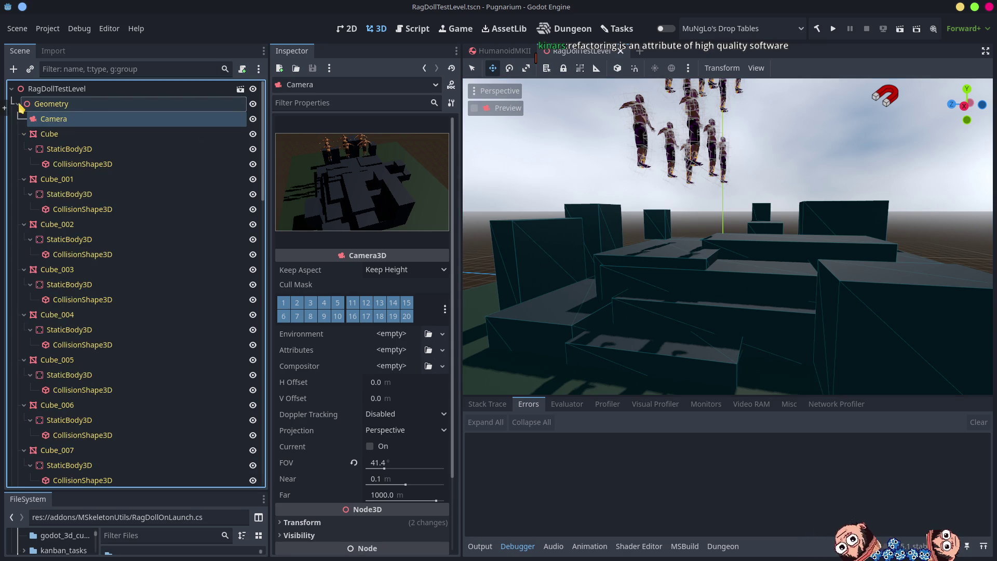
right_click(57, 119)
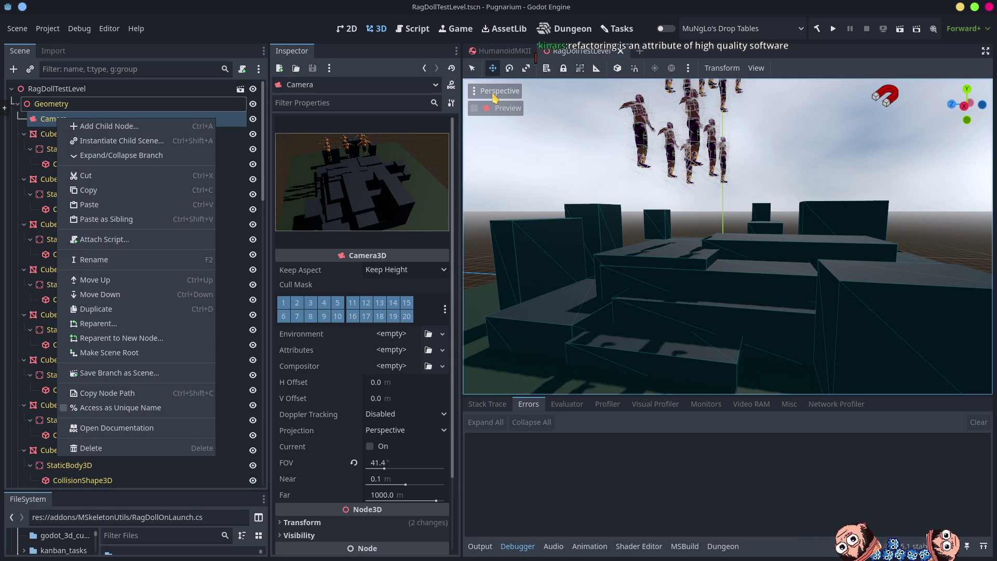
left_click(493, 96)
left_click(494, 96)
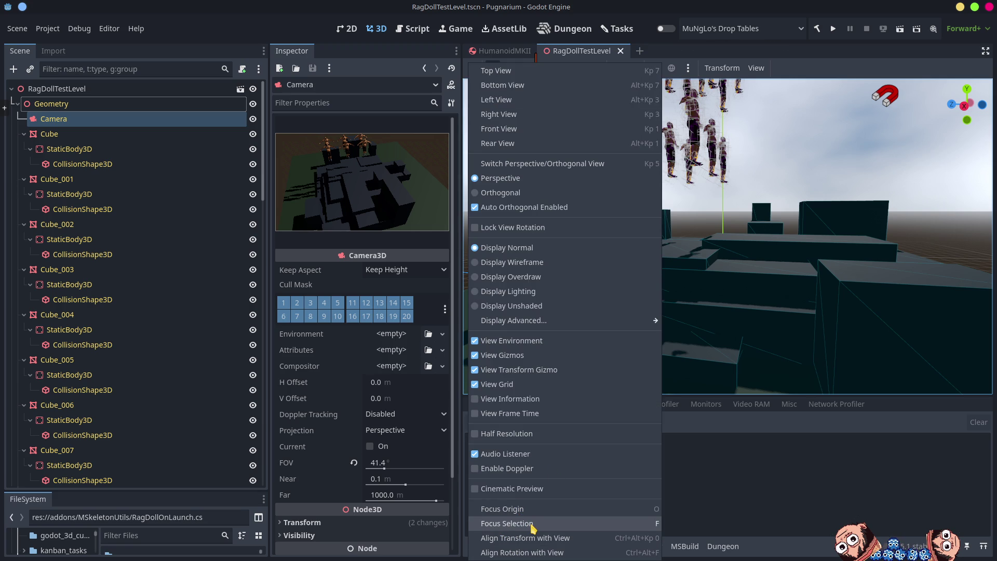
left_click(556, 538)
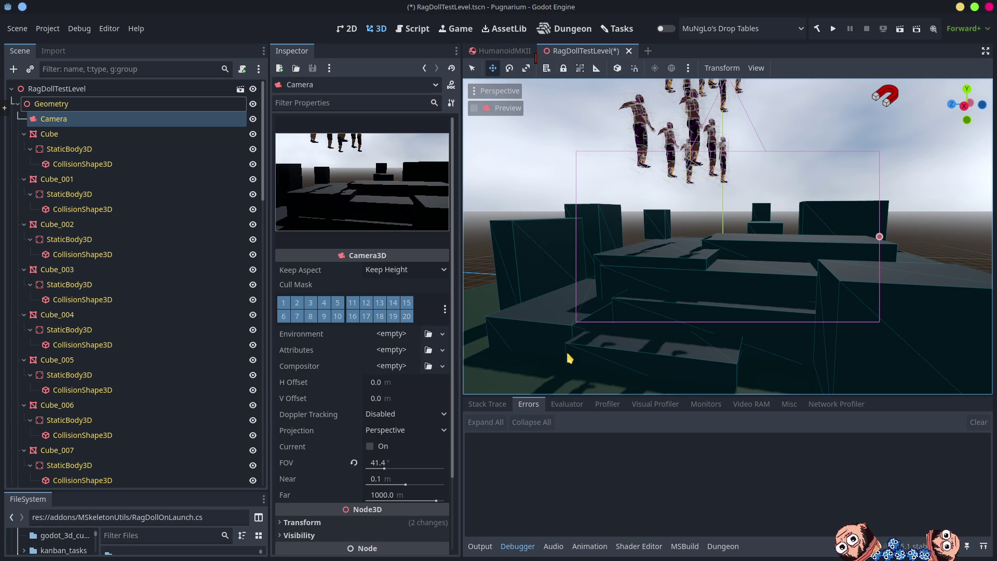
key("ctrl+s")
left_click(833, 29)
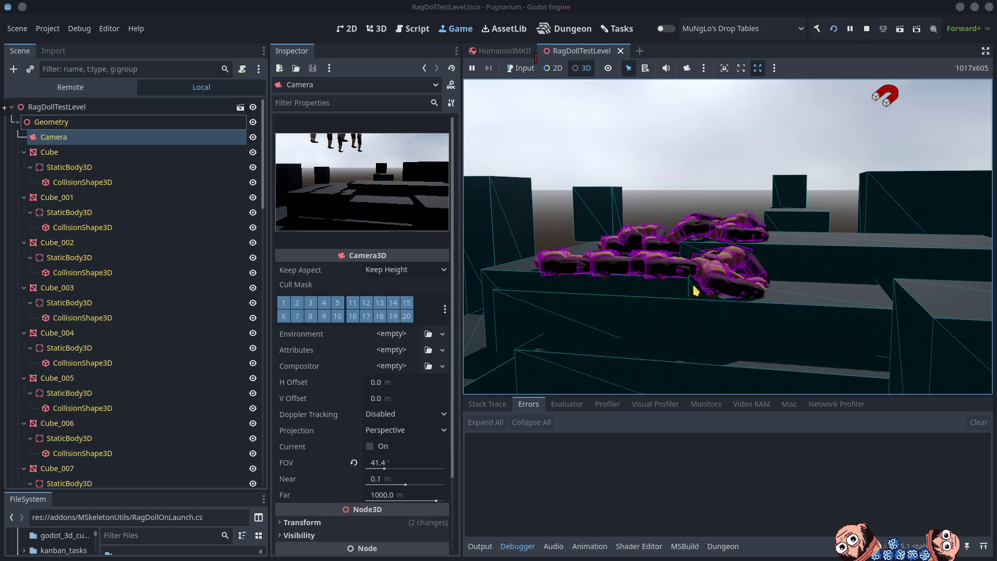
Stop the running test level and switch to RagDollOnLaunch.cs in Visual Studio Code
left_click(17, 123)
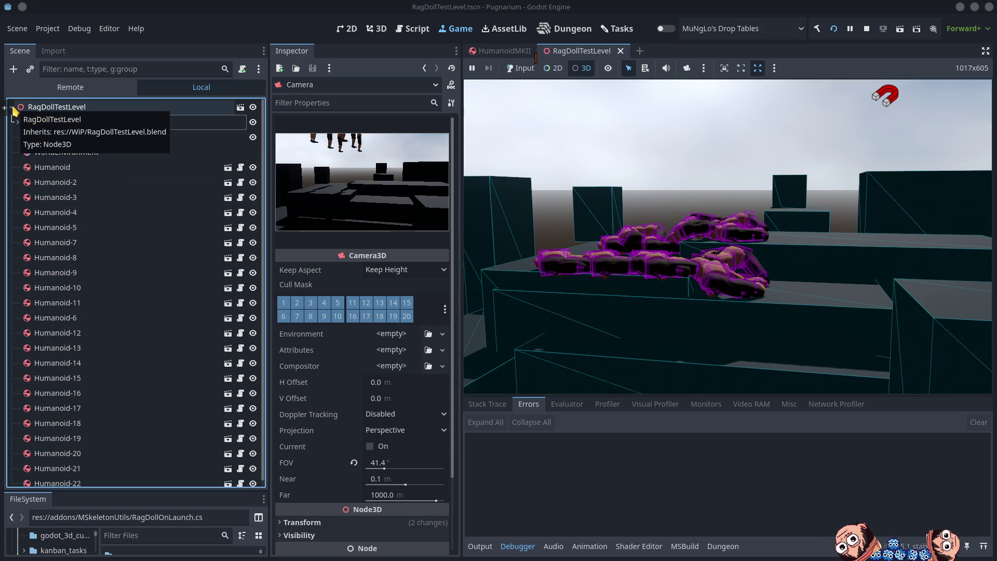
left_click(13, 108)
left_click(13, 108)
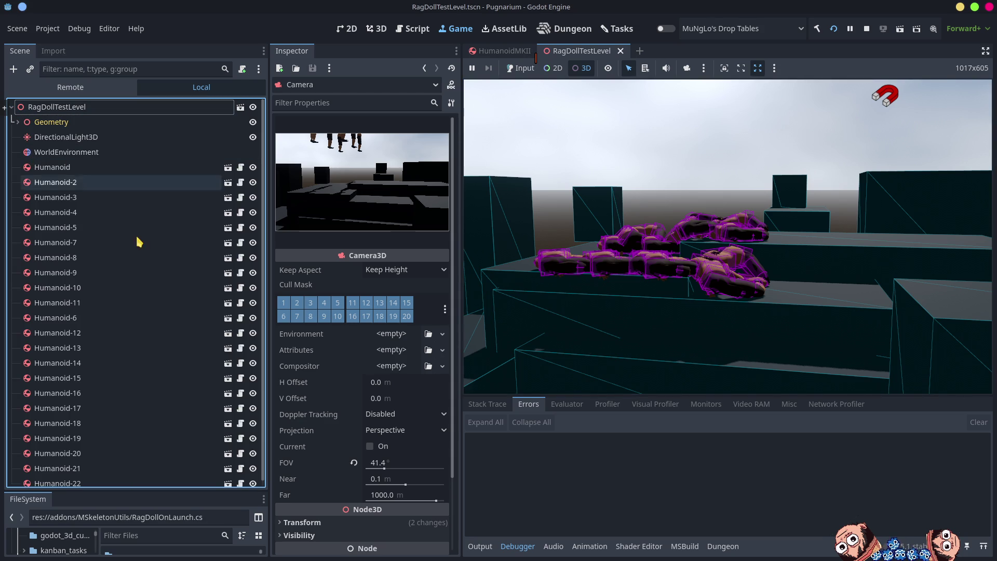
scroll(114, 275, "down", 1)
left_click(561, 305)
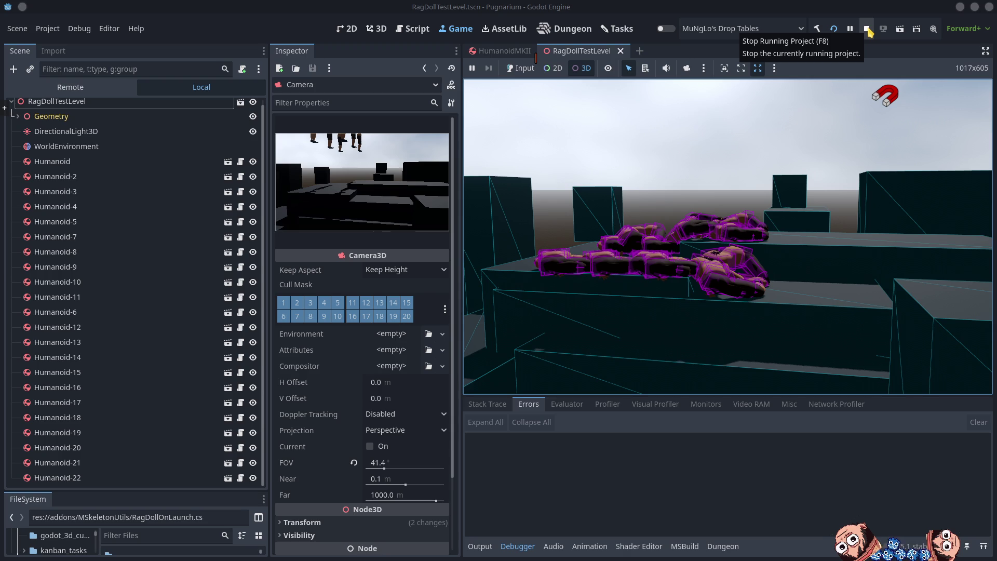
left_click(867, 29)
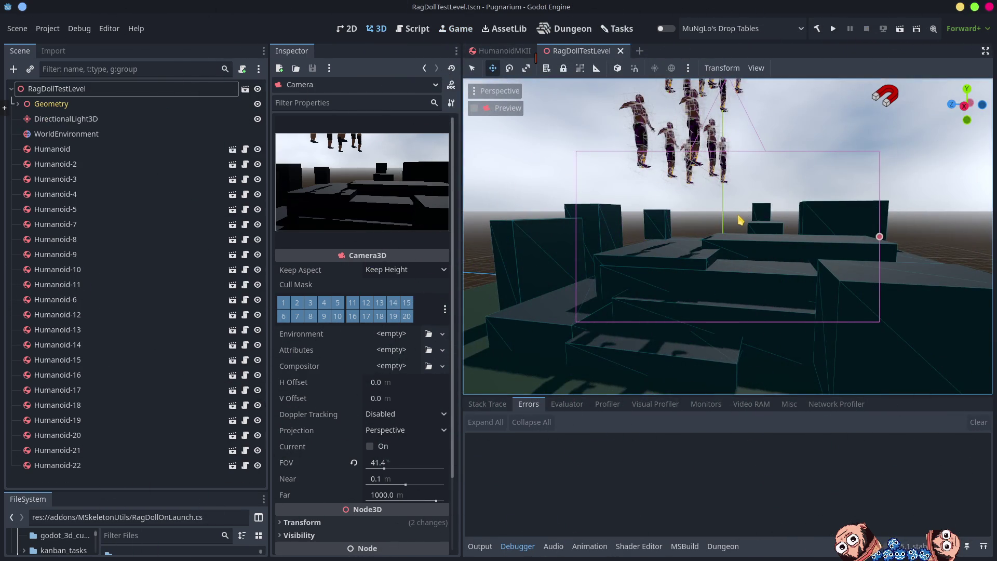
key("alt+Tab")
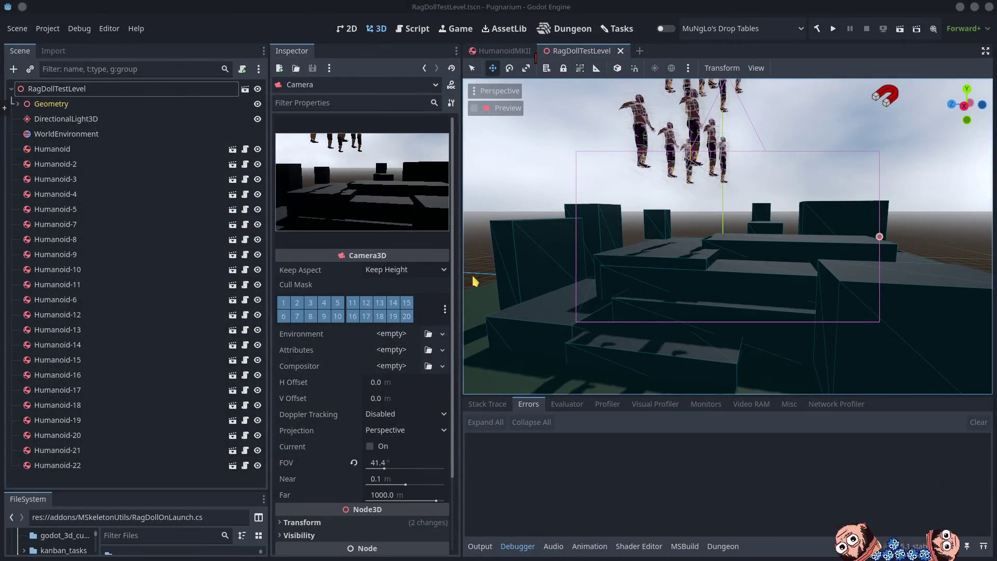
key("alt+Tab")
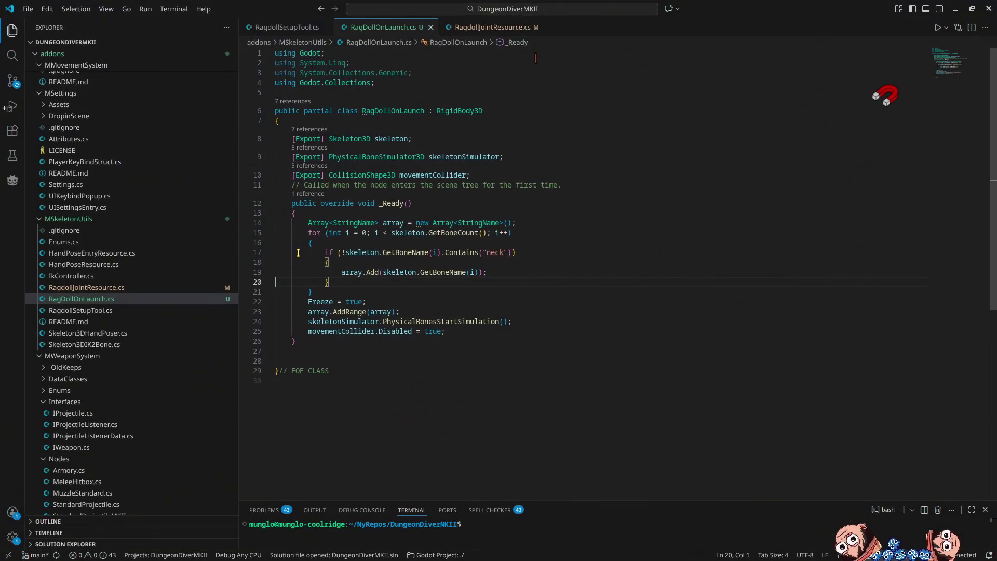
Remove the '!' from the neck condition and move array.Add out below the if block
left_click(345, 253)
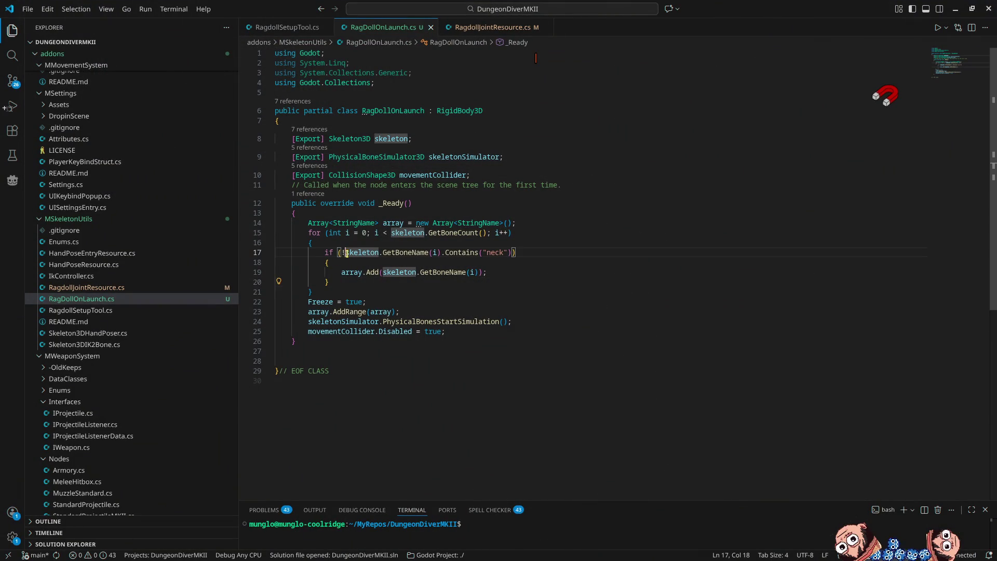
key("BackSpace")
key("Down")
key("Down")
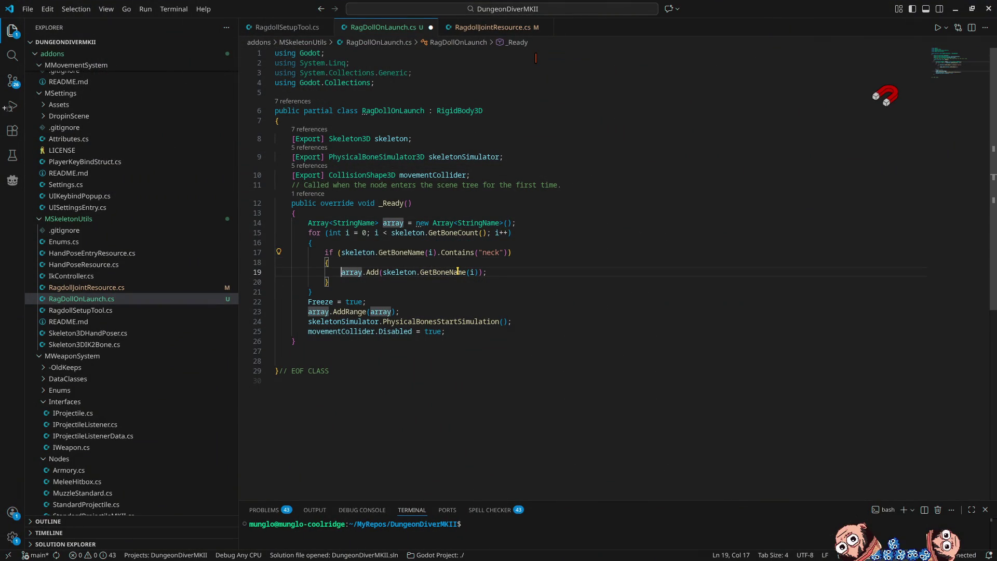
key("alt+Down")
key("alt+Down")
key("alt+Up")
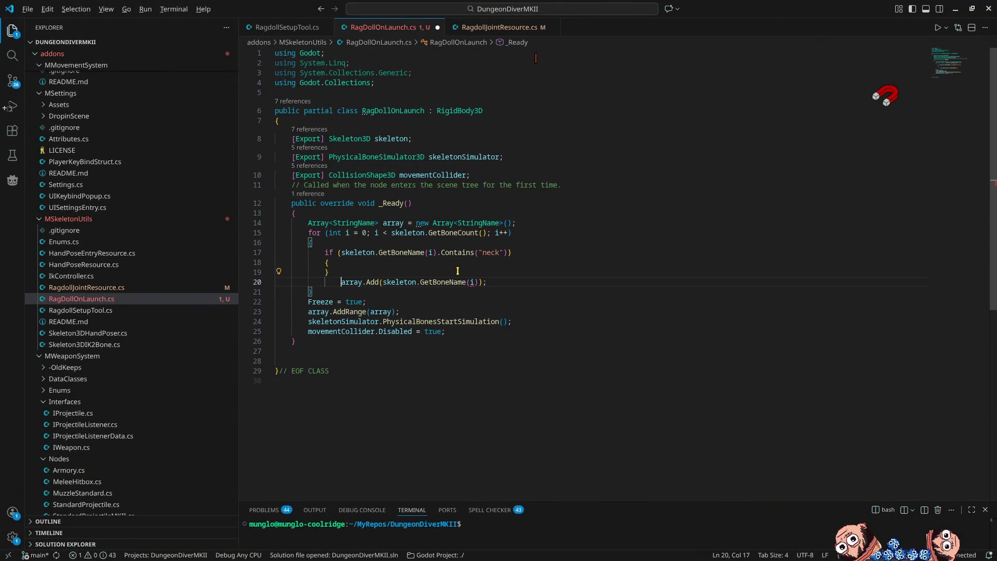
key("shift+Tab")
Add GD.Print("Skipping NECK"); inside the if block and save the script
key("Up")
key("Up")
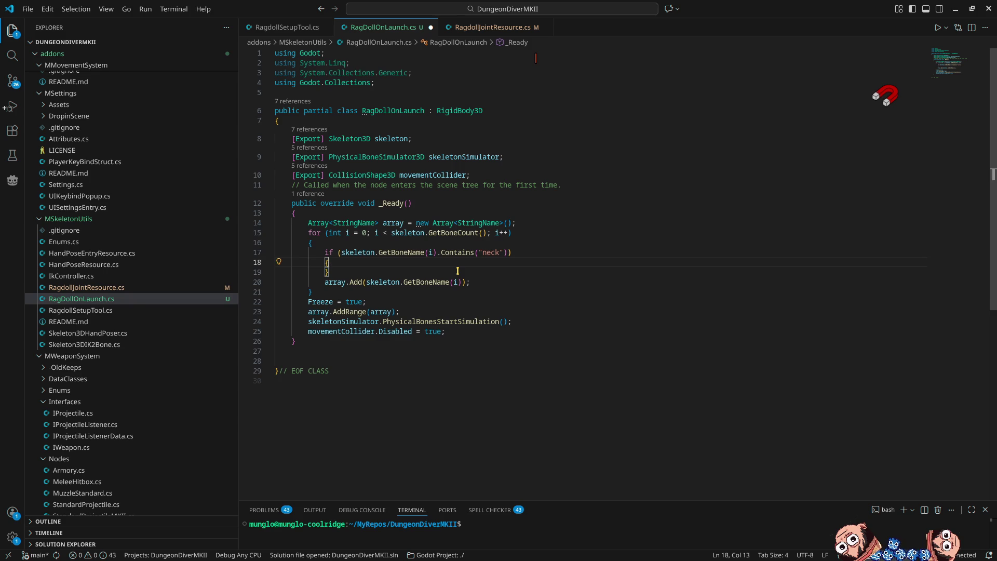
key("End")
key("Return")
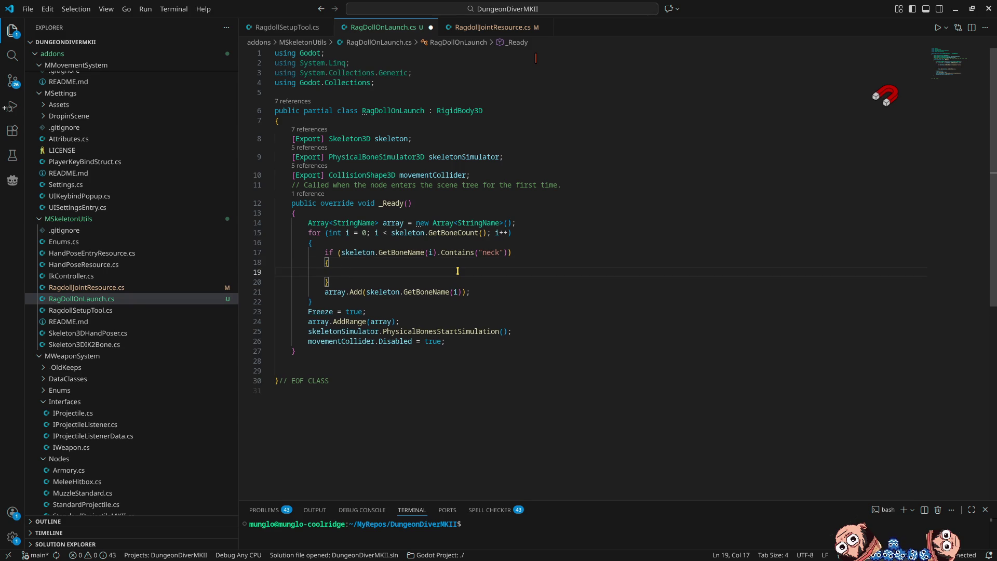
type("GD.pr")
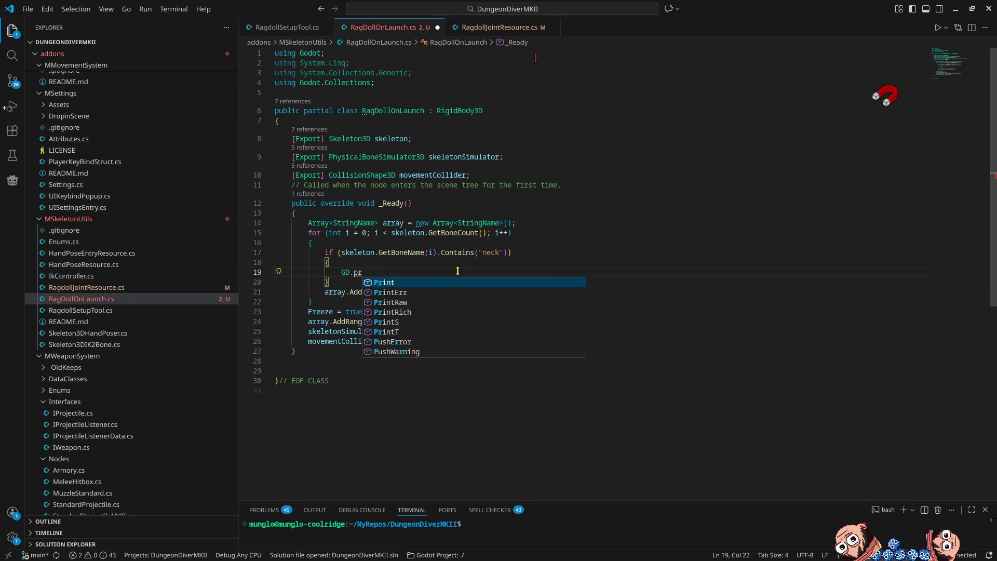
key("Tab")
type("(\"Skippi")
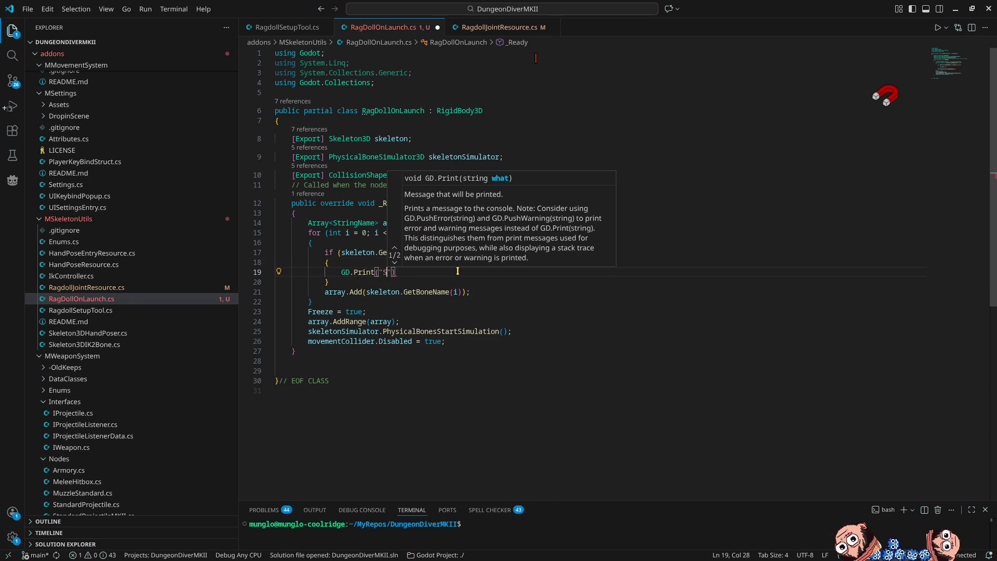
type("ng NECK")
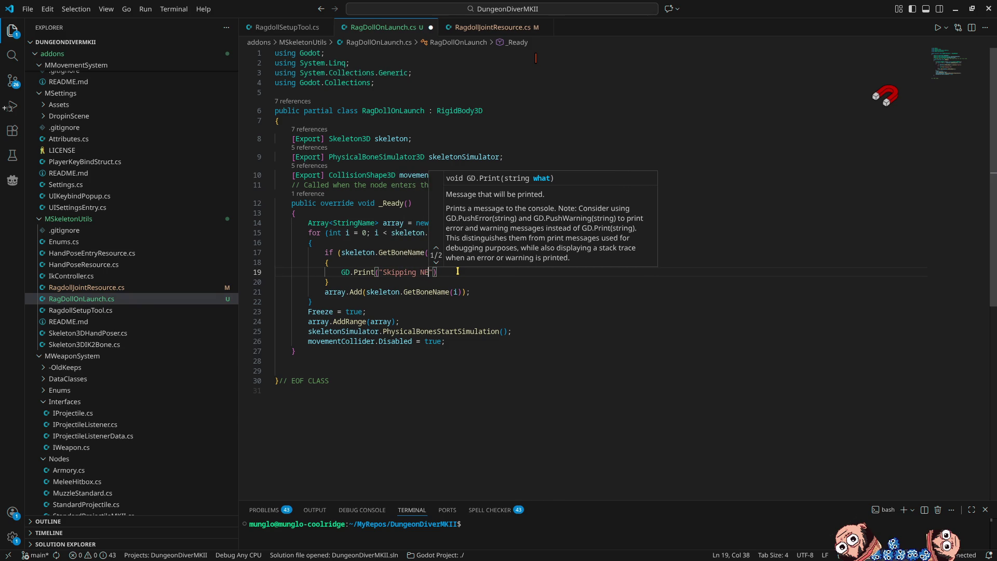
type("\")")
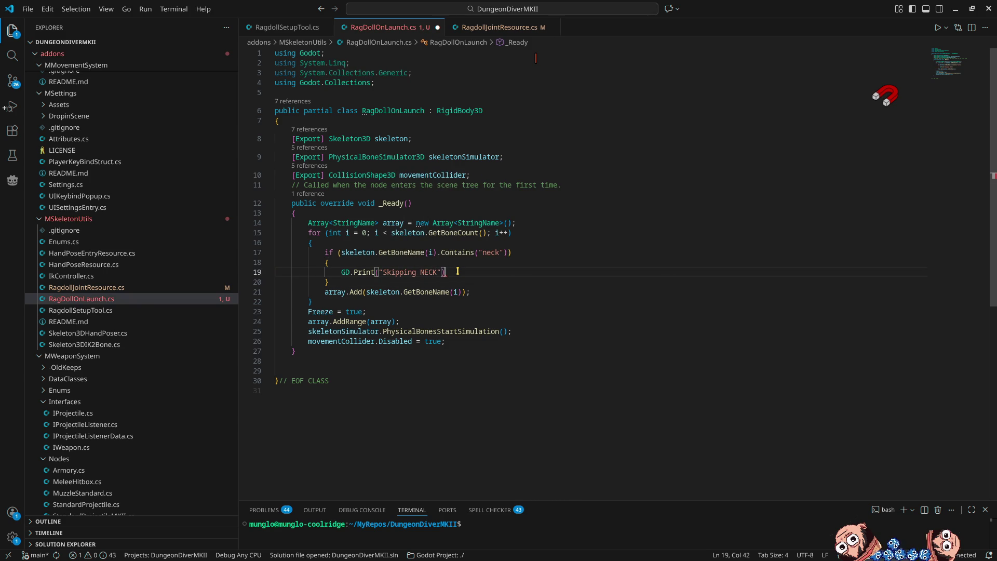
type(";")
key("ctrl+s")
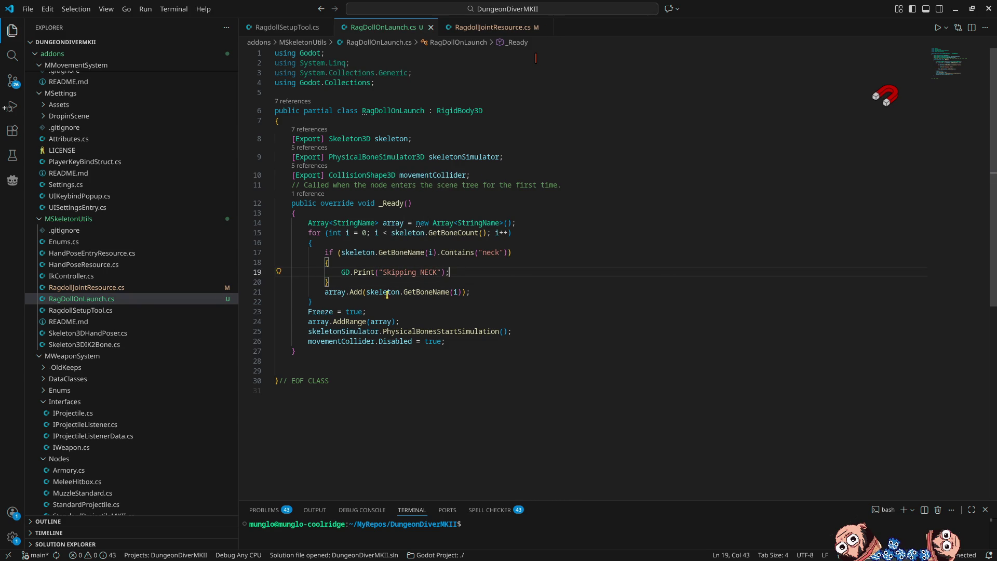
left_click(487, 261)
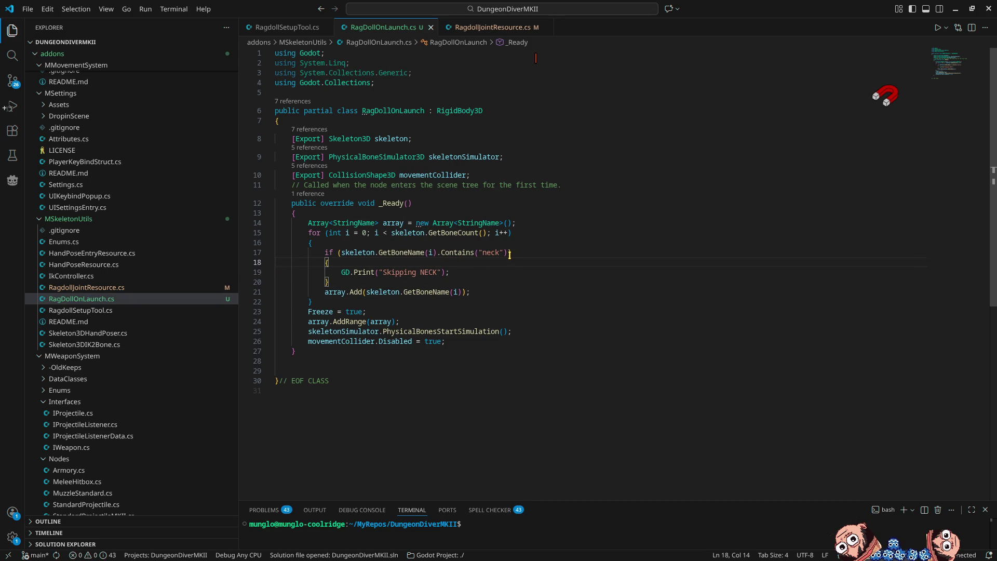
left_click(439, 253)
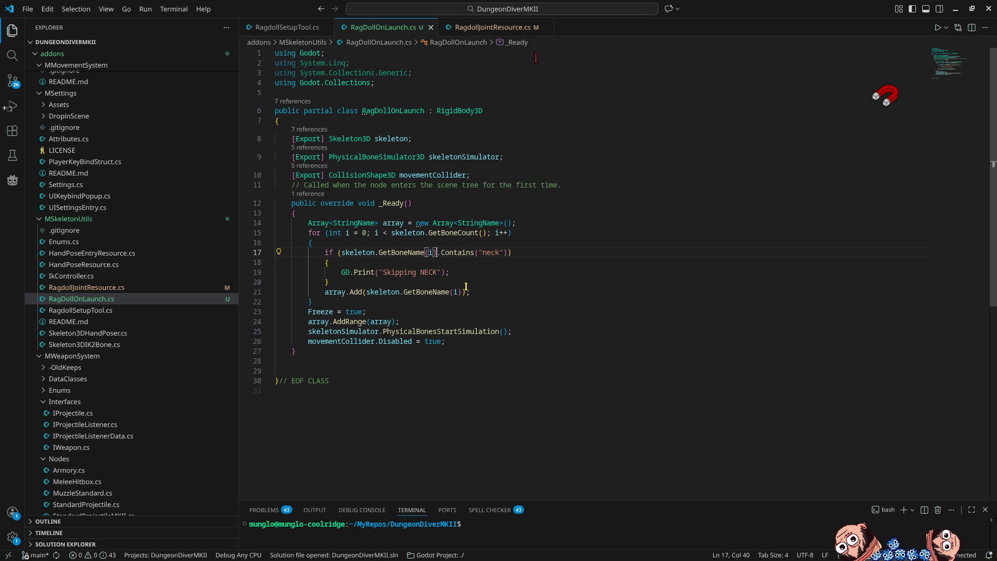
Append .ToString() to GetBoneName(i) in the neck check
type(".Tos")
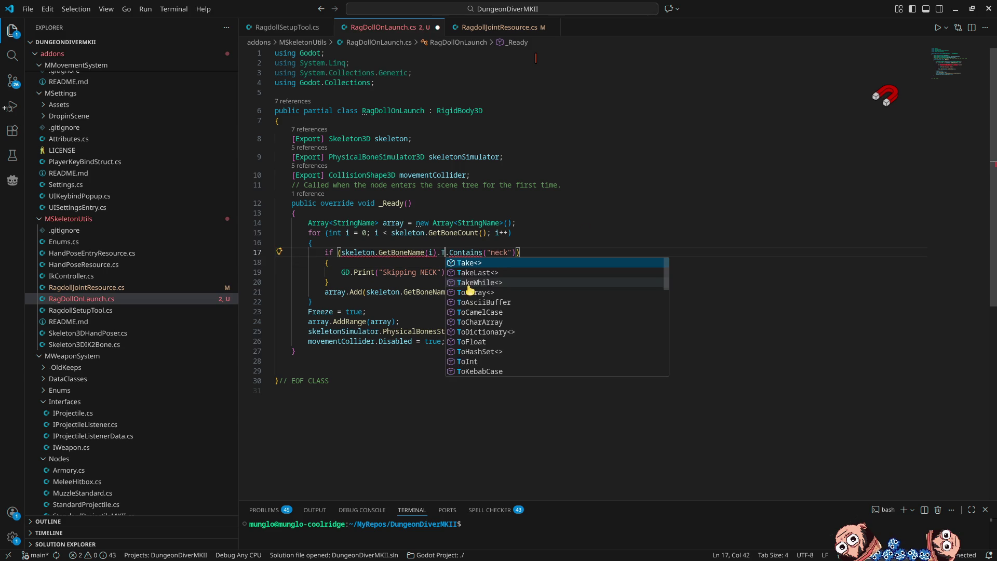
key("Down")
key("Tab")
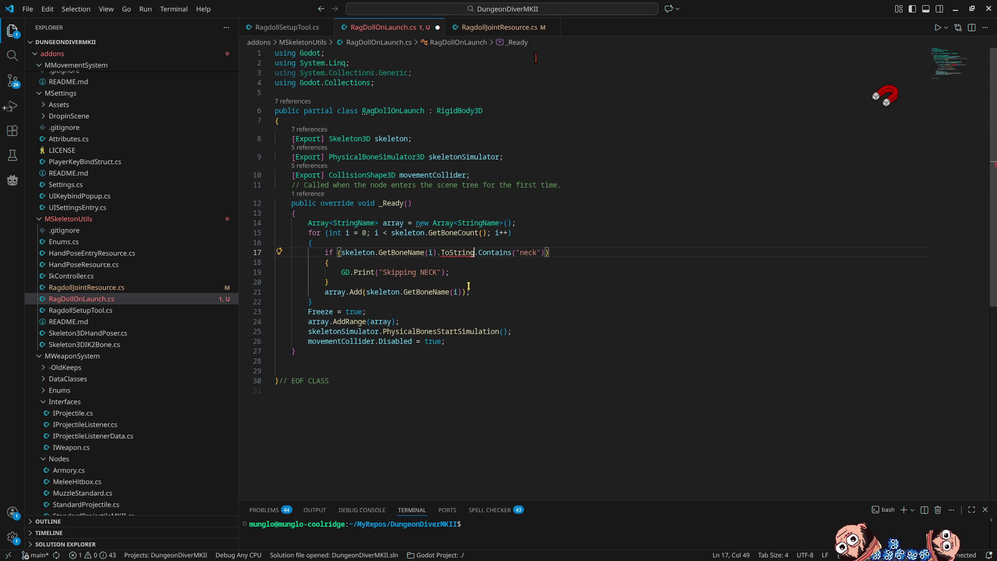
key("ctrl+space")
key("Right")
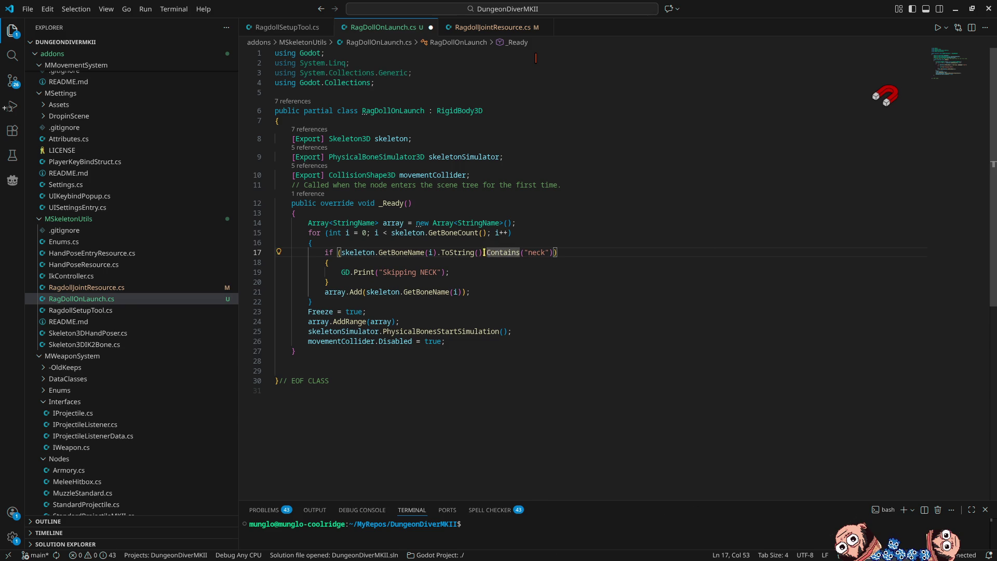
Append .ToLower() to the bone name, save, and return to Godot
type(".tol")
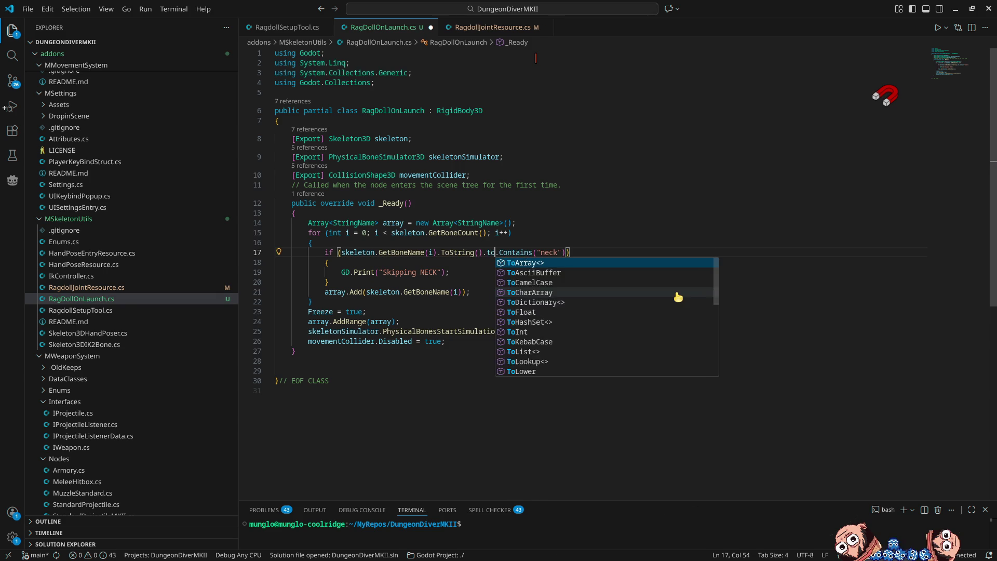
key("Down")
key("Down")
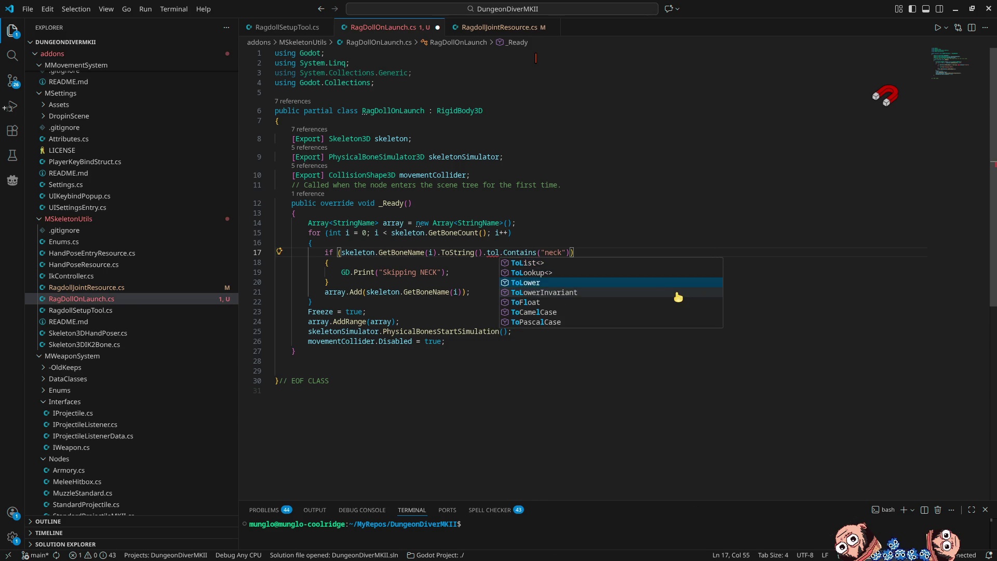
key("Return")
type("()")
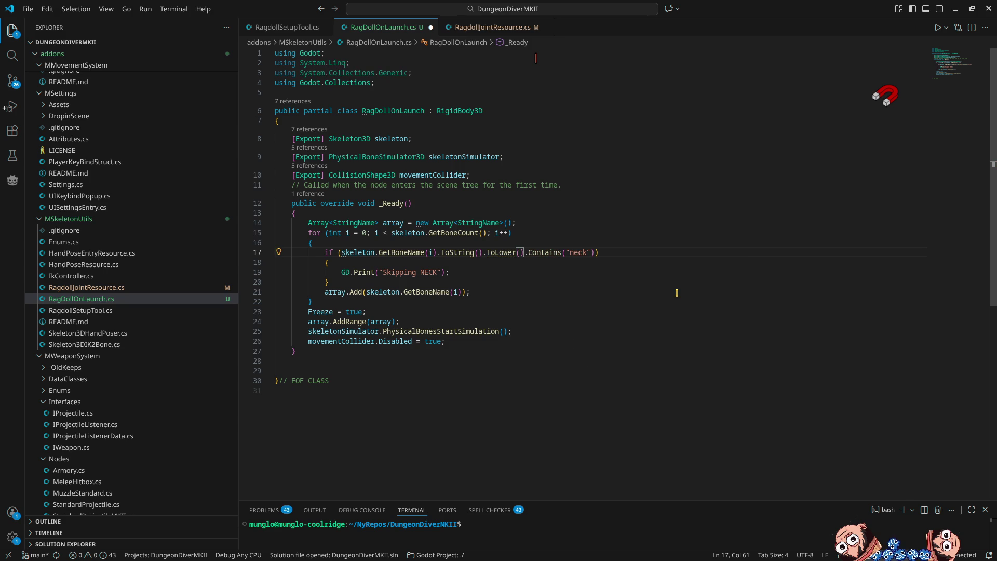
key("ctrl+s")
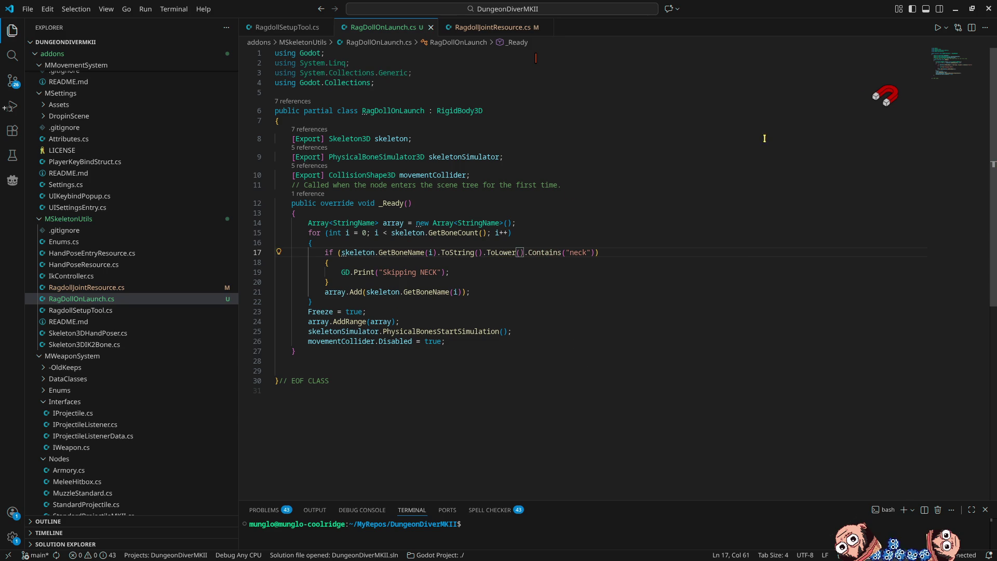
left_click(956, 9)
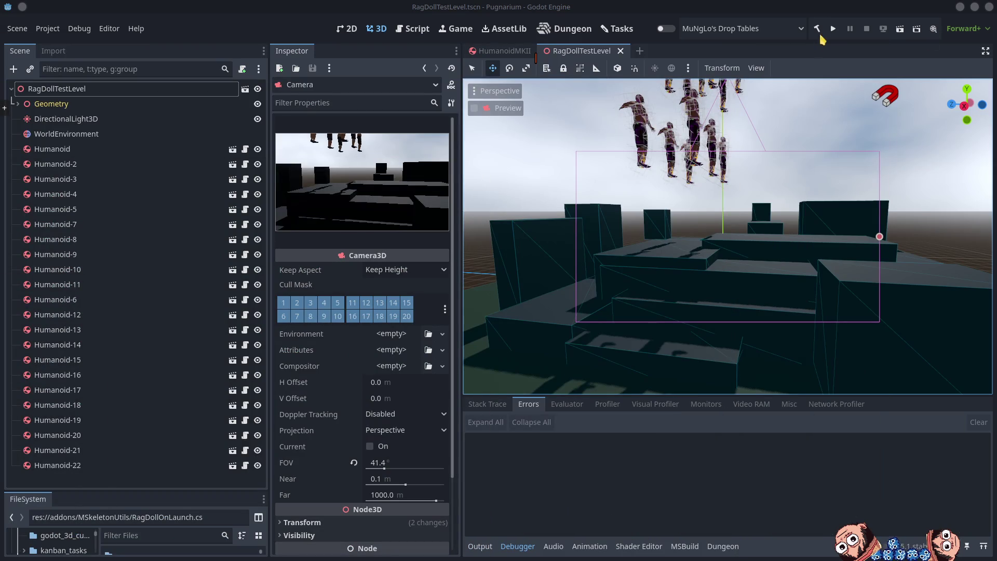
Run the test level and enlarge the Output panel showing the 'Skipping NECK' messages
left_click(834, 30)
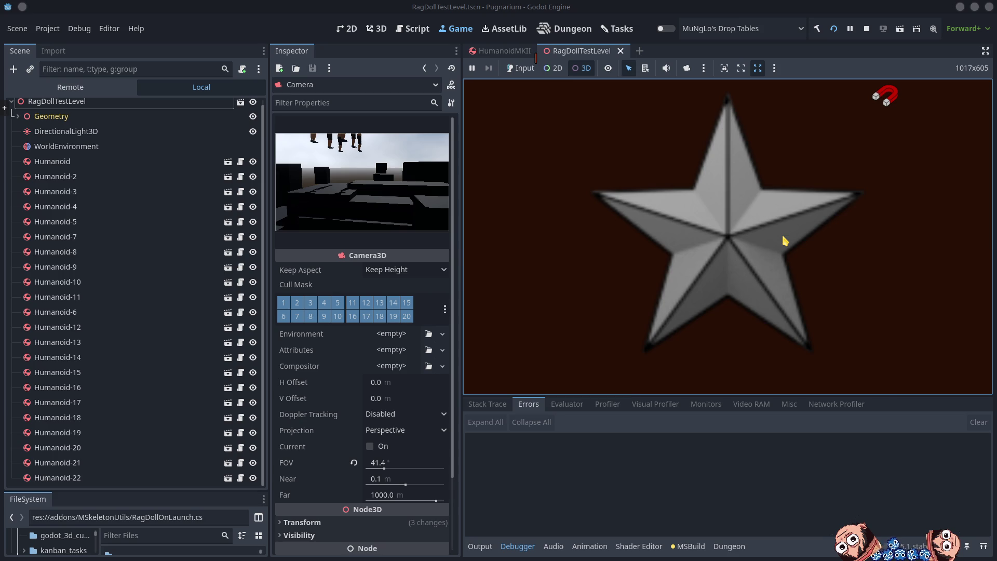
left_click(483, 546)
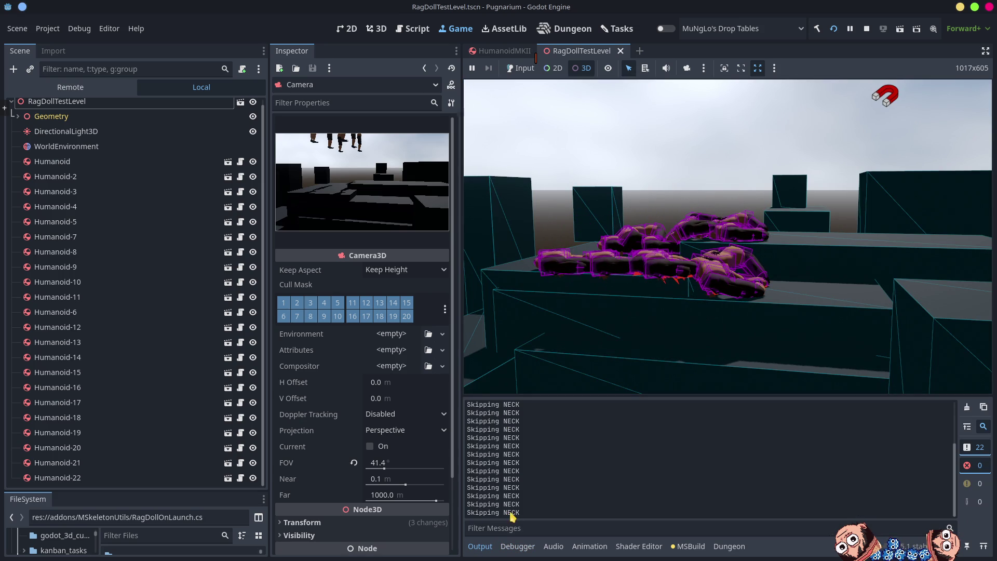
left_click(672, 274)
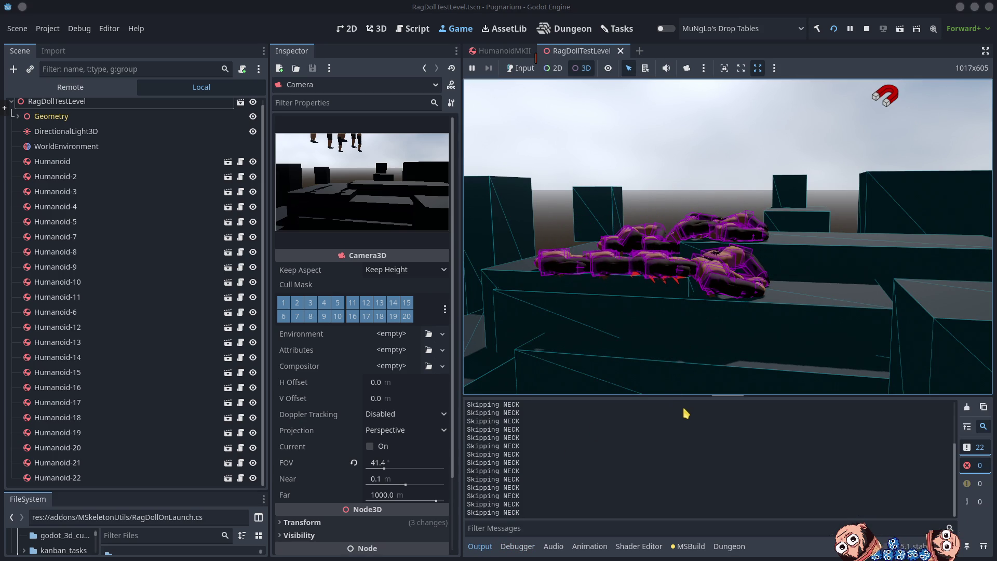
mouse_move(687, 398)
left_mouse_down()
mouse_move(697, 289)
mouse_move(694, 343)
left_mouse_up()
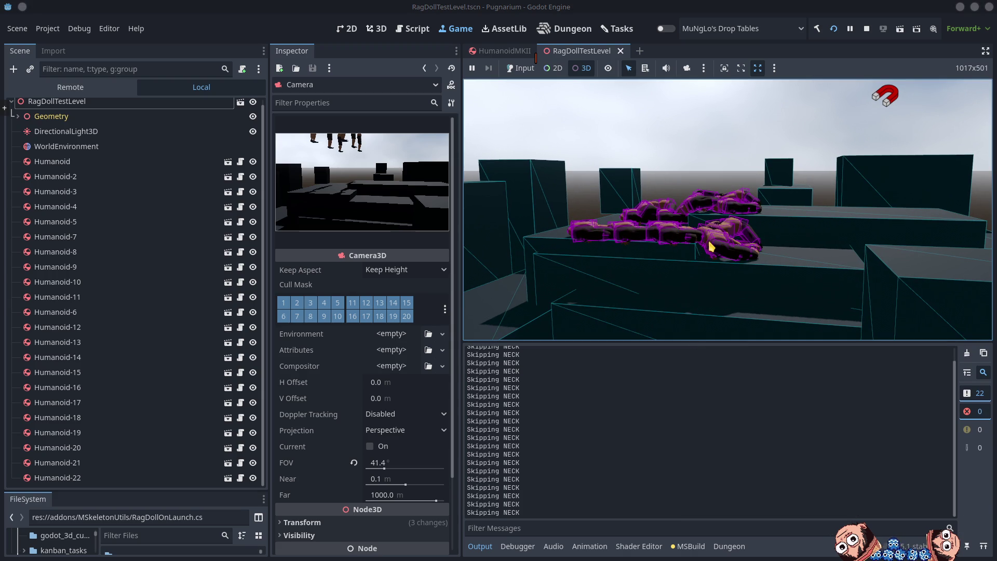
left_click(636, 221)
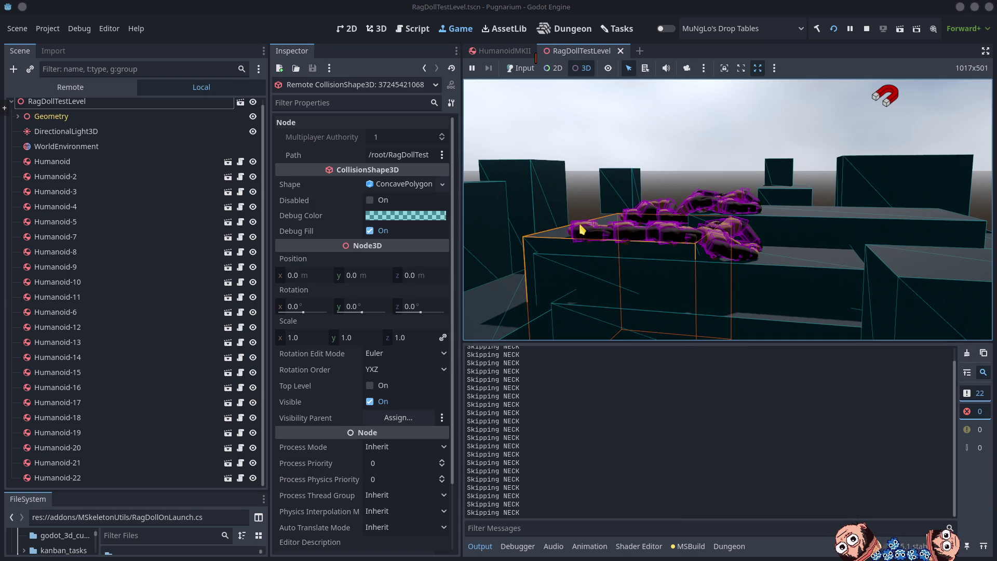
Stop the running test level and quit the Godot editor
left_click(866, 29)
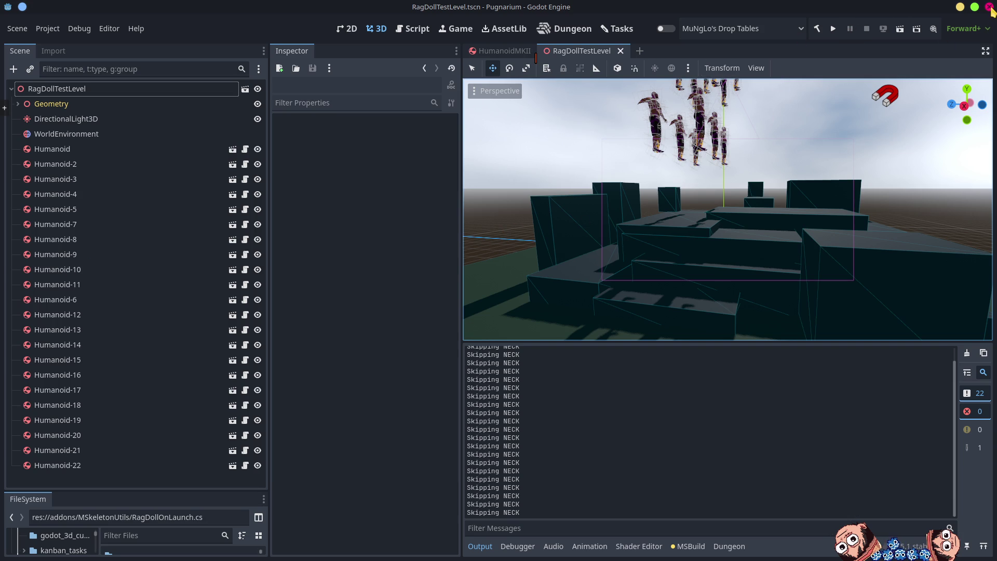
left_click(989, 8)
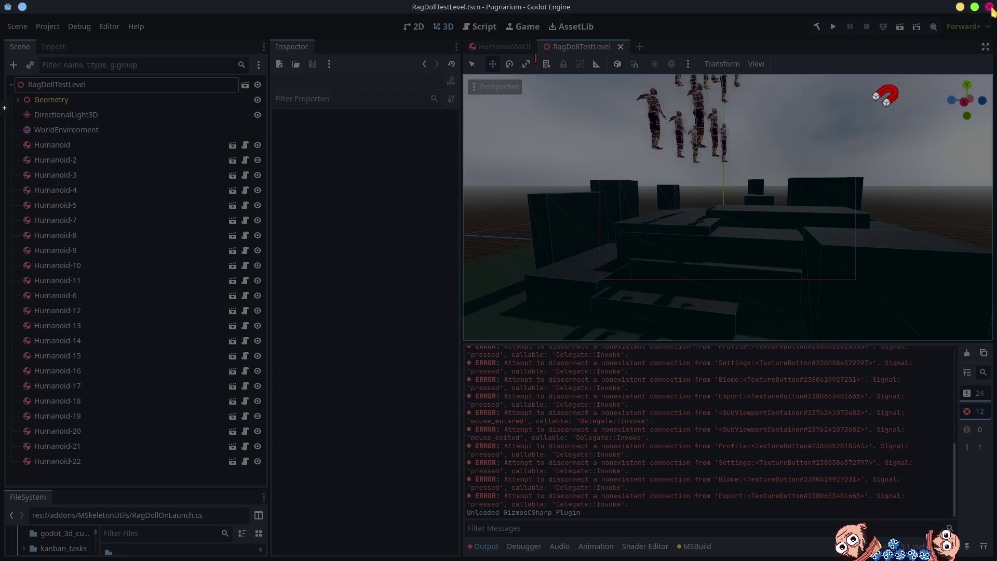